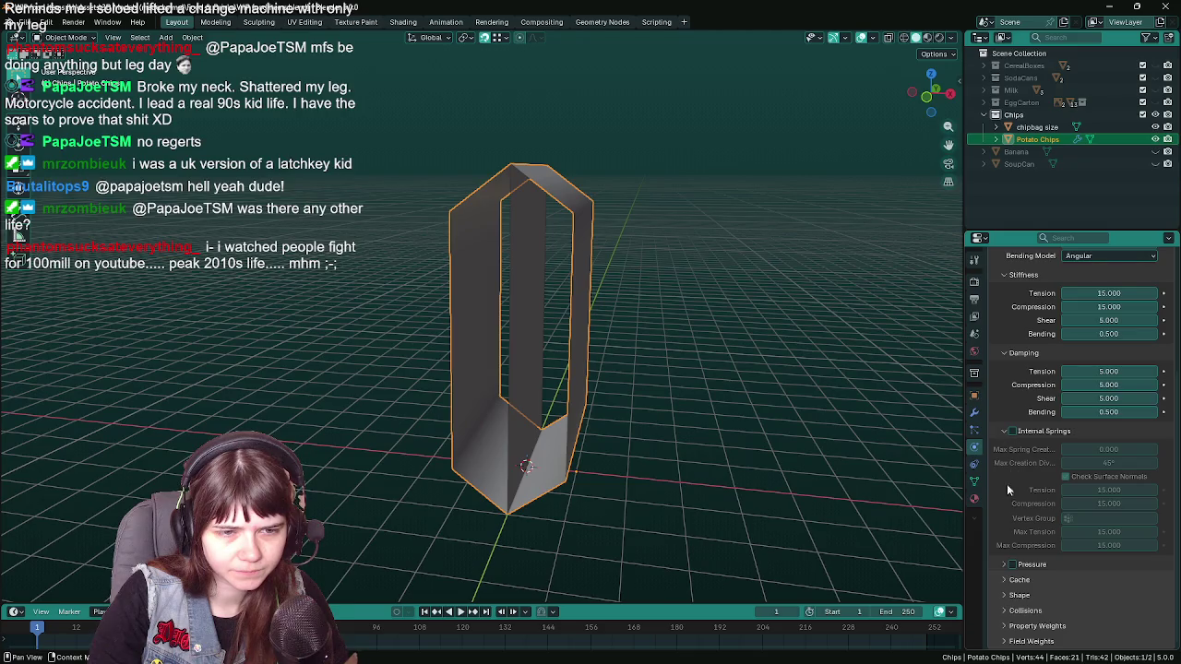
- Tick Pressure in the Potato Chips Cloth settings, then orbit around the chip bag
click(1004, 566)
scroll(down, 3)
click(1012, 474)
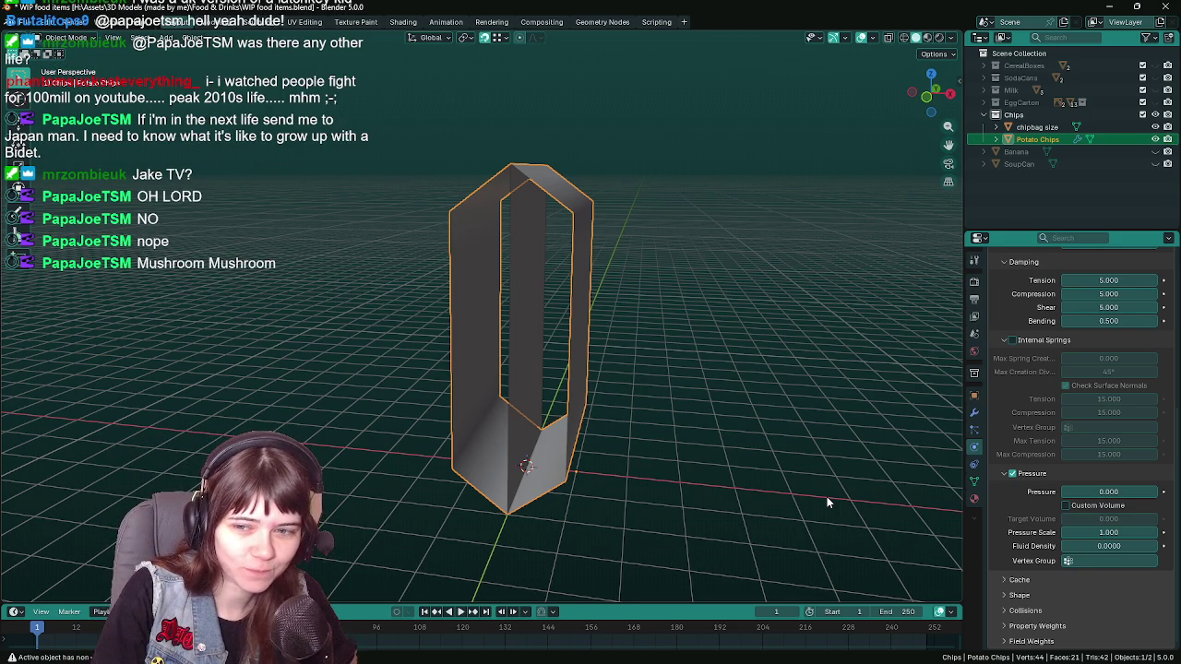
drag(806, 495, 677, 463)
- Save the file and add a new vertex group named Group to the Potato Chips mesh
key(ctrl+s)
key(ctrl+s)
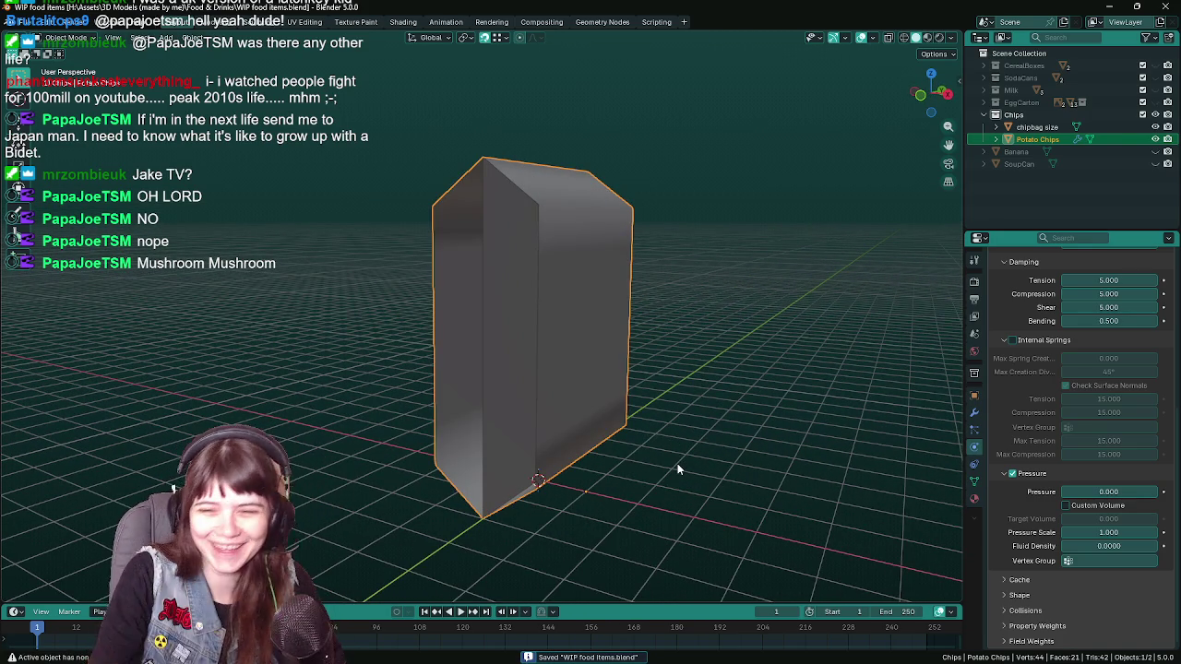
drag(677, 464, 640, 459)
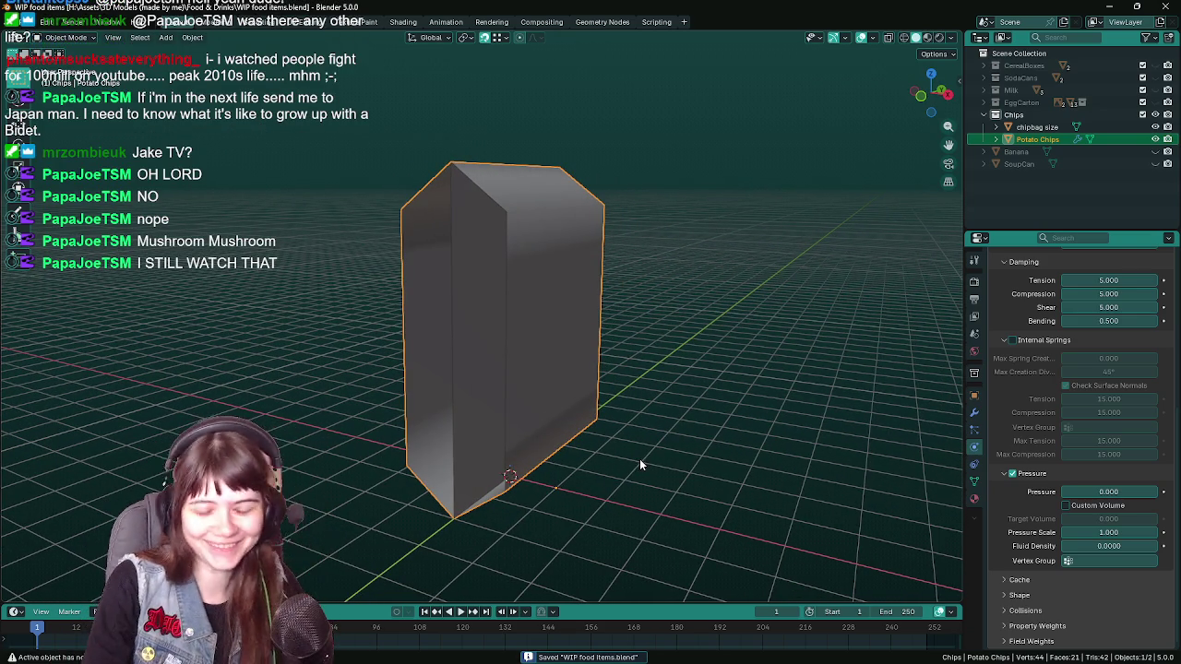
drag(633, 455, 590, 462)
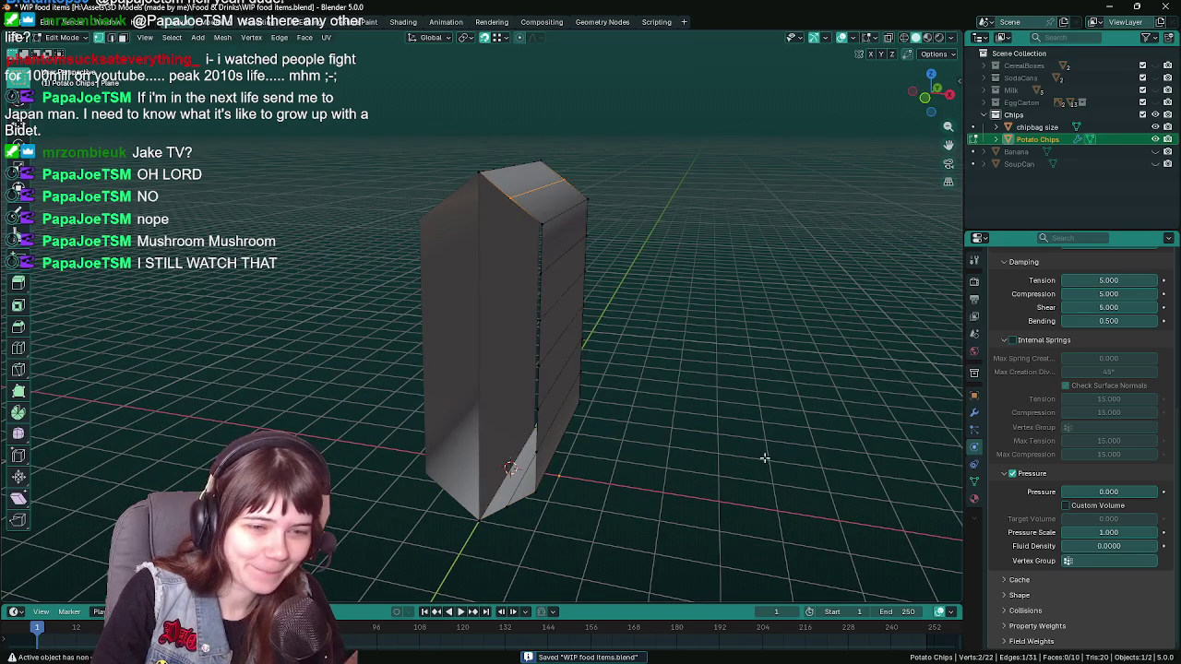
click(974, 481)
drag(720, 470, 672, 469)
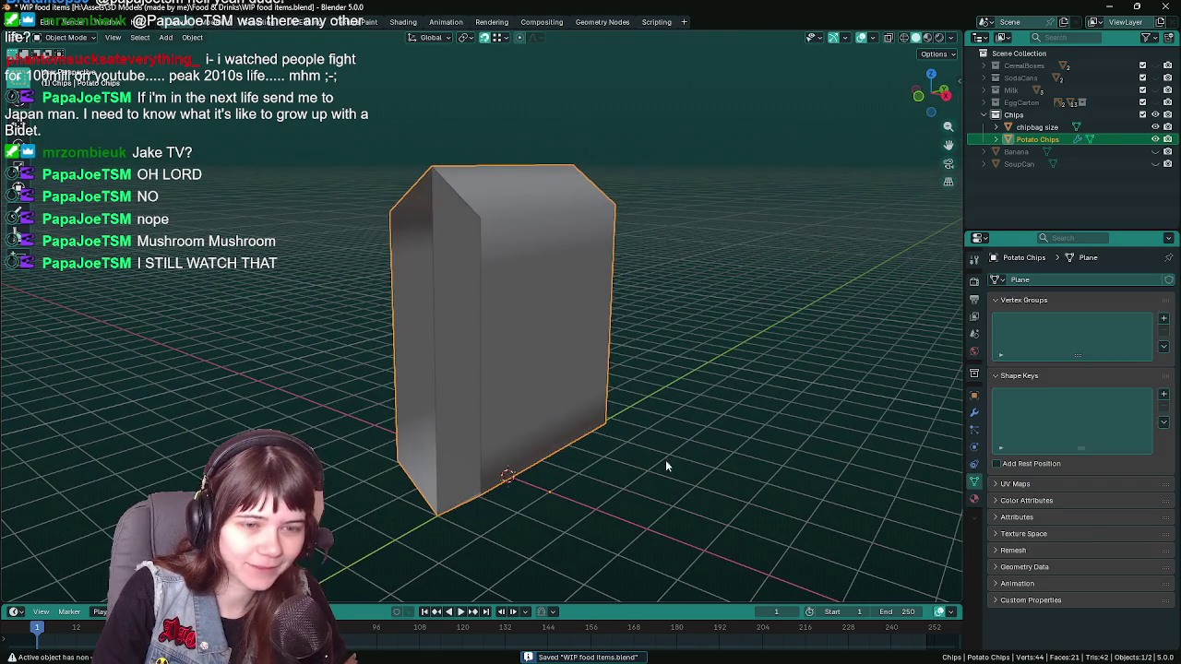
click(1165, 321)
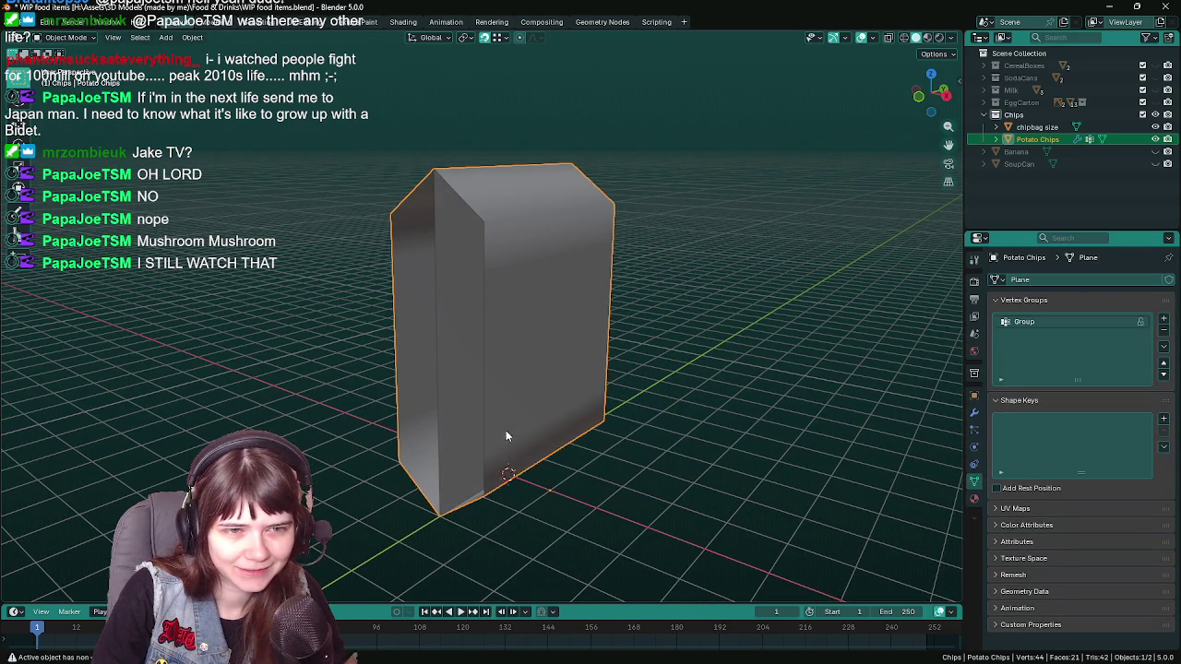
- Select an edge loop in Edit Mode, return to the Mirror and Cloth modifiers, and save
key(Tab)
click(510, 253)
drag(729, 469, 655, 425)
click(1012, 394)
drag(960, 419, 914, 415)
key(Tab)
click(974, 411)
drag(743, 420, 741, 352)
key(ctrl+s)
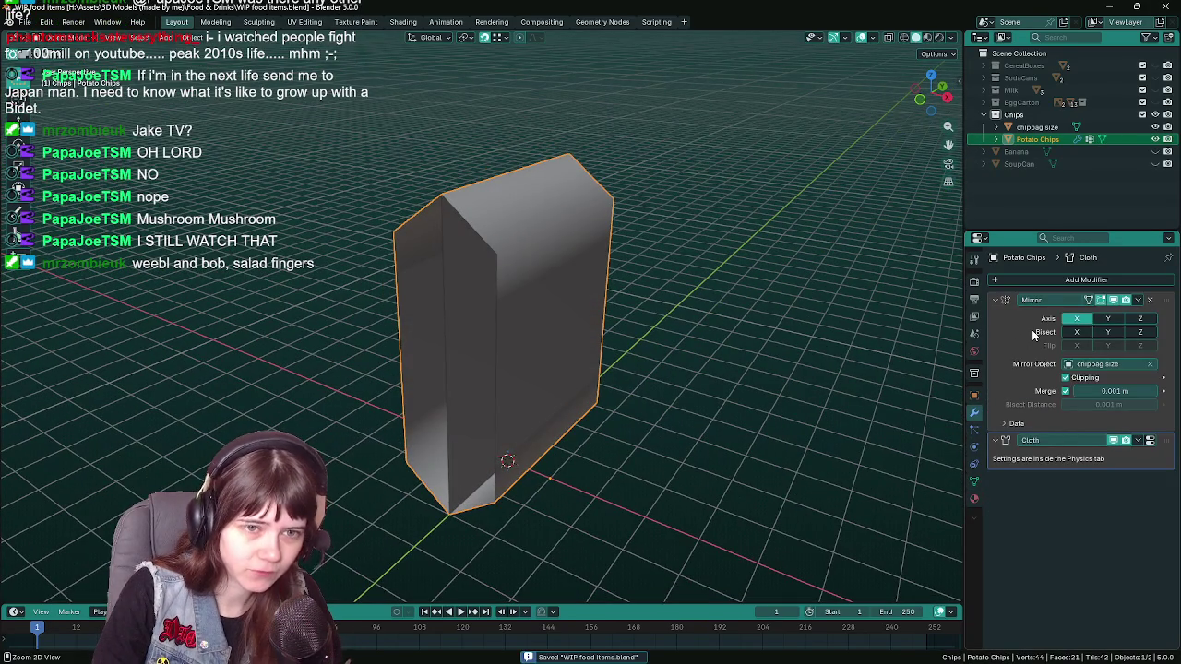
- Apply the Mirror modifier and weld duplicate vertices with Merge by Distance
key(ctrl+a)
key(Tab)
key(a)
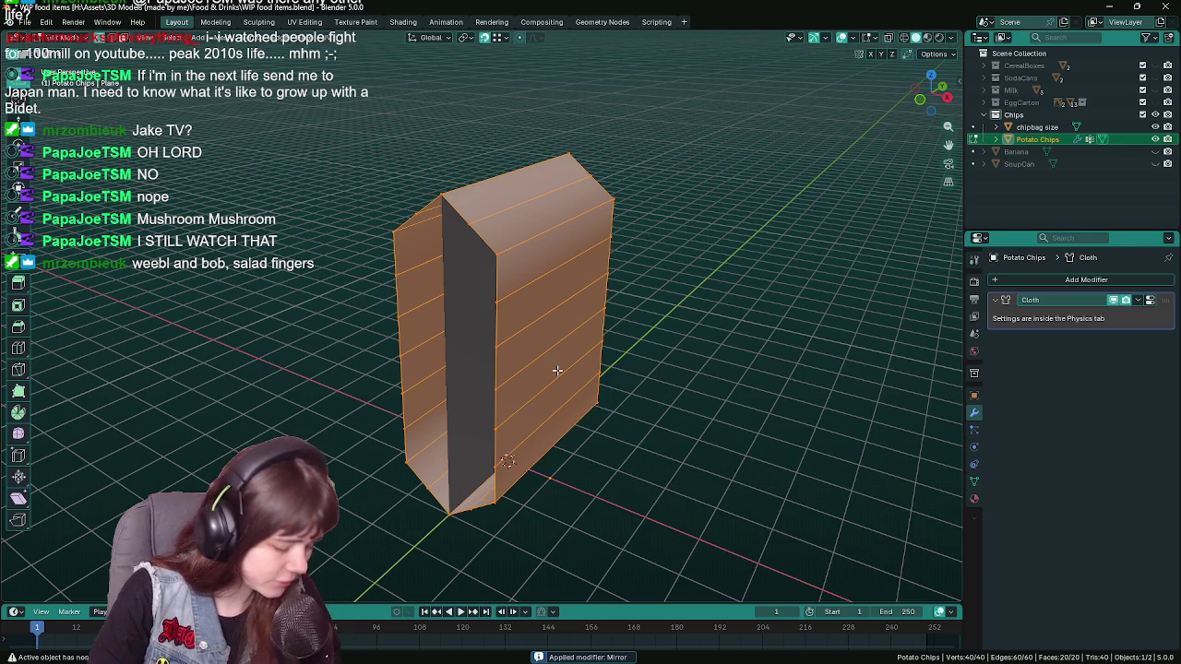
key(F3)
text(merge)
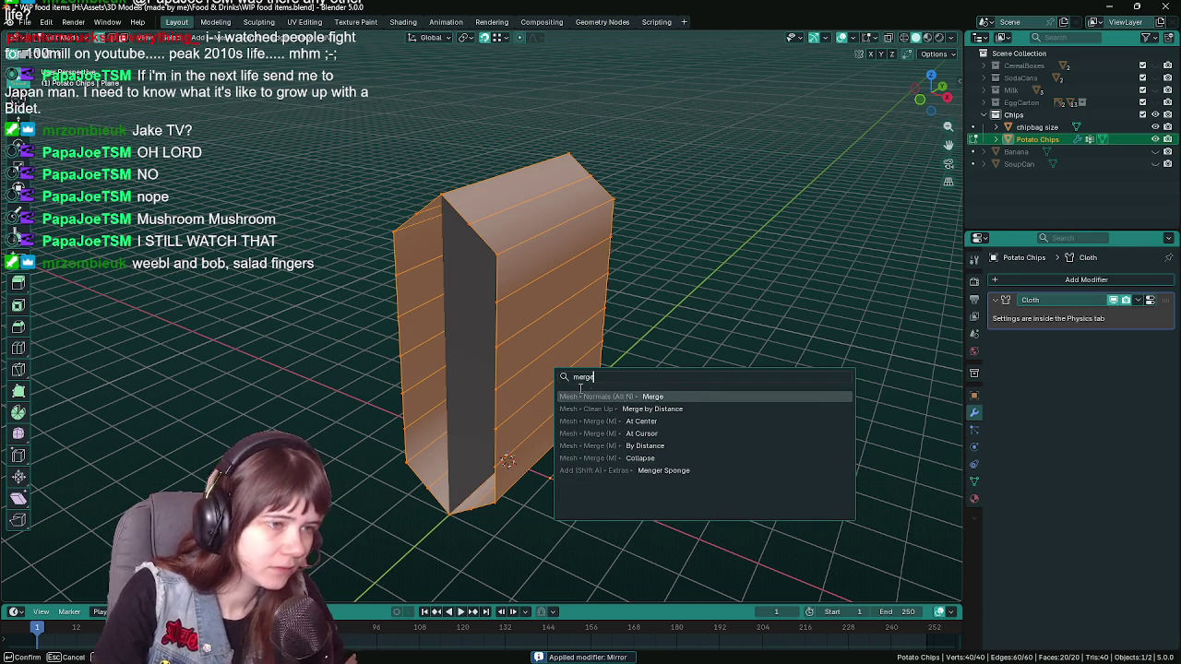
click(609, 408)
click(669, 450)
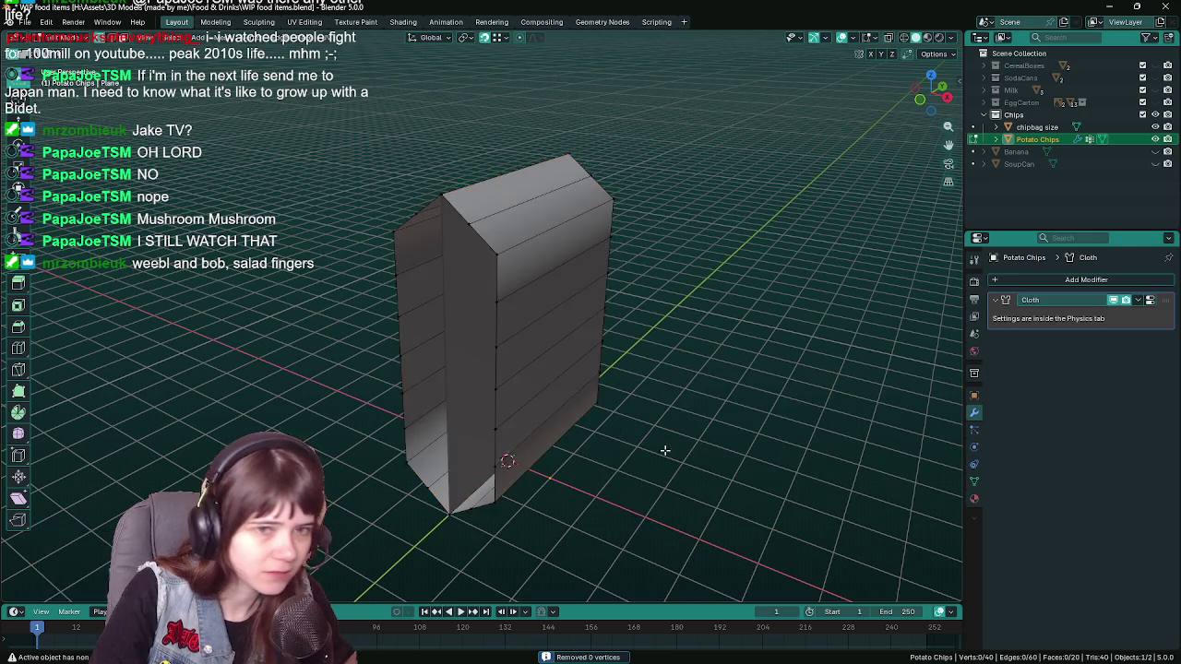
drag(668, 449, 720, 443)
- Select the whole mesh and assign it to the Group vertex group
click(974, 446)
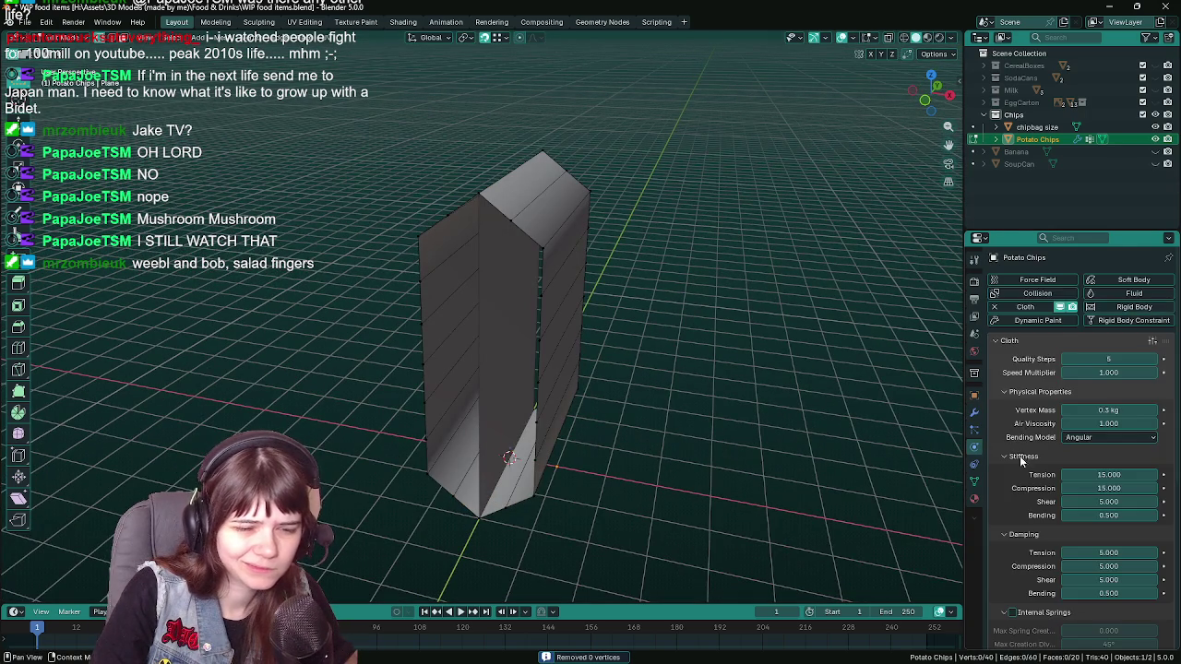
scroll(down, 3)
scroll(down, 3)
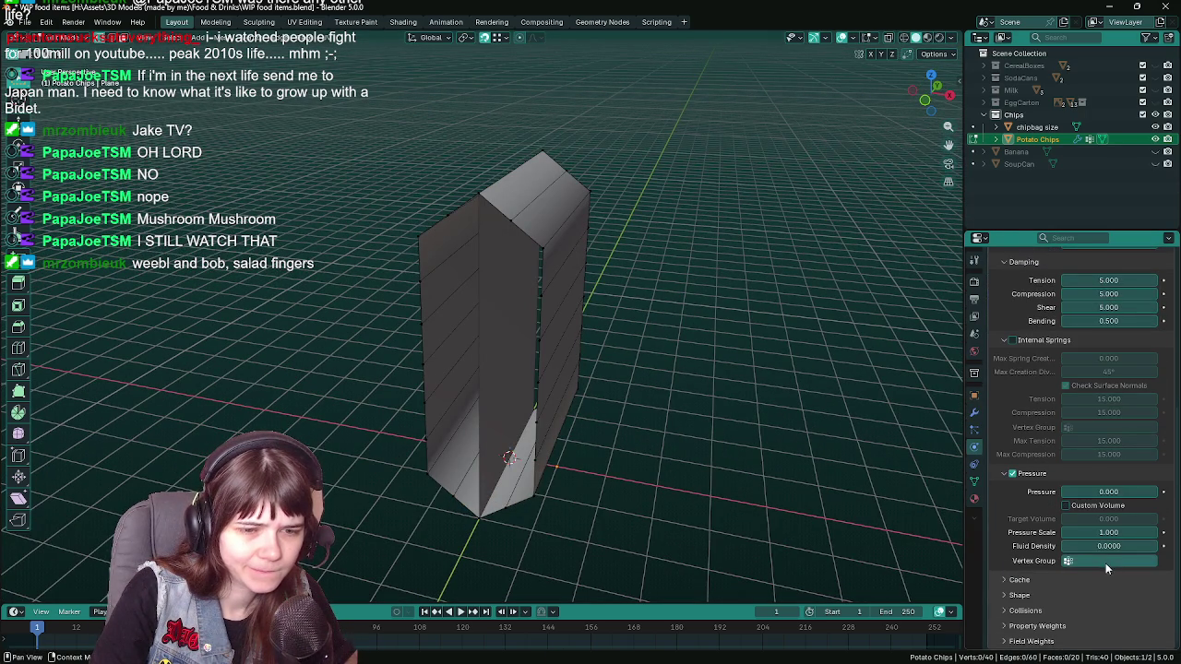
click(973, 481)
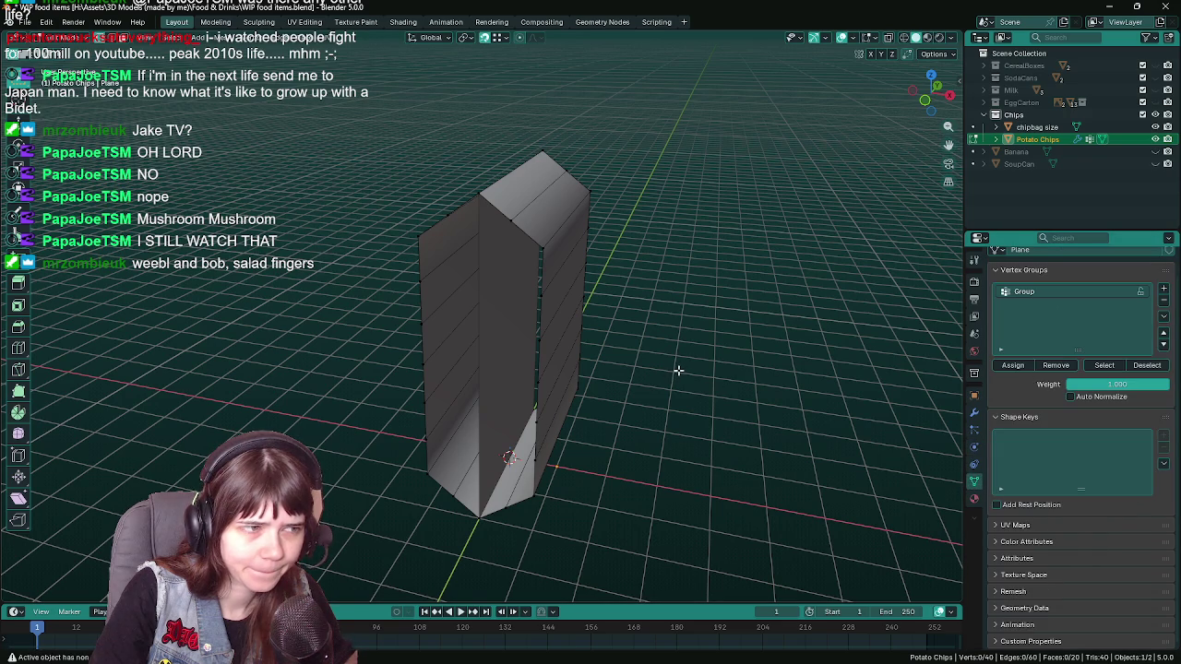
click(537, 291)
drag(544, 286, 482, 301)
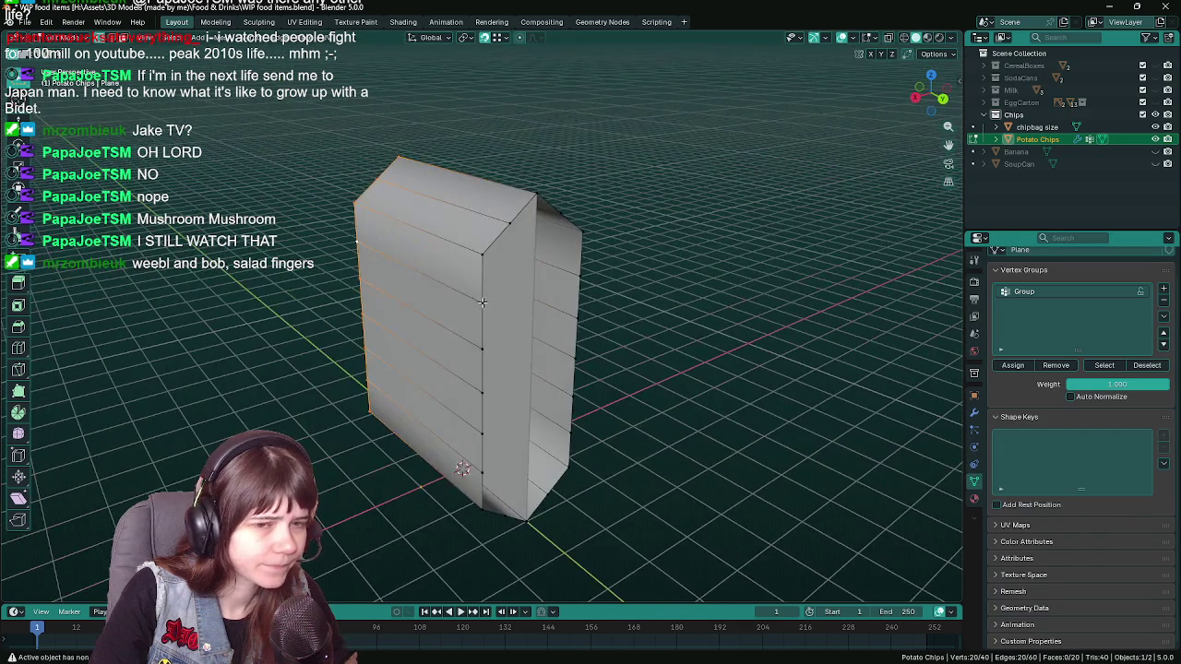
key(a)
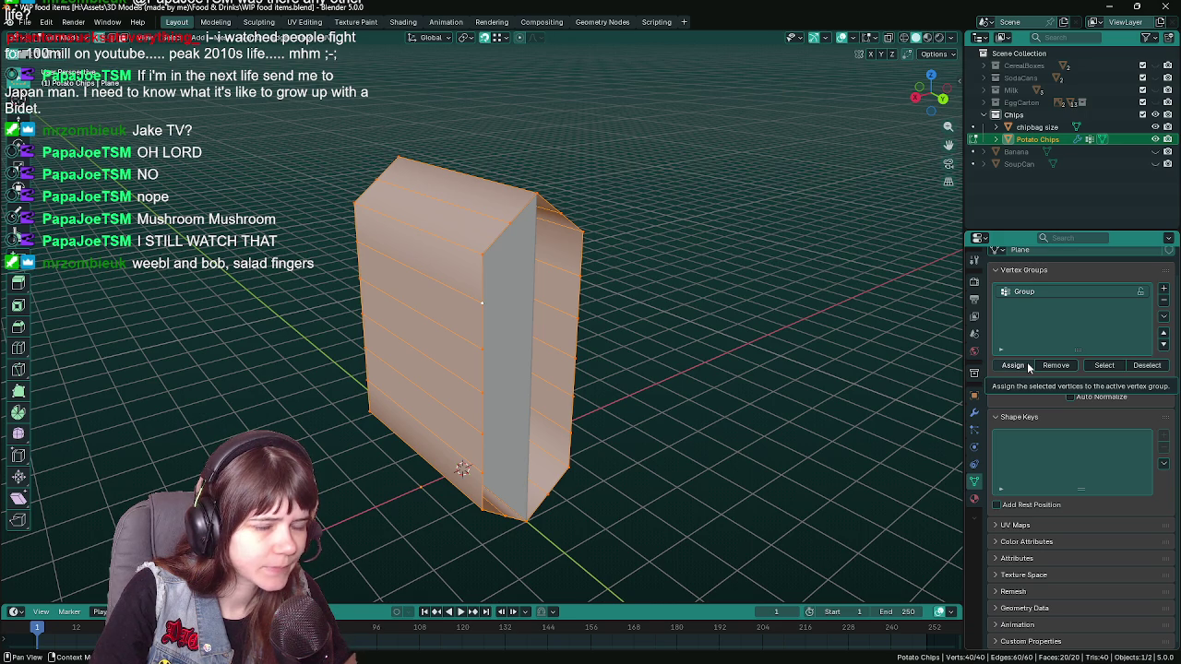
click(1027, 365)
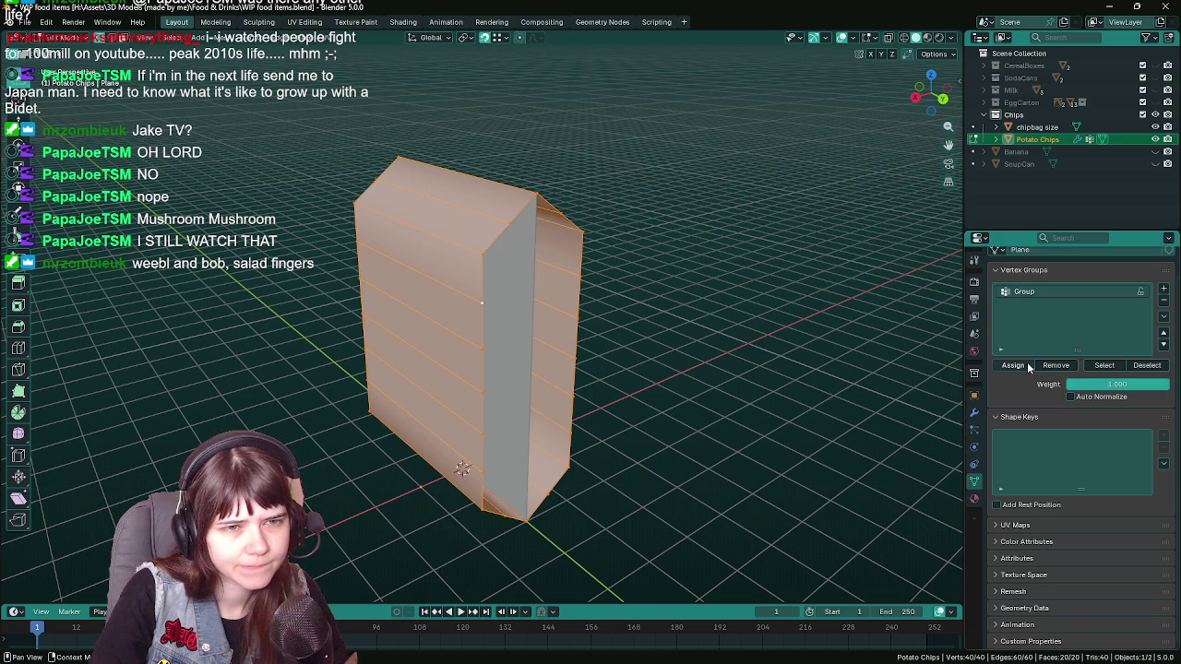
- Save the file and confirm only the Cloth modifier remains in the stack
key(Tab)
drag(856, 416, 658, 414)
key(Tab)
key(ctrl+s)
key(Tab)
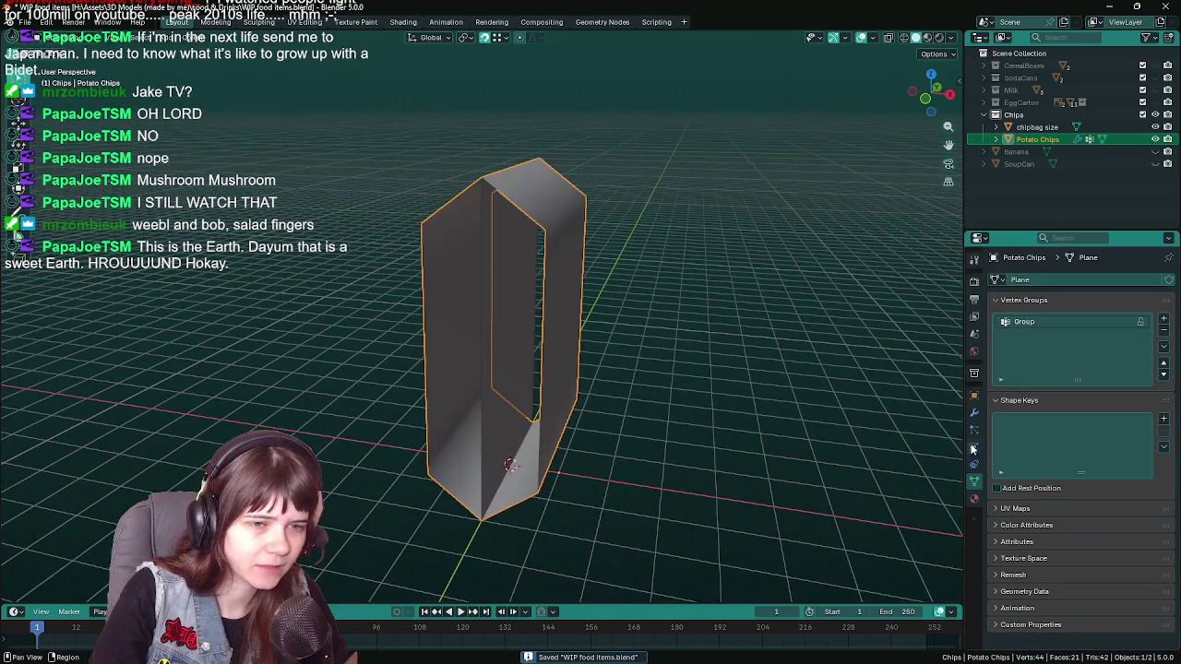
click(976, 415)
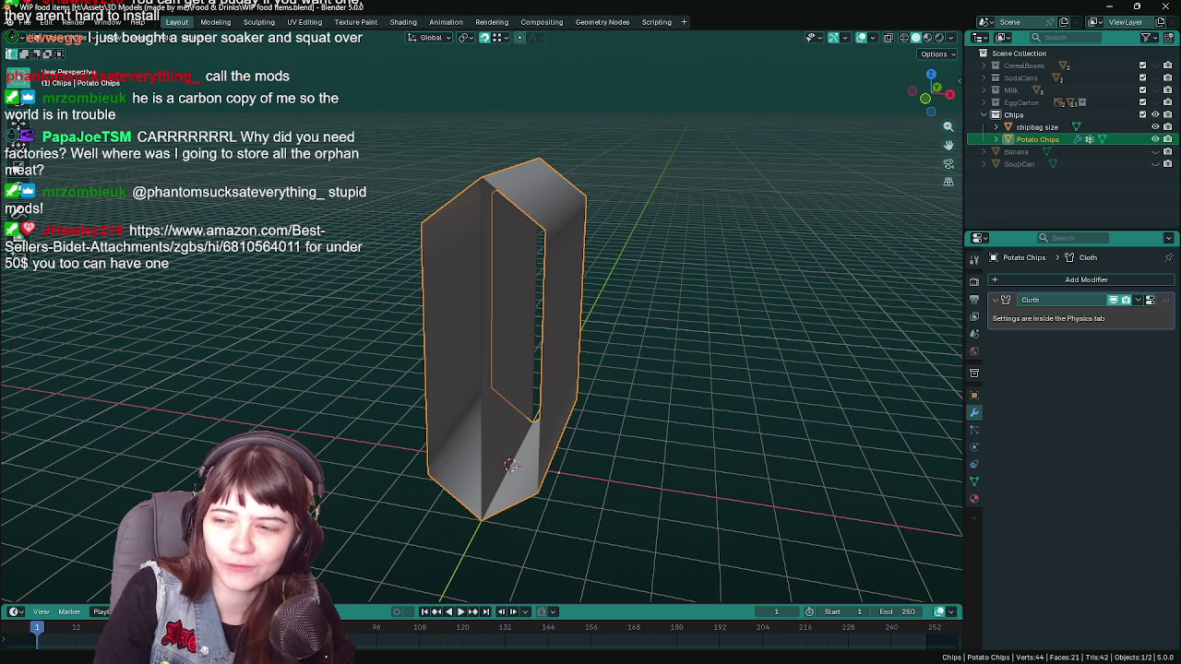
- Enter Edit Mode on the chip bag, save, and select an edge loop around it
drag(635, 392, 622, 369)
key(Tab)
key(ctrl+s)
drag(575, 282, 549, 270)
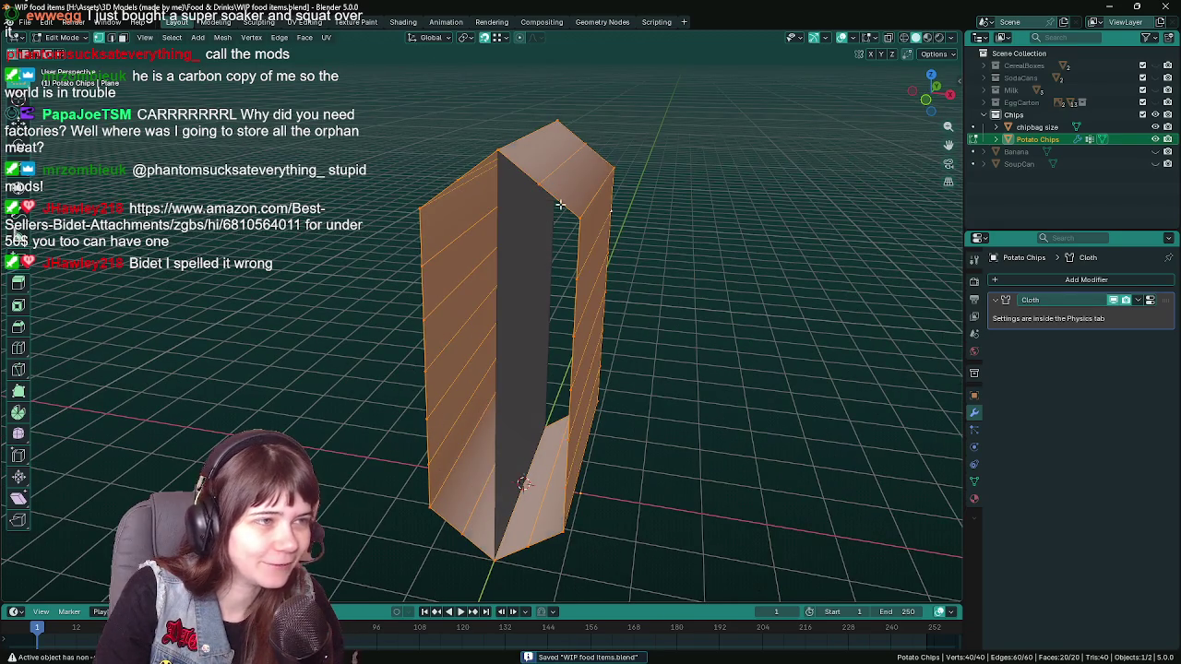
click(560, 205)
drag(557, 353, 624, 382)
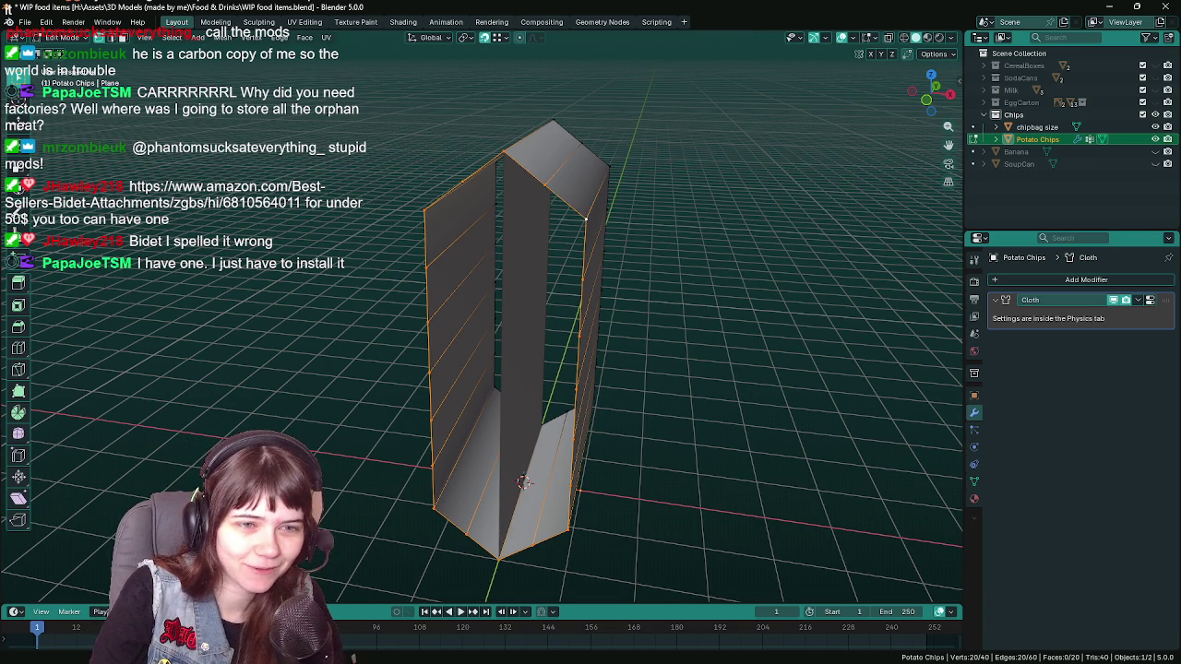
drag(830, 369, 802, 367)
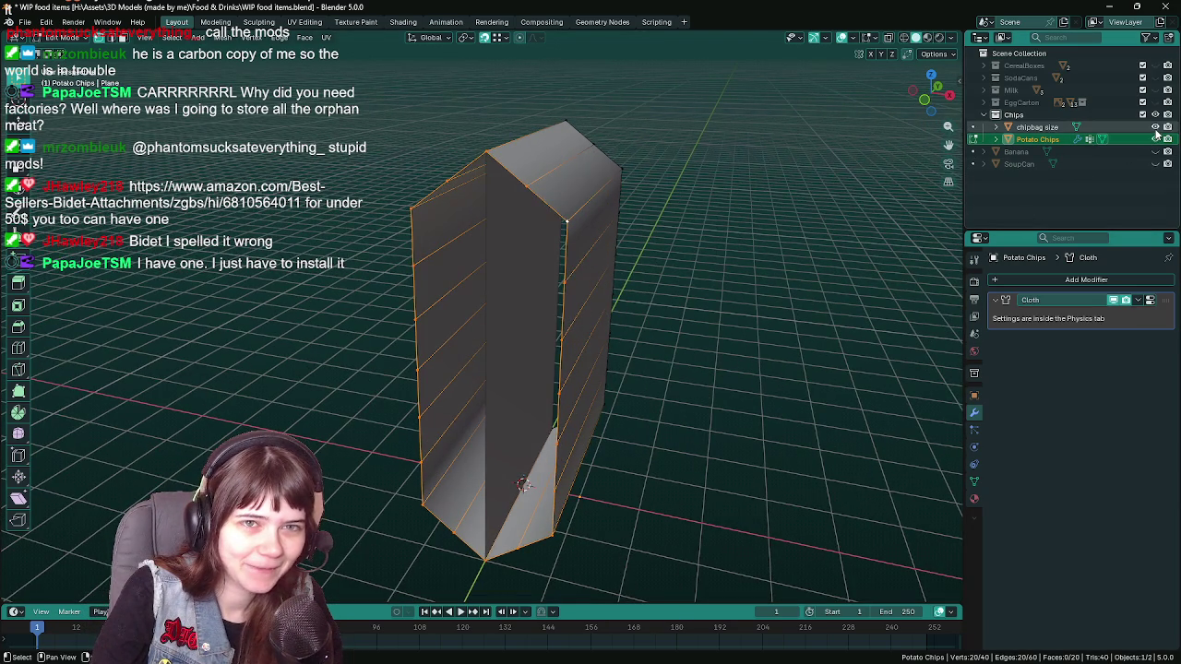
- Hide the chipbag size guide and fill a face between two vertices on an open side
click(1155, 127)
key(ctrl+s)
drag(701, 304, 723, 301)
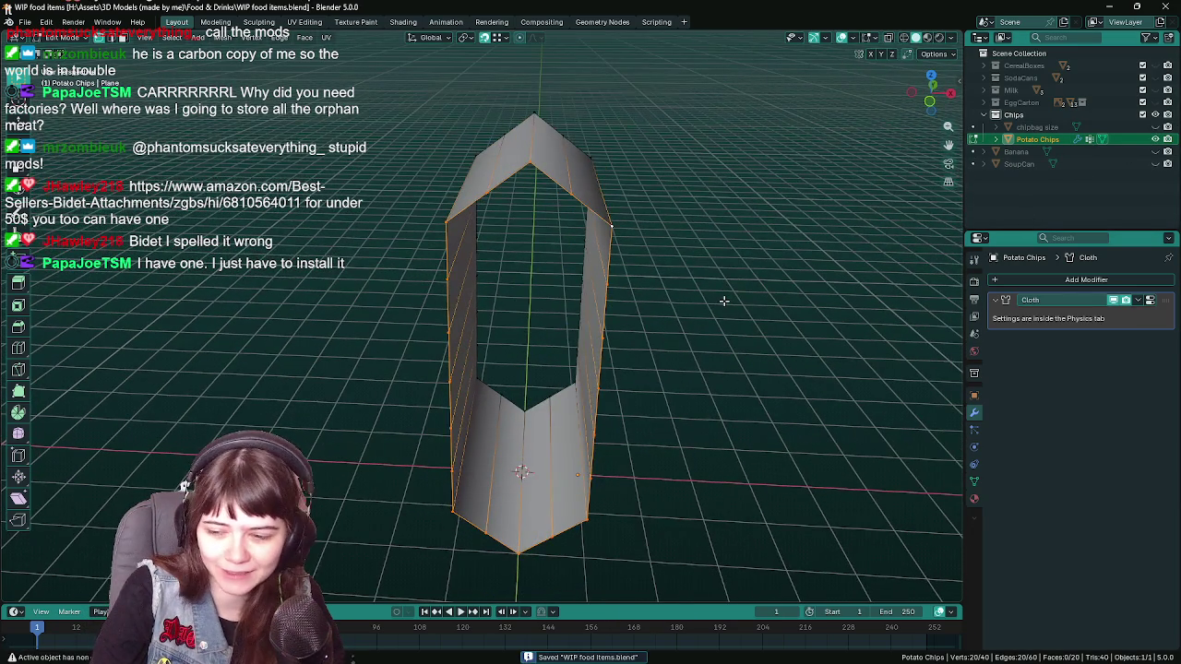
scroll(up, 3)
click(553, 133)
drag(603, 310, 596, 335)
key(f)
key(ctrl+s)
key(ctrl+z)
- Fill the bag's open top with a face and split it by joining two vertices
click(543, 207)
drag(543, 207, 584, 322)
key(f)
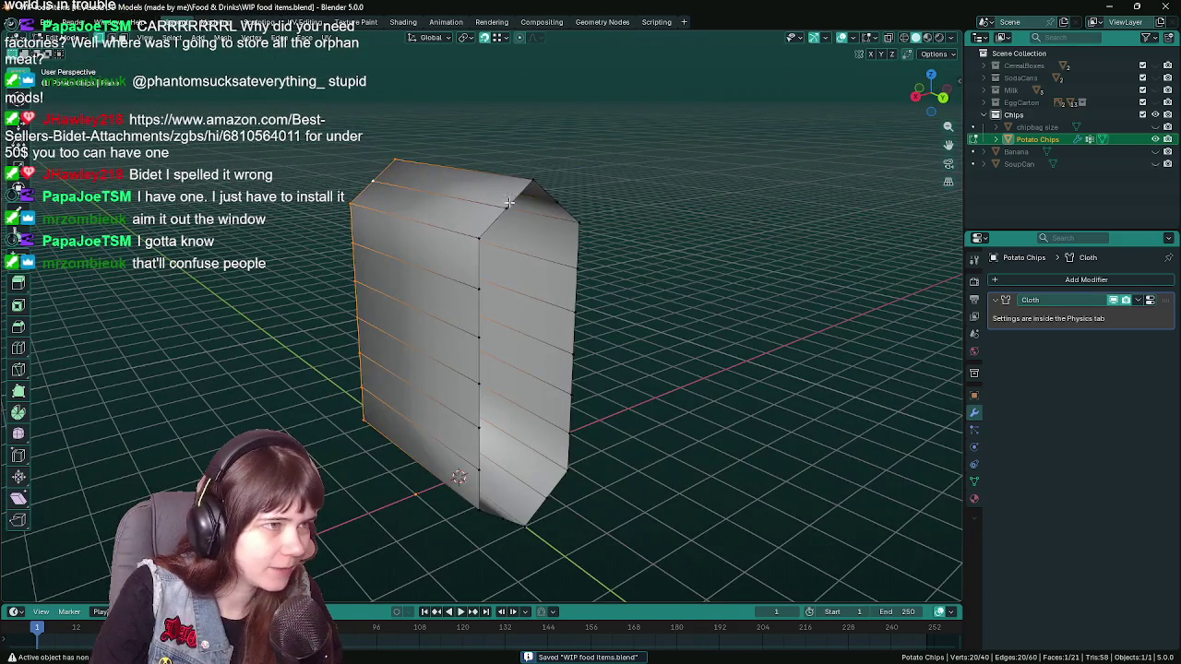
drag(512, 207, 463, 510)
click(488, 207)
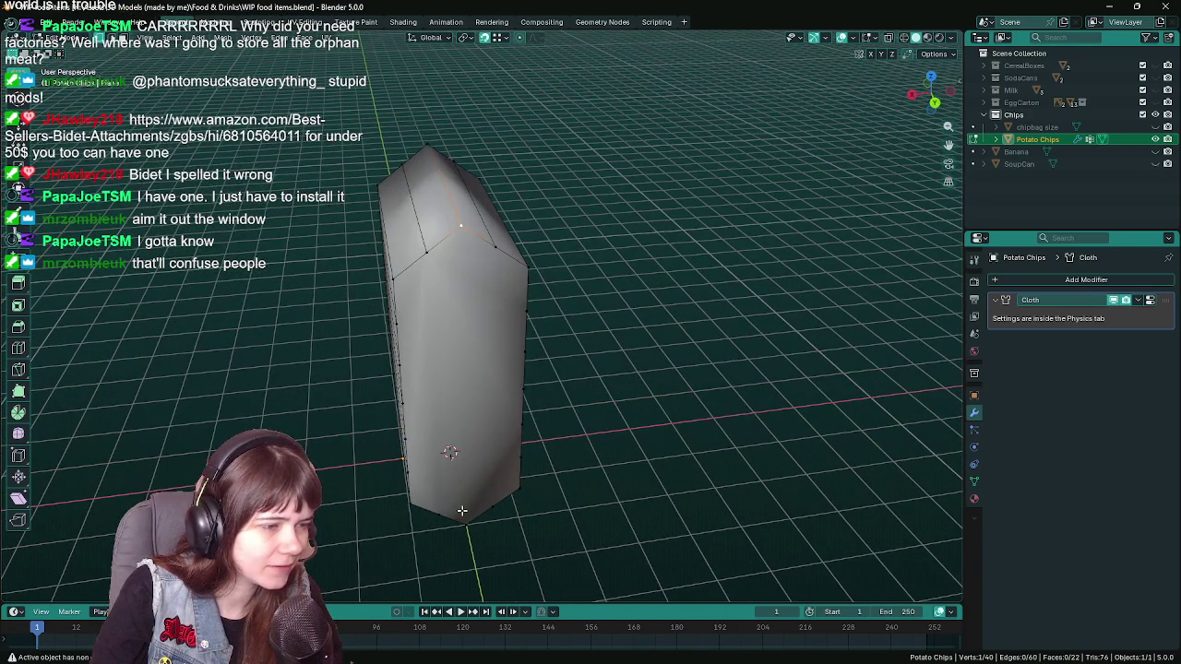
click(468, 517)
key(j)
drag(468, 516, 507, 262)
- Join another vertex pair with an edge and save the file
click(494, 210)
drag(495, 210, 512, 343)
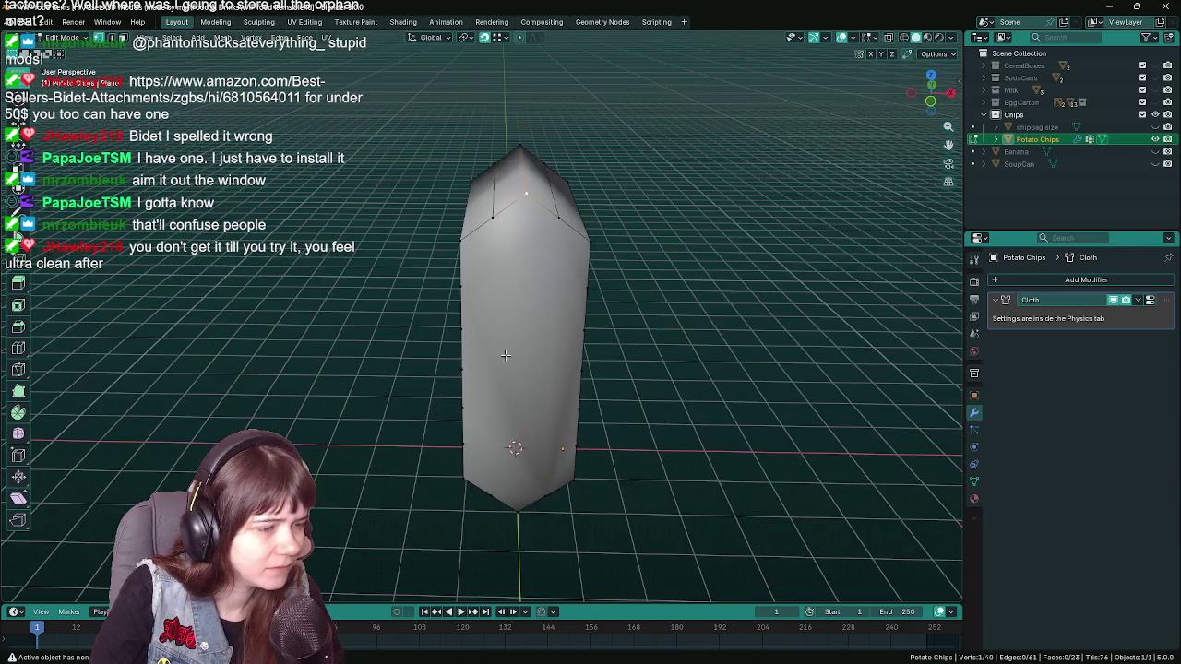
key(ctrl+s)
drag(699, 369, 657, 365)
key(j)
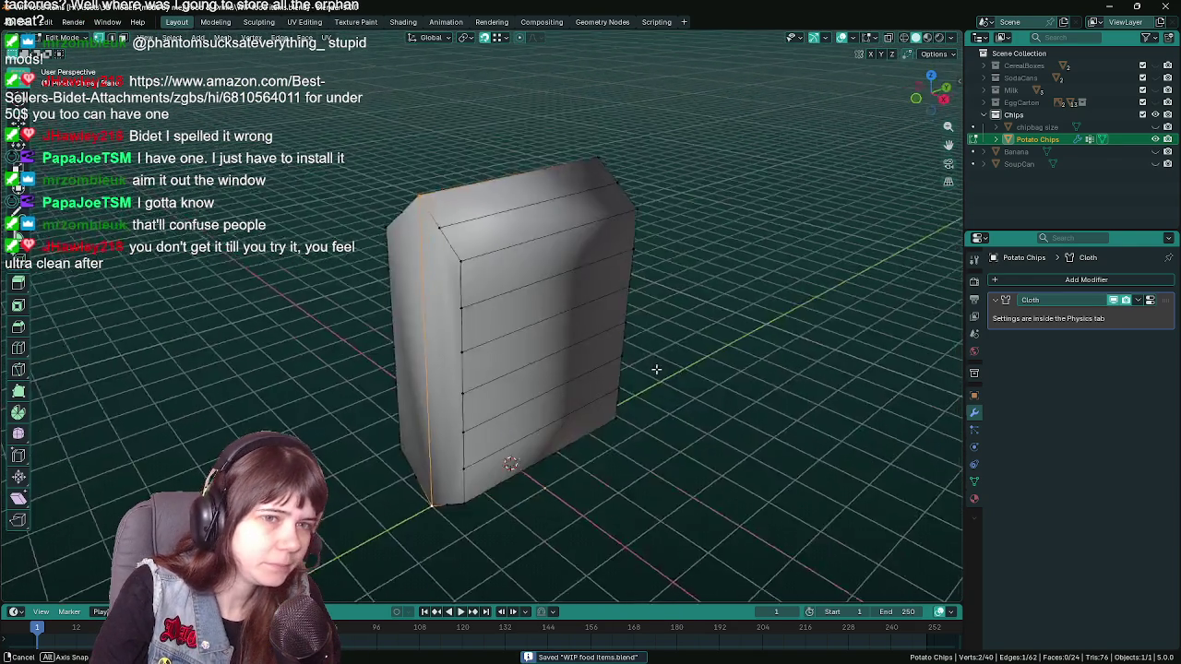
drag(504, 316, 572, 323)
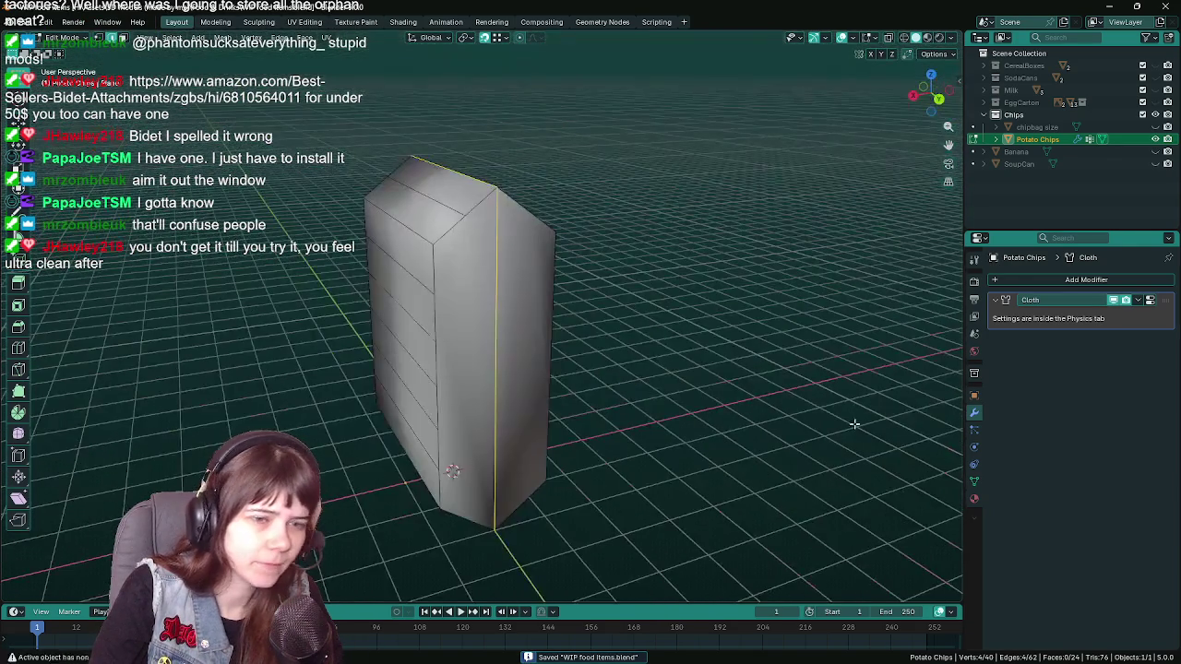
- Select the Group vertices plus an edge loop and assign them to the Group vertex group
click(973, 482)
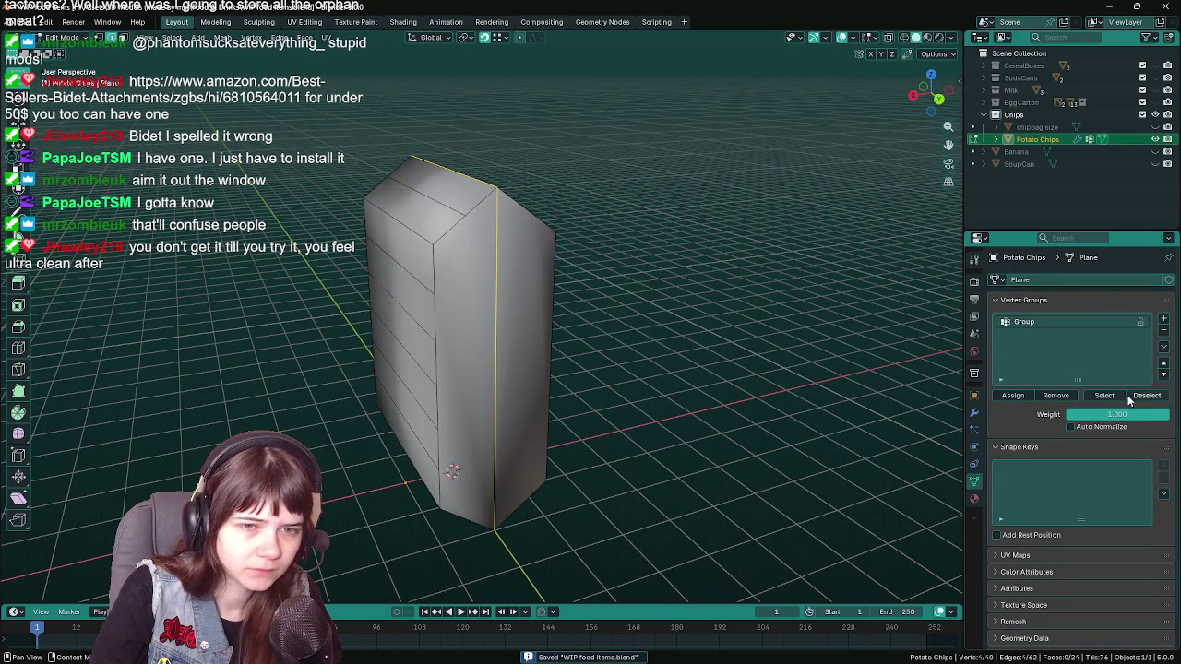
click(1104, 396)
click(1147, 399)
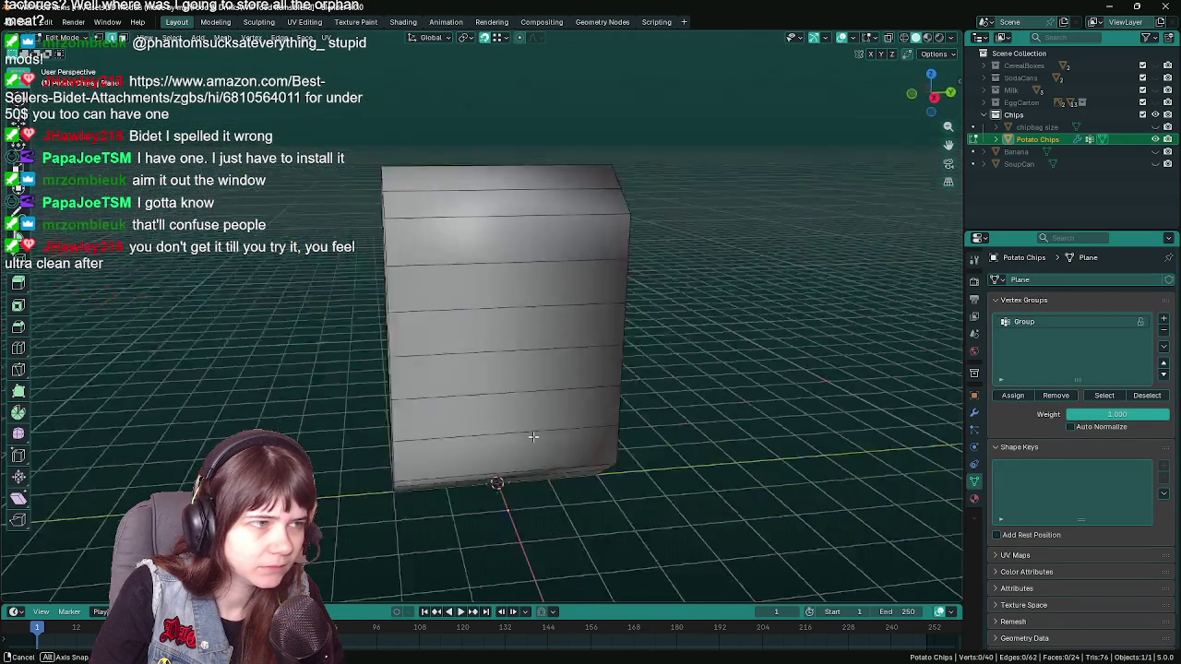
click(1105, 395)
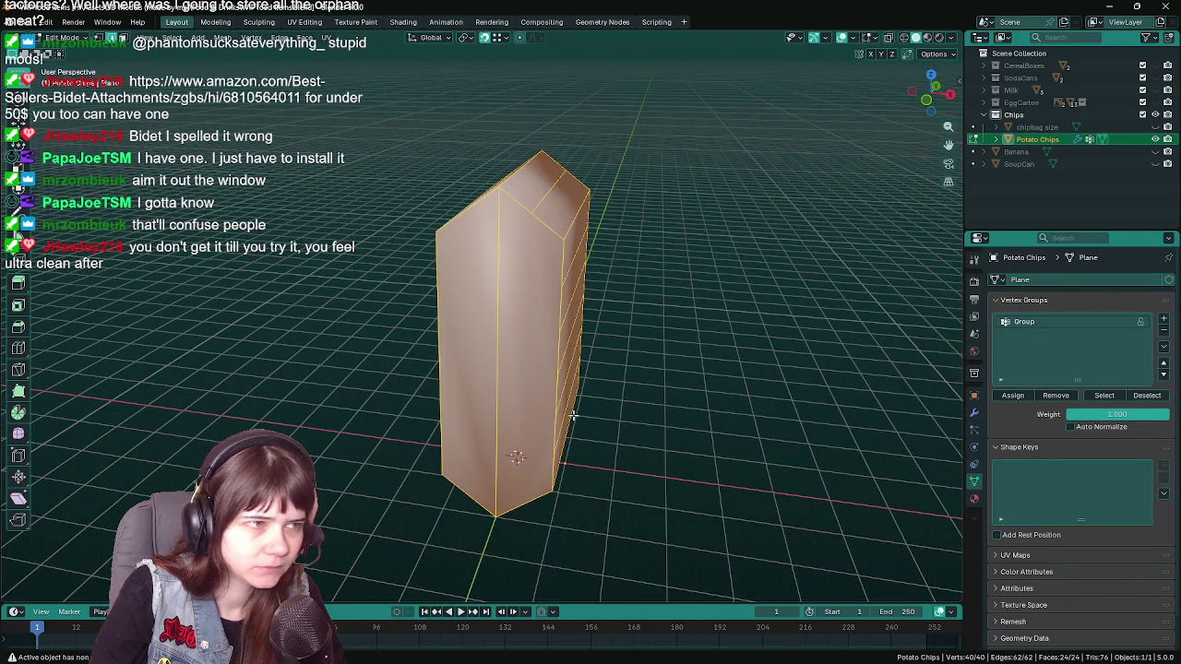
drag(628, 416, 584, 362)
click(584, 363)
key(ctrl+s)
drag(707, 359, 550, 423)
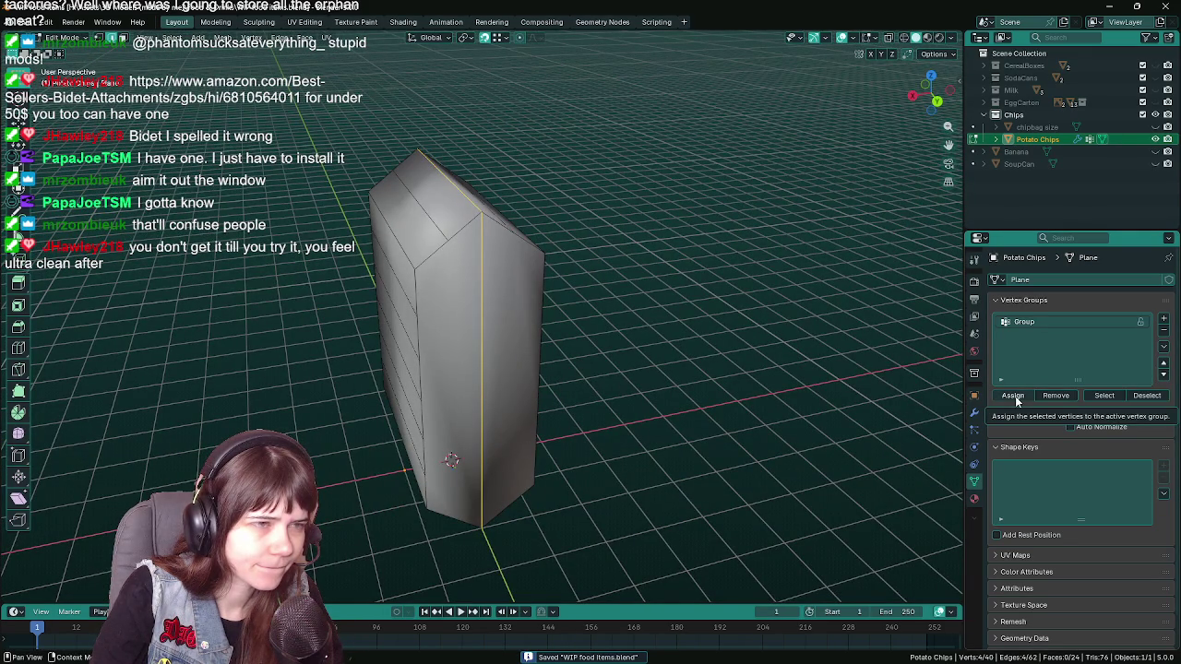
click(1015, 395)
drag(664, 406, 596, 427)
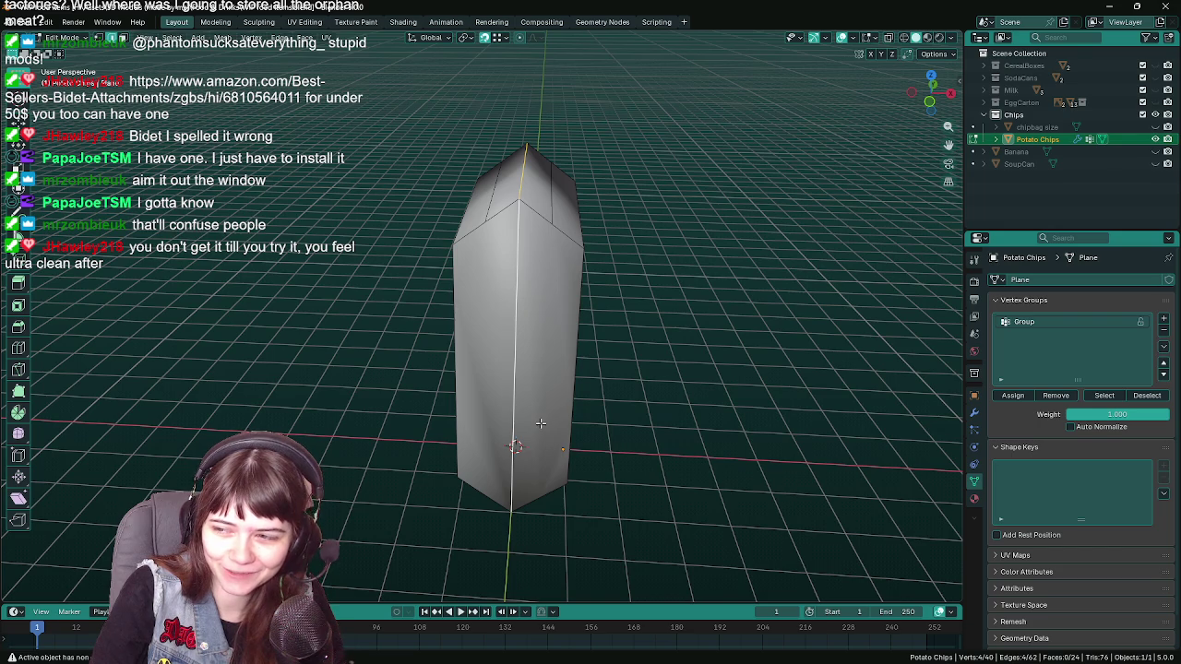
- Join corner vertex pairs across the front to start the horizontal edge rows
drag(488, 364, 496, 217)
click(496, 200)
click(581, 200)
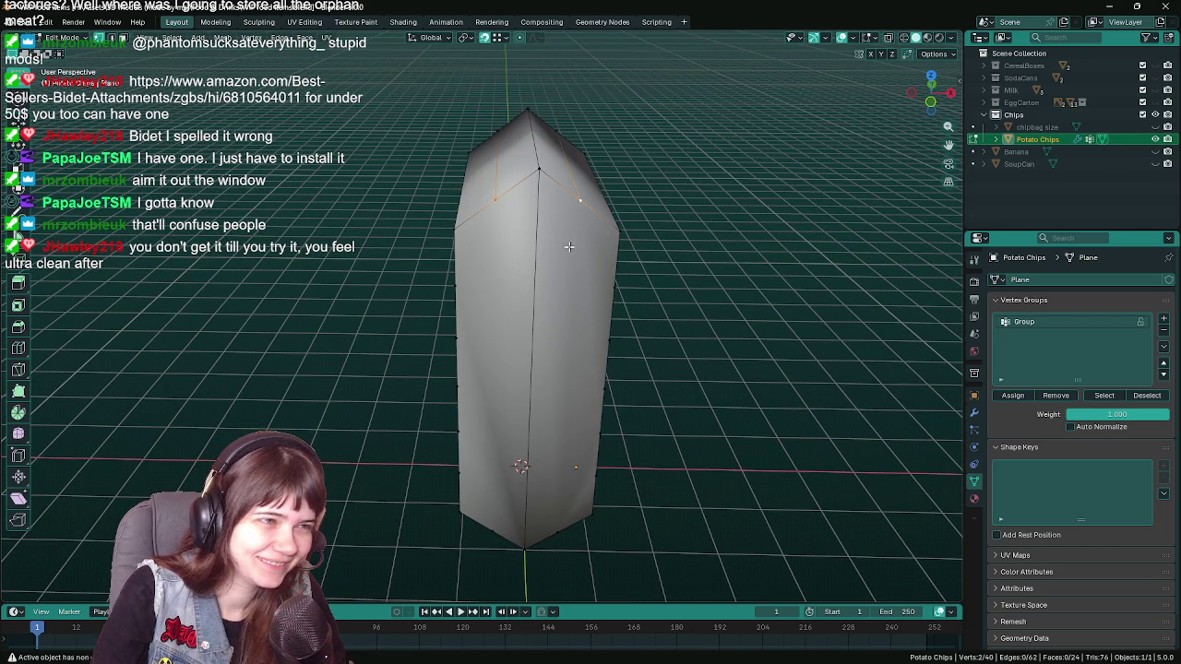
key(j)
drag(537, 217, 521, 286)
click(483, 220)
click(614, 221)
key(j)
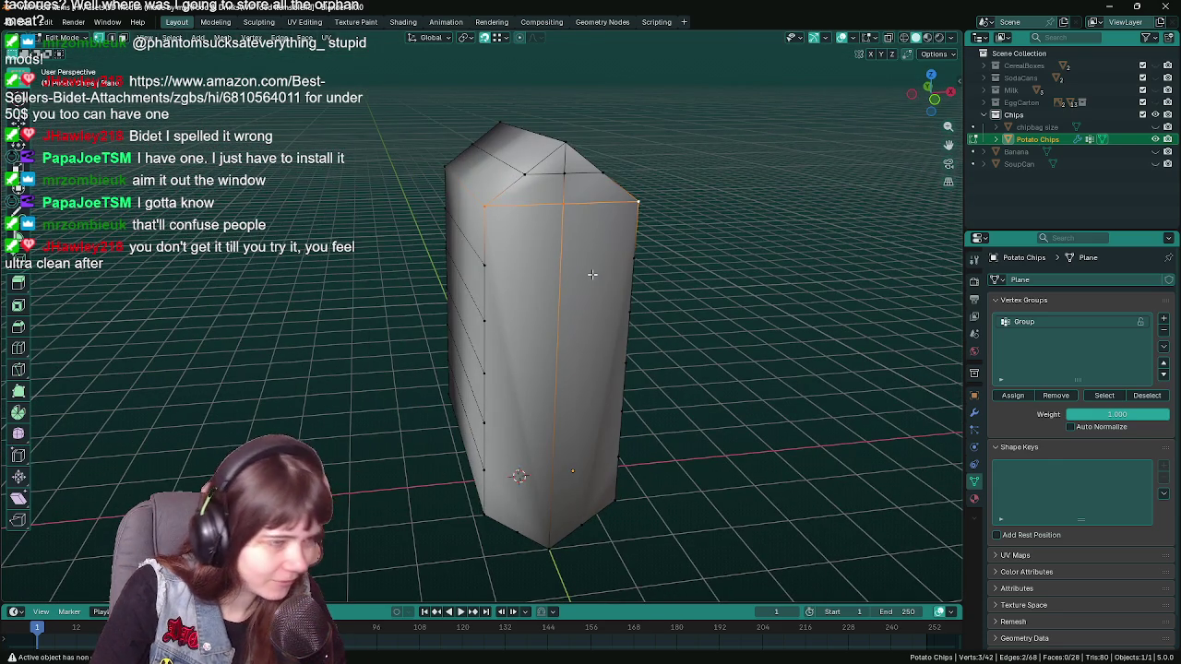
key(j)
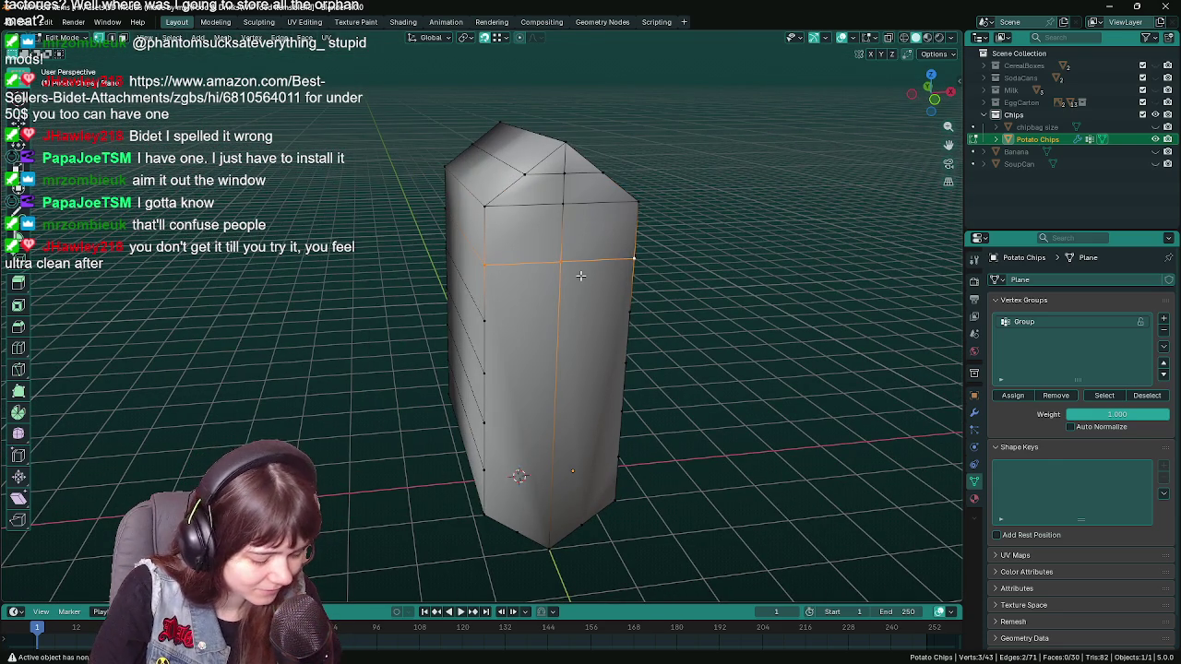
- Connect left and right vertices down the front, completing the lower rows
click(489, 309)
click(488, 322)
click(629, 312)
key(j)
click(484, 367)
key(j)
click(485, 421)
key(j)
drag(599, 464, 638, 458)
key(j)
key(j)
click(542, 486)
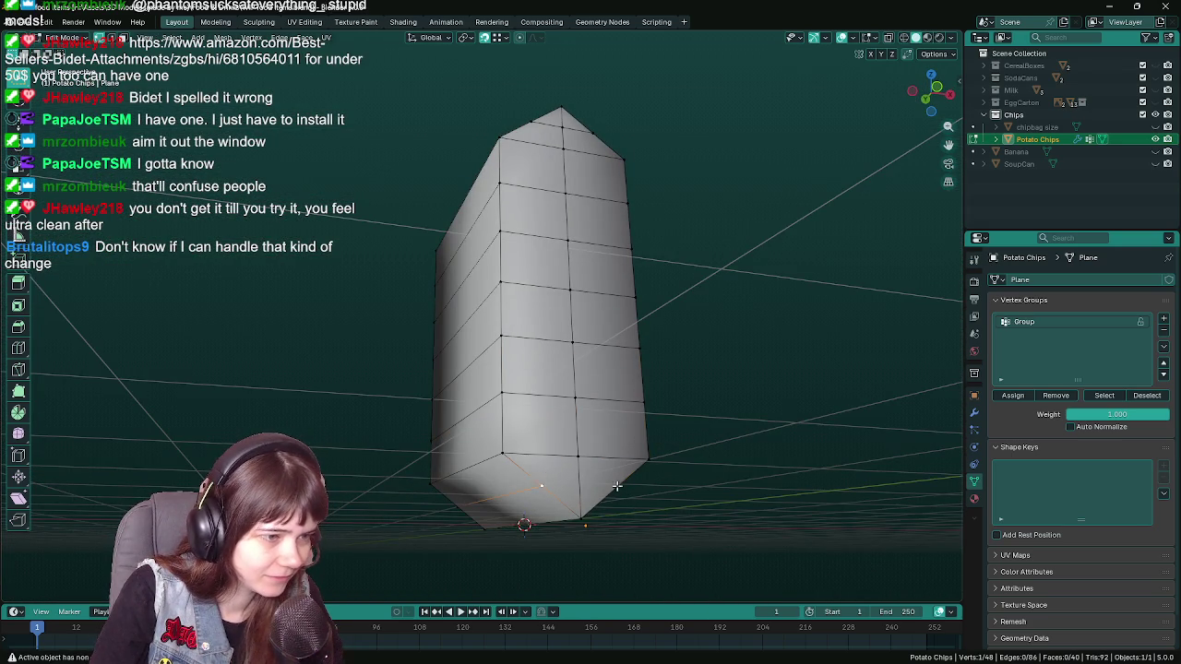
key(j)
- Join vertices across the top and the next rows down the side
drag(574, 435, 528, 291)
click(529, 282)
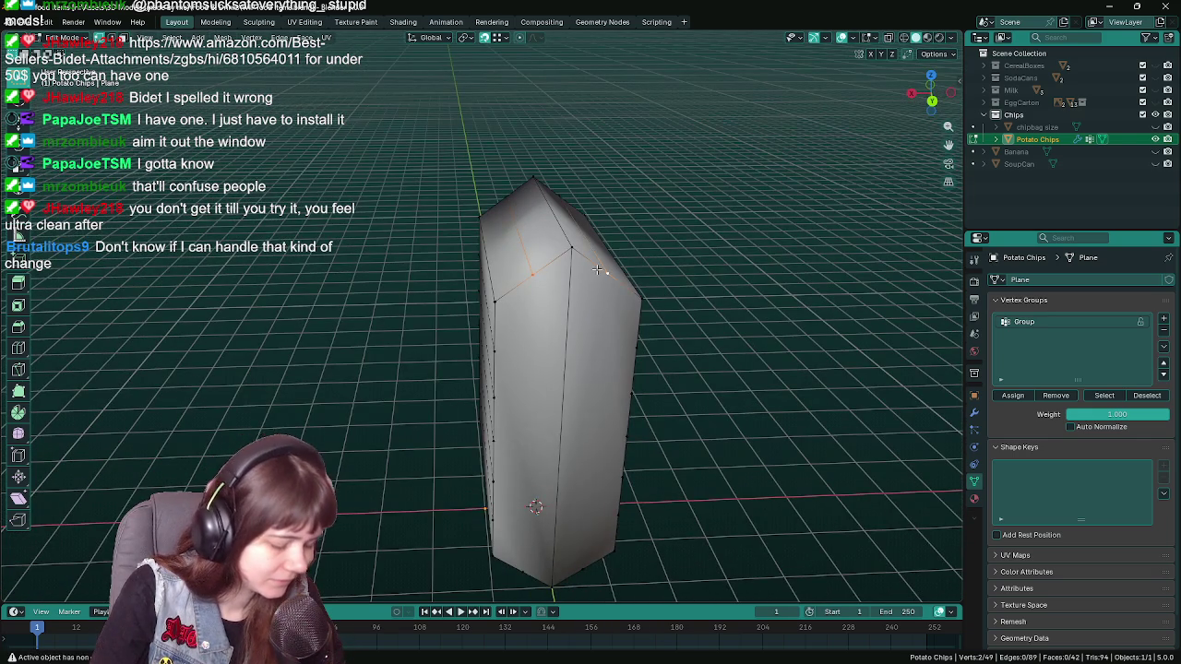
key(j)
drag(553, 352, 567, 332)
key(j)
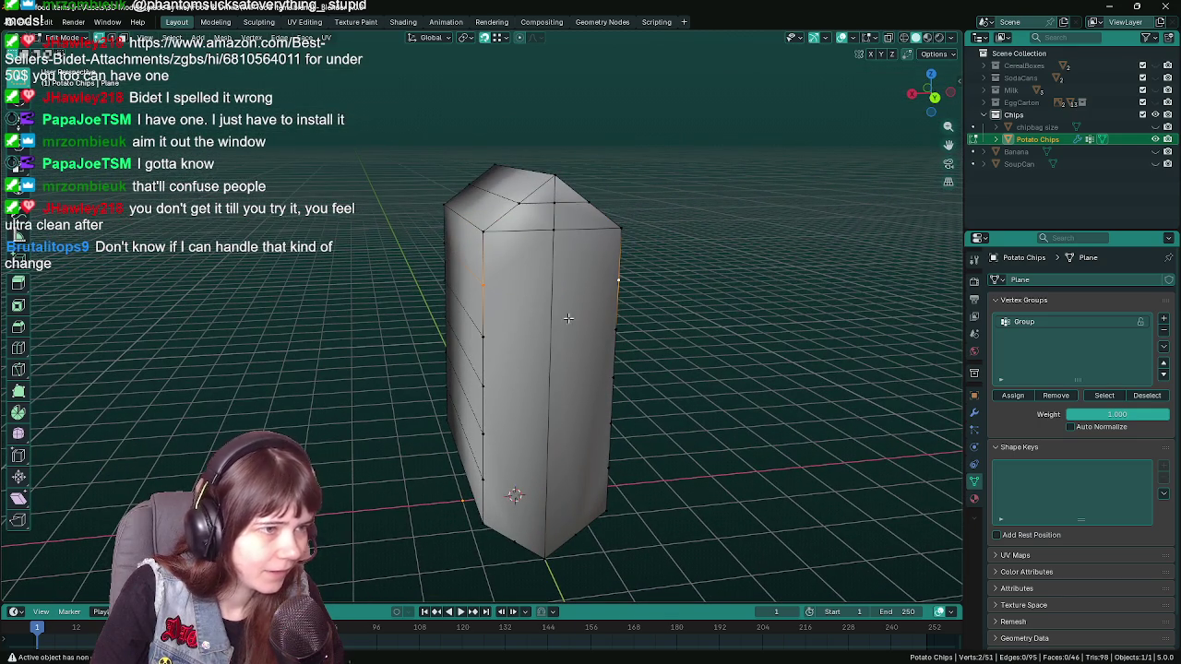
key(j)
click(483, 338)
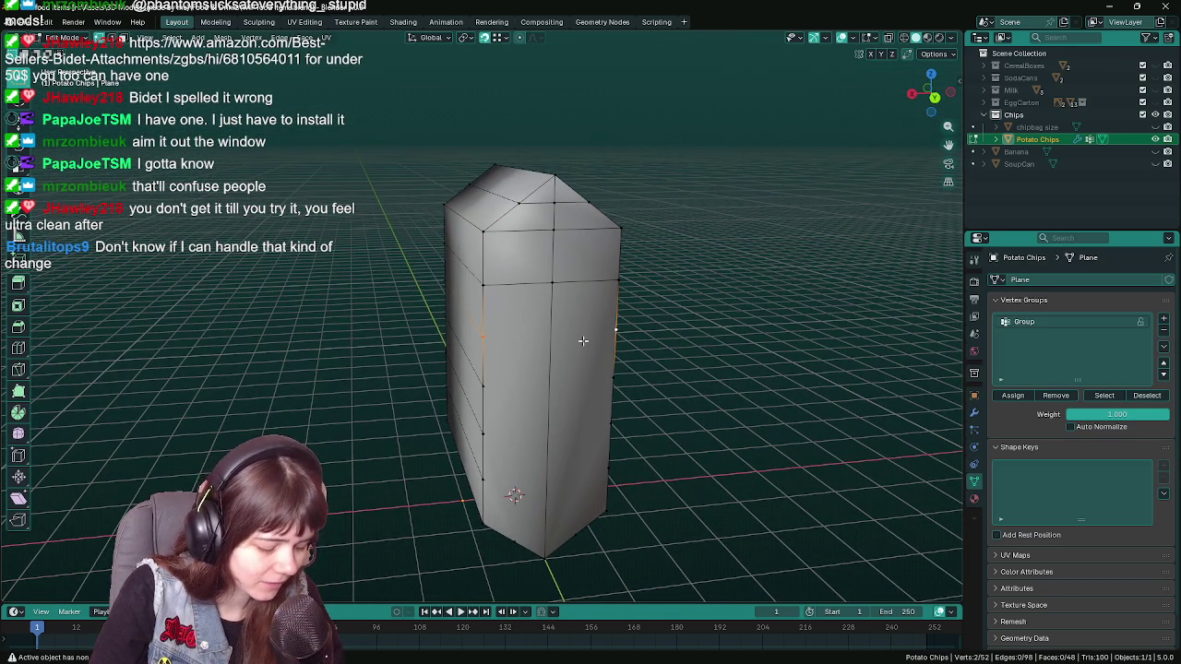
key(j)
- Continue connecting vertex pairs down the side toward the bottom
click(483, 388)
key(j)
click(496, 434)
drag(597, 430, 554, 434)
click(613, 422)
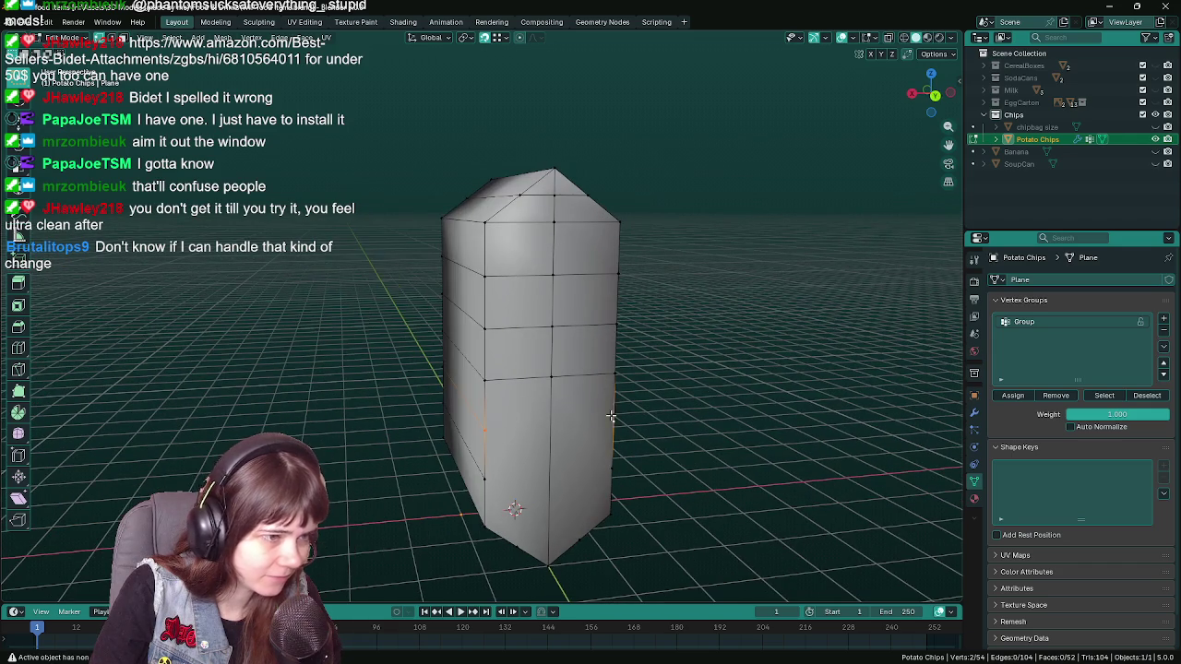
key(j)
click(502, 484)
key(j)
- Connect the final bottom vertex pairs, clear the selection, and save
drag(616, 474, 489, 431)
click(489, 431)
click(643, 416)
key(j)
click(542, 447)
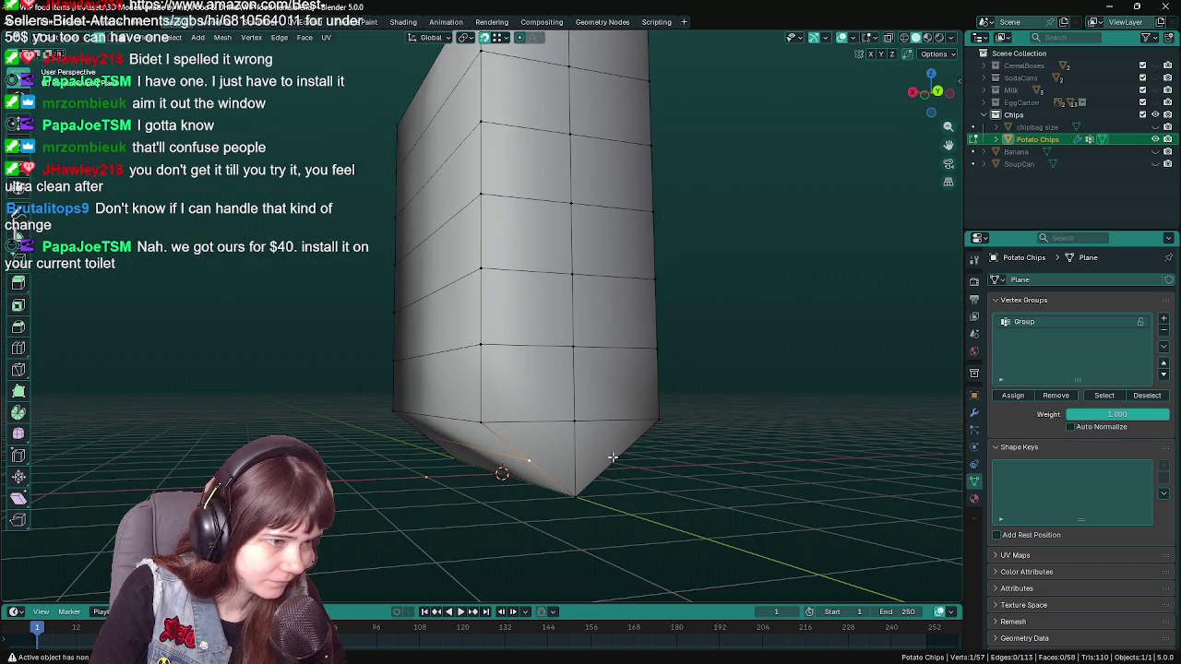
key(j)
click(795, 425)
key(ctrl+s)
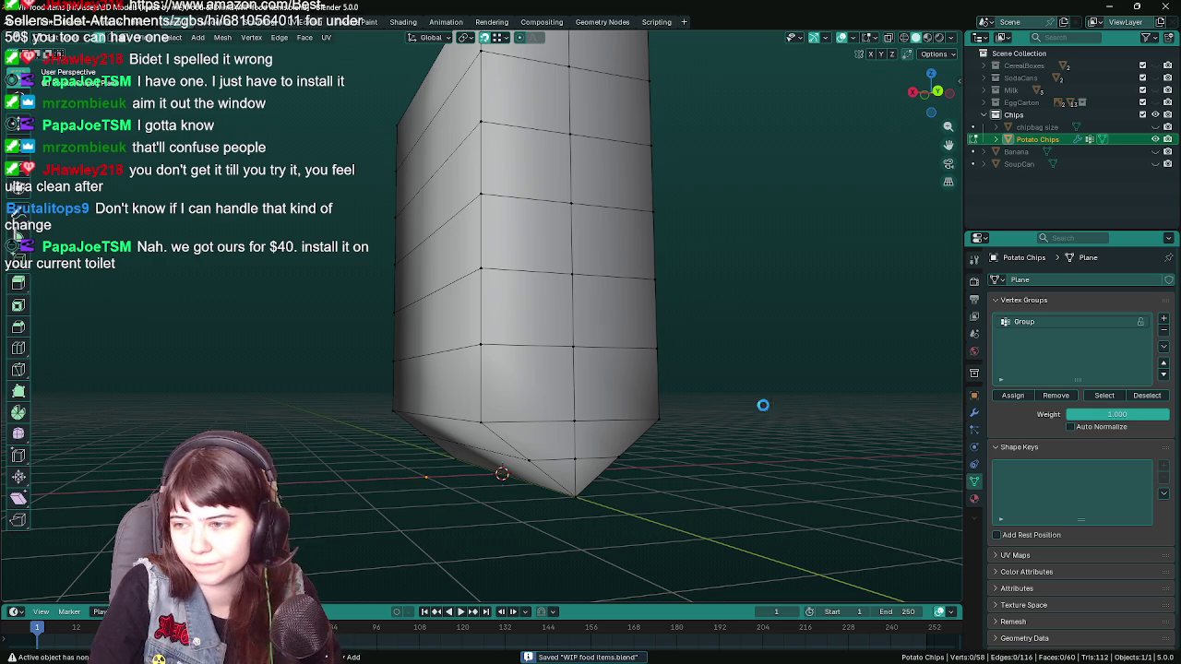
- Inspect the closed 60-face mesh from several angles, save, and leave Edit Mode
drag(736, 366, 725, 395)
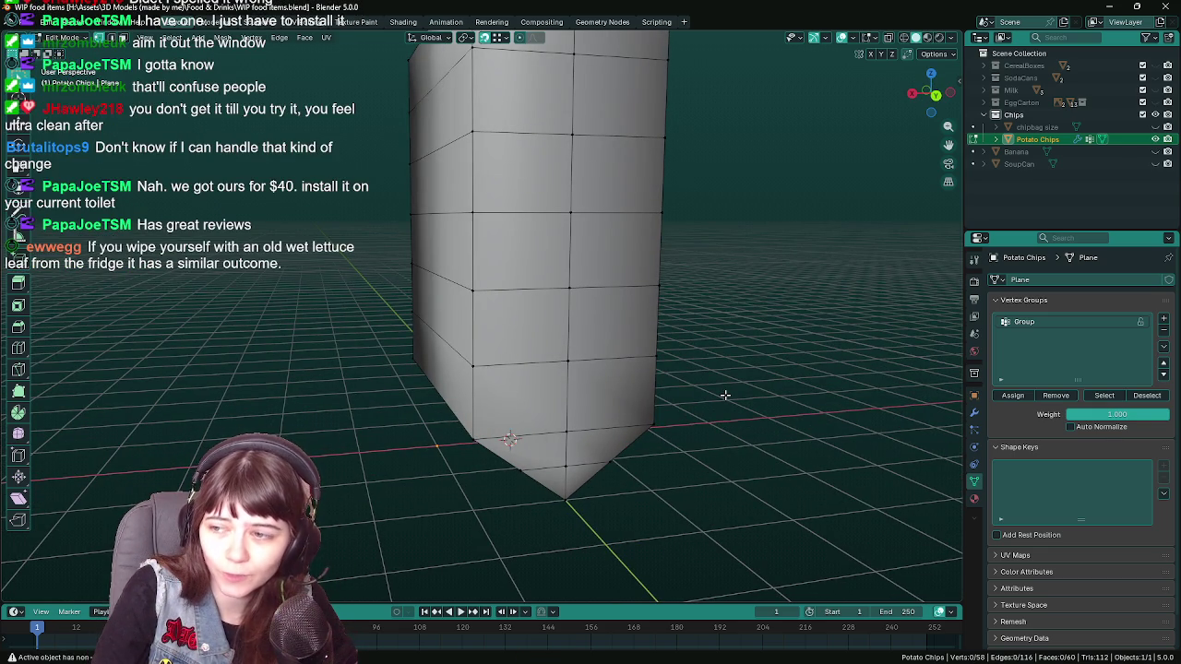
drag(725, 395, 626, 354)
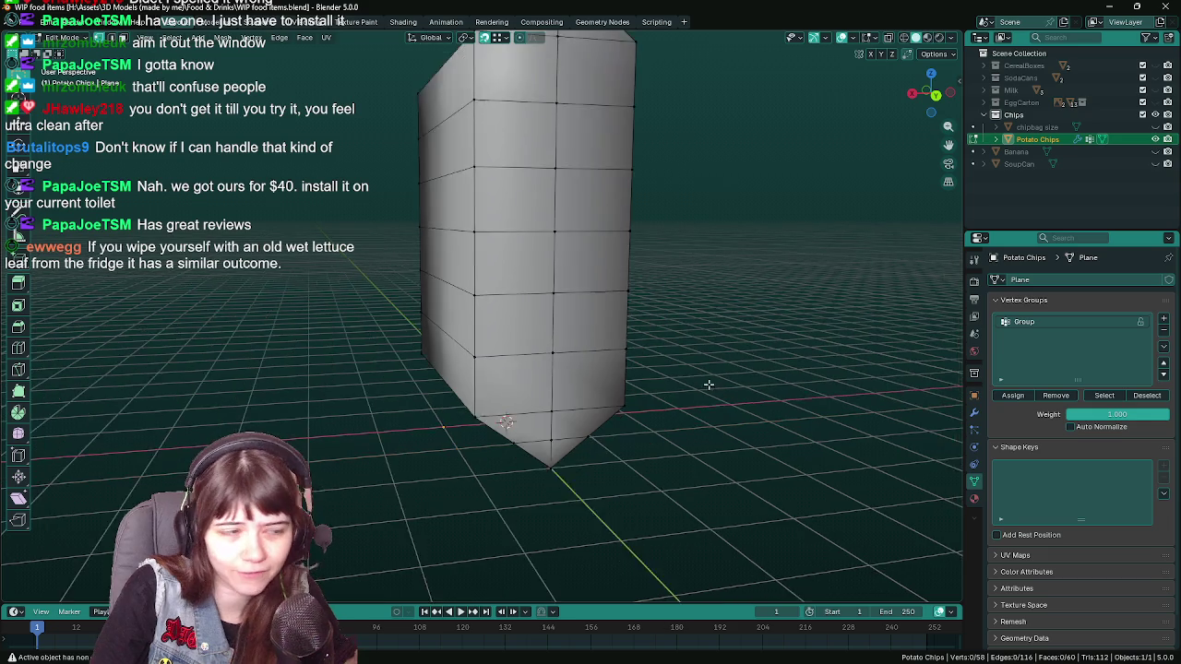
key(ctrl+s)
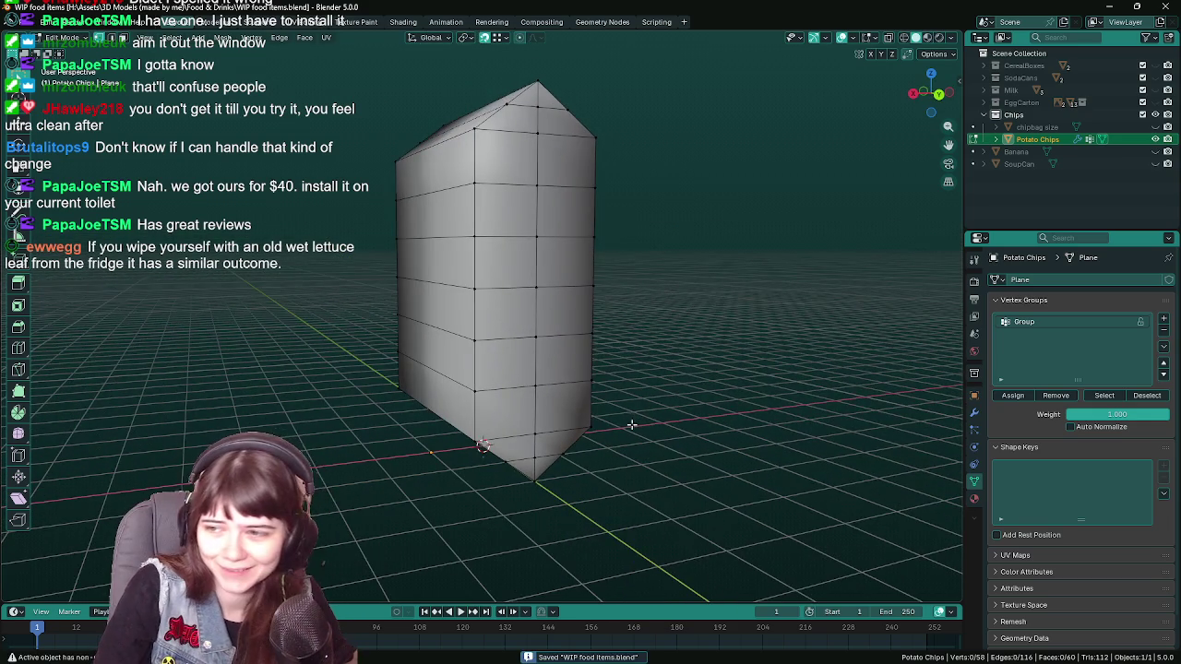
scroll(up, 3)
scroll(up, 3)
drag(589, 381, 608, 373)
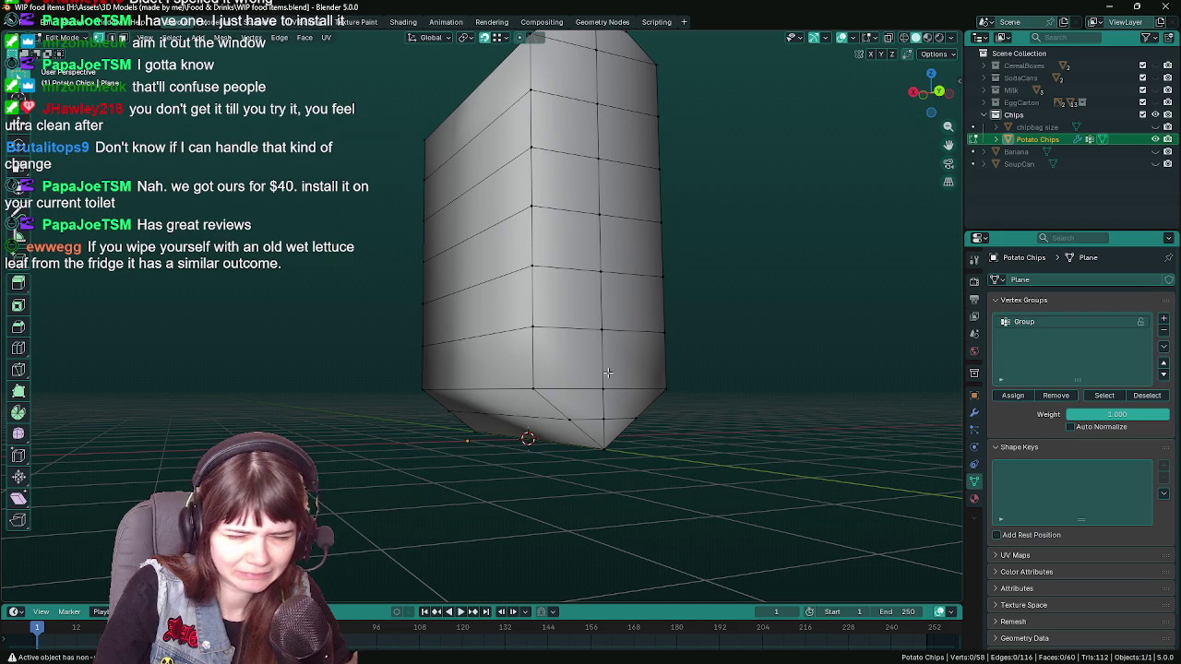
drag(608, 373, 572, 443)
click(494, 406)
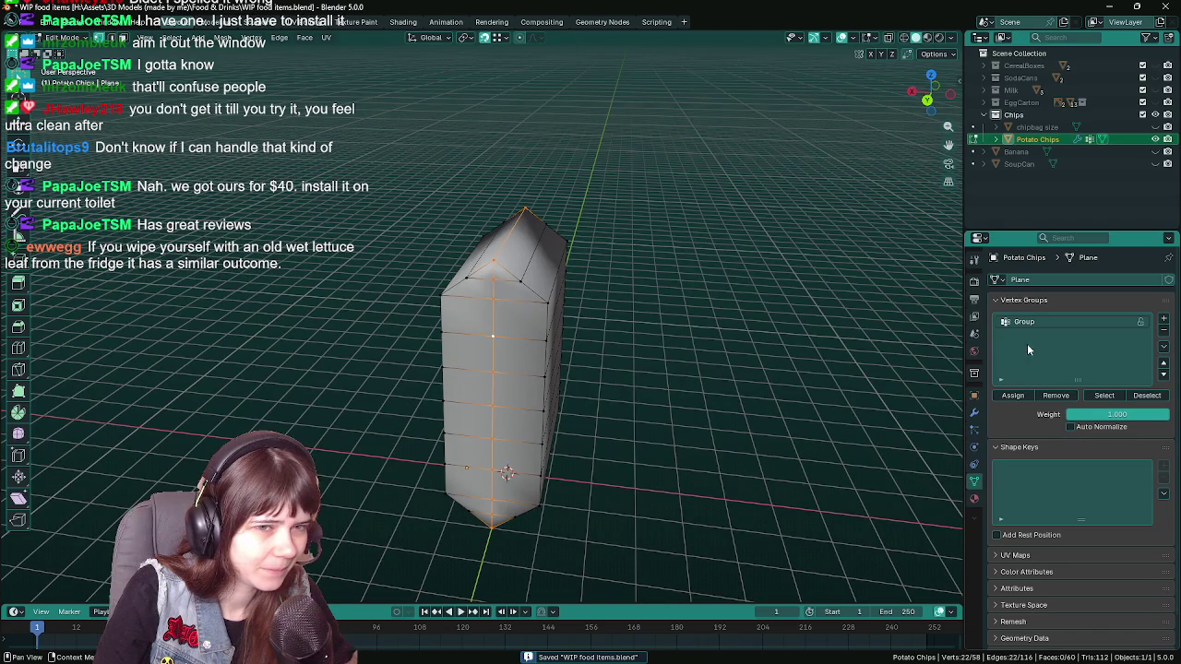
drag(535, 397, 681, 411)
key(Tab)
- Turn on Pressure in the bag's cloth physics settings
click(974, 412)
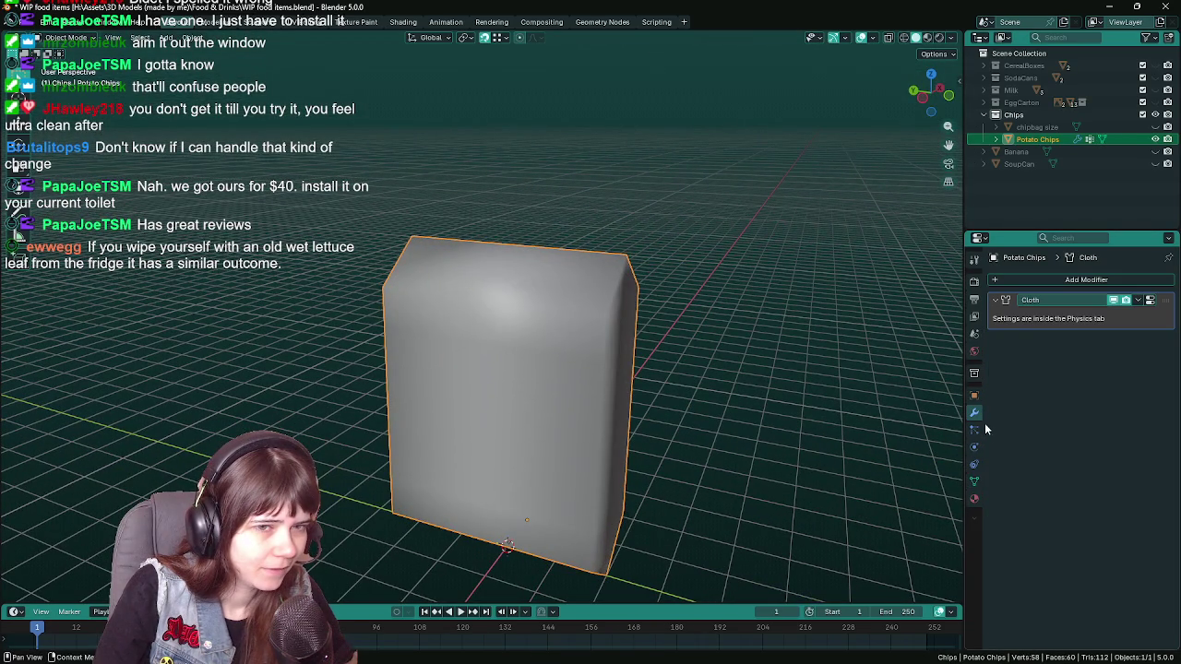
click(974, 447)
scroll(down, 3)
click(1012, 549)
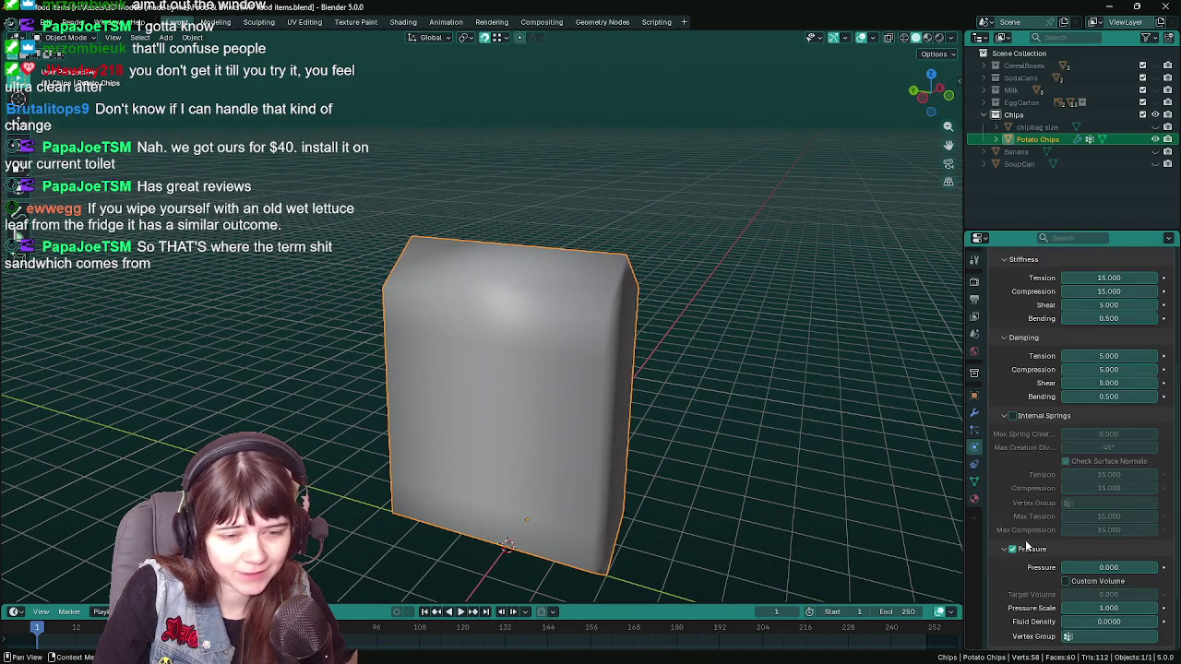
scroll(down, 3)
drag(720, 494, 858, 448)
scroll(up, 3)
scroll(up, 3)
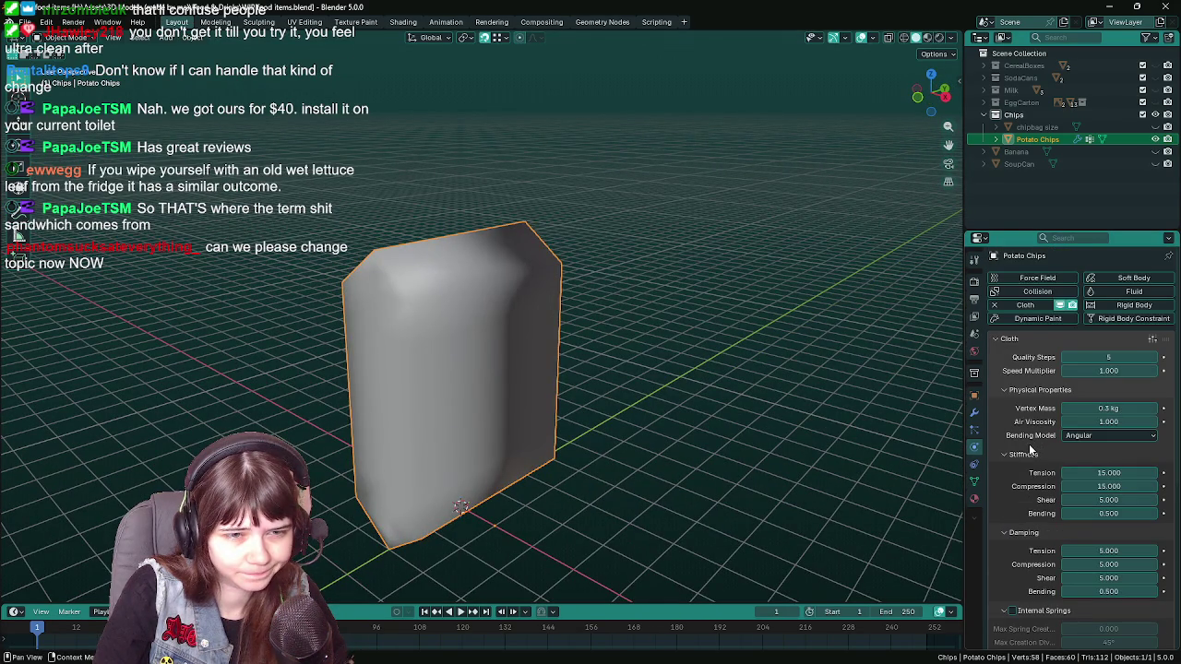
scroll(down, 3)
scroll(down, 3)
scroll(down, 3)
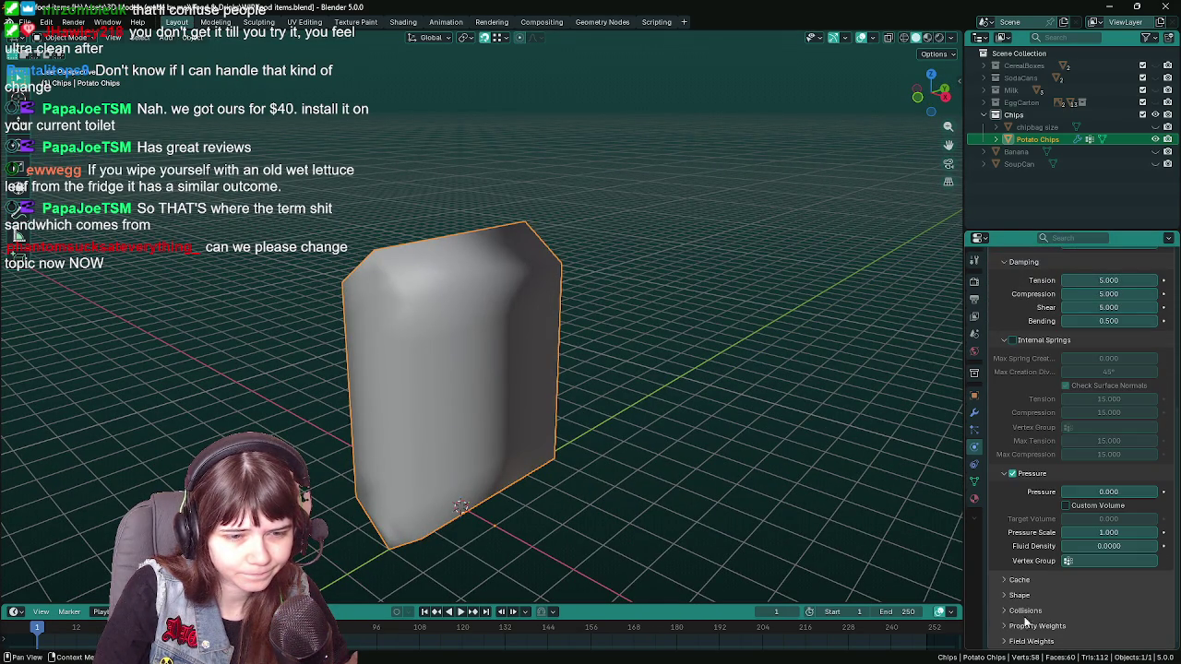
- Enable cloth Self Collisions and edit the self collision distance
click(1024, 611)
scroll(down, 3)
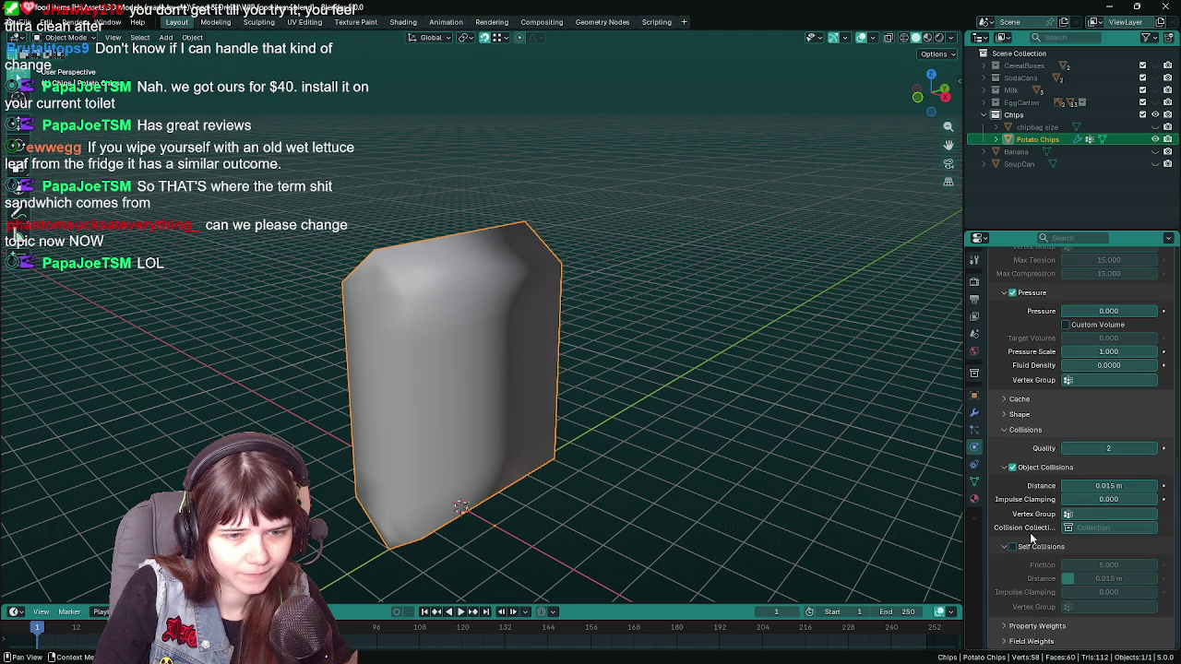
click(1012, 546)
scroll(up, 3)
scroll(down, 3)
double_click(1129, 579)
key(BackSpace)
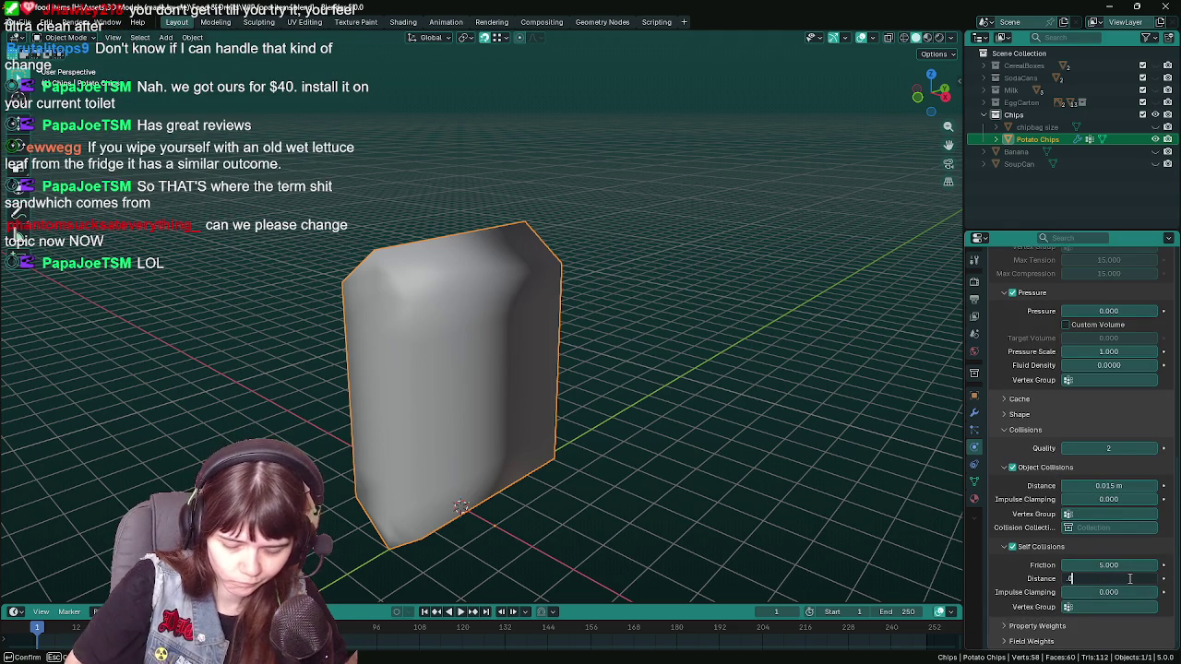
scroll(up, 3)
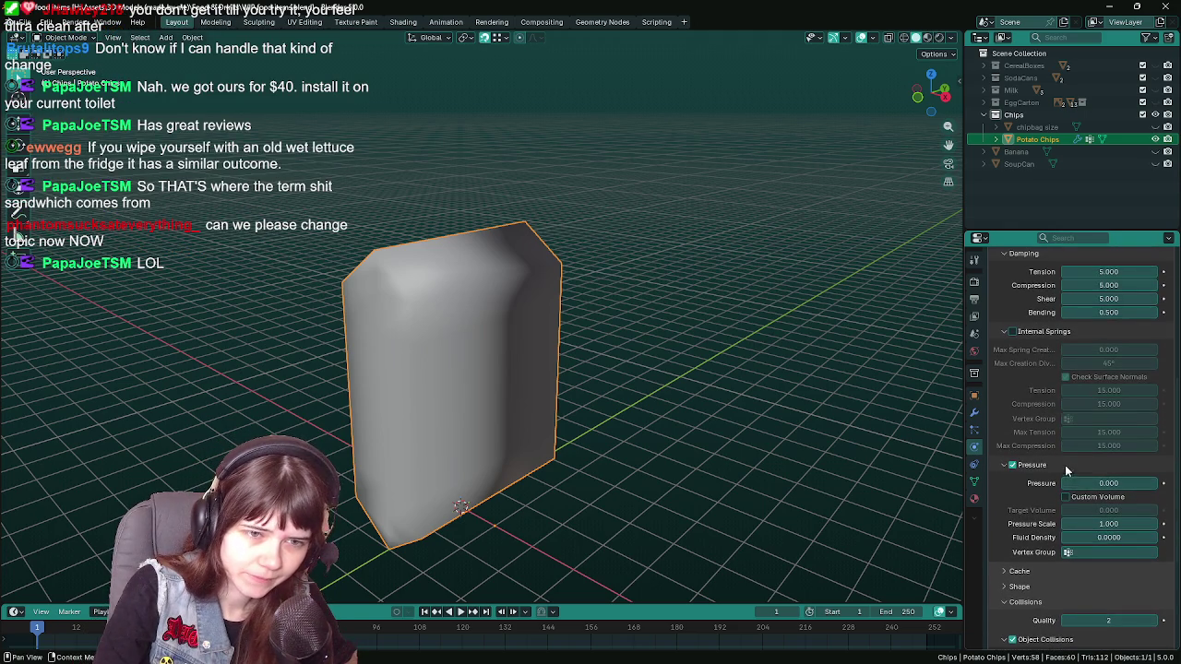
- Set cloth Pressure to 1.000, limit it to vertex group Group, and save
drag(1092, 484, 1100, 483)
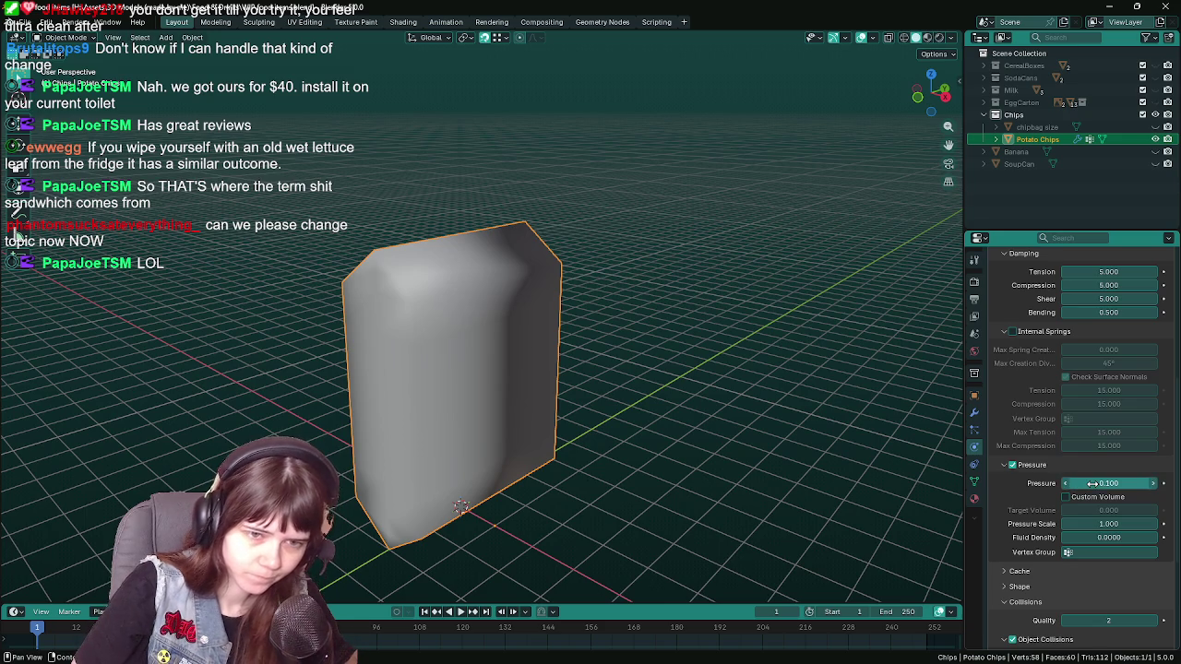
click(1092, 483)
text(1)
key(Return)
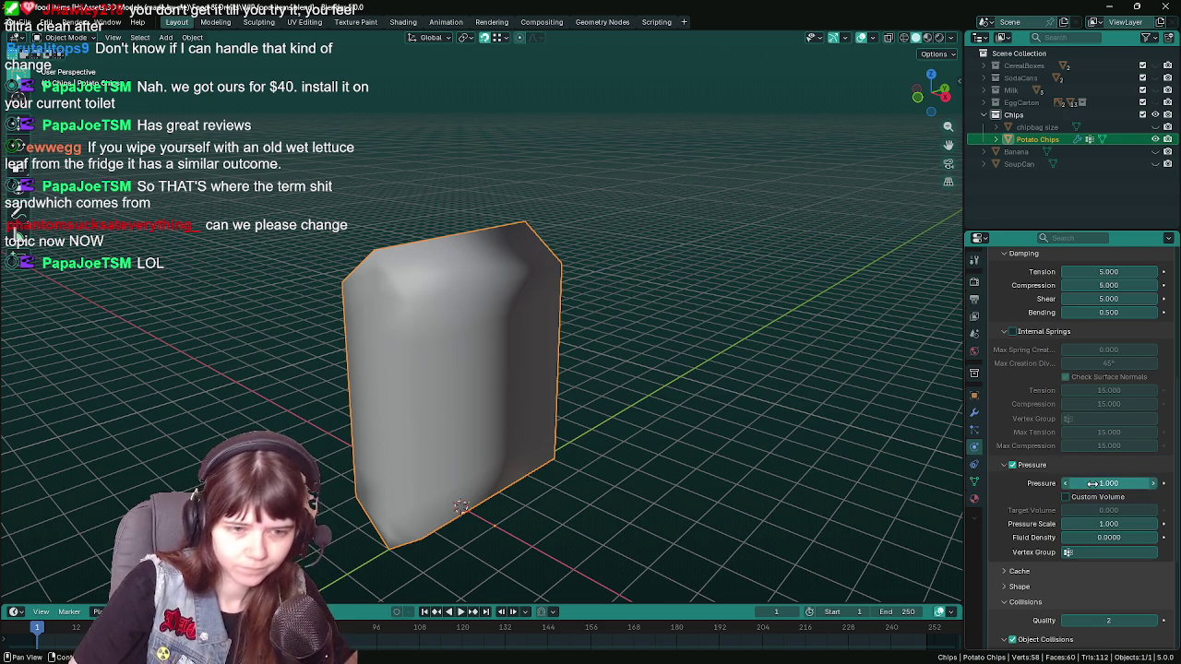
click(1118, 552)
click(1048, 424)
drag(677, 486, 683, 436)
key(ctrl+s)
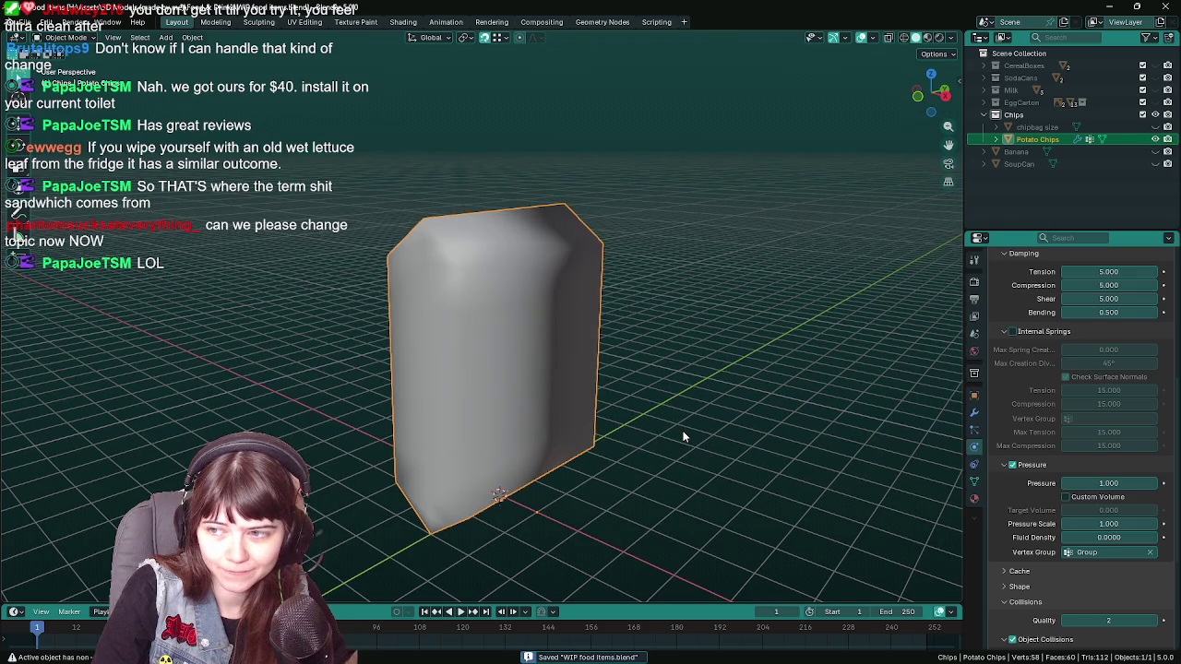
- Play the cloth simulation, stop it, and rewind to frame 1
key(space)
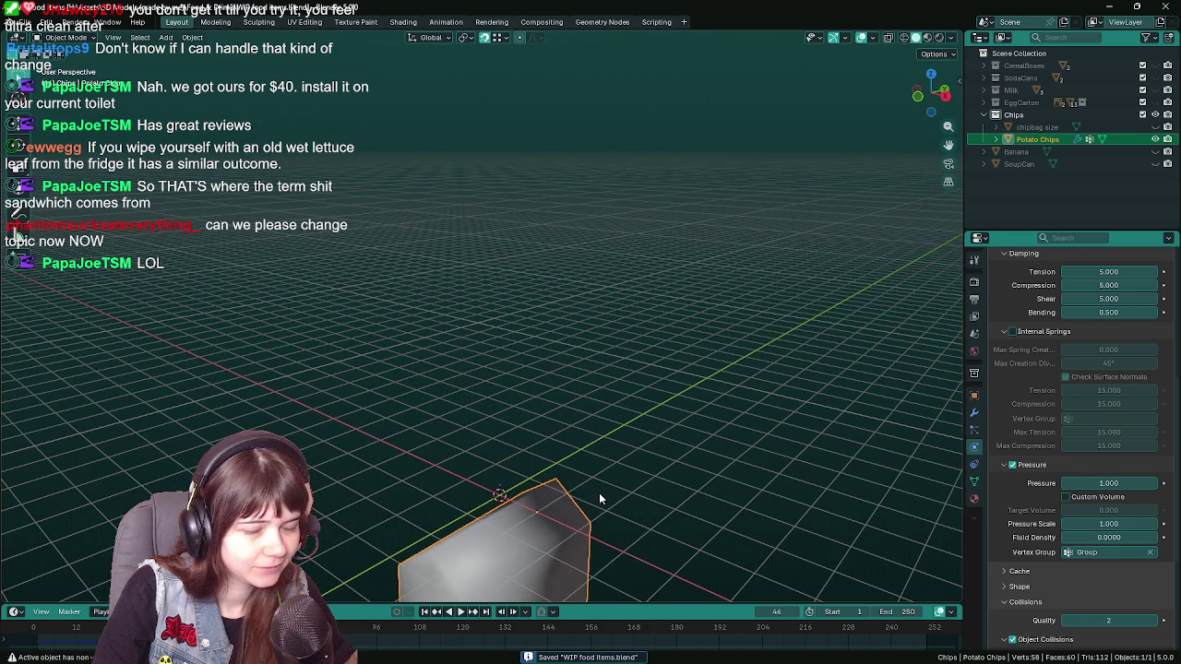
key(space)
click(42, 628)
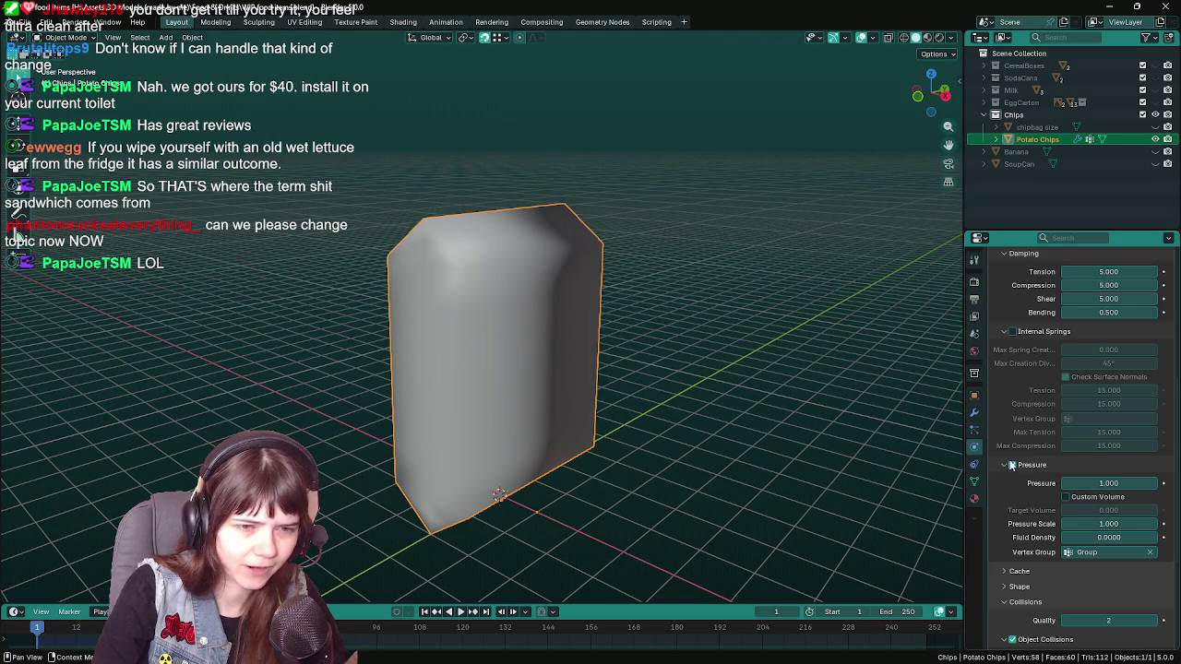
scroll(down, 3)
scroll(down, 3)
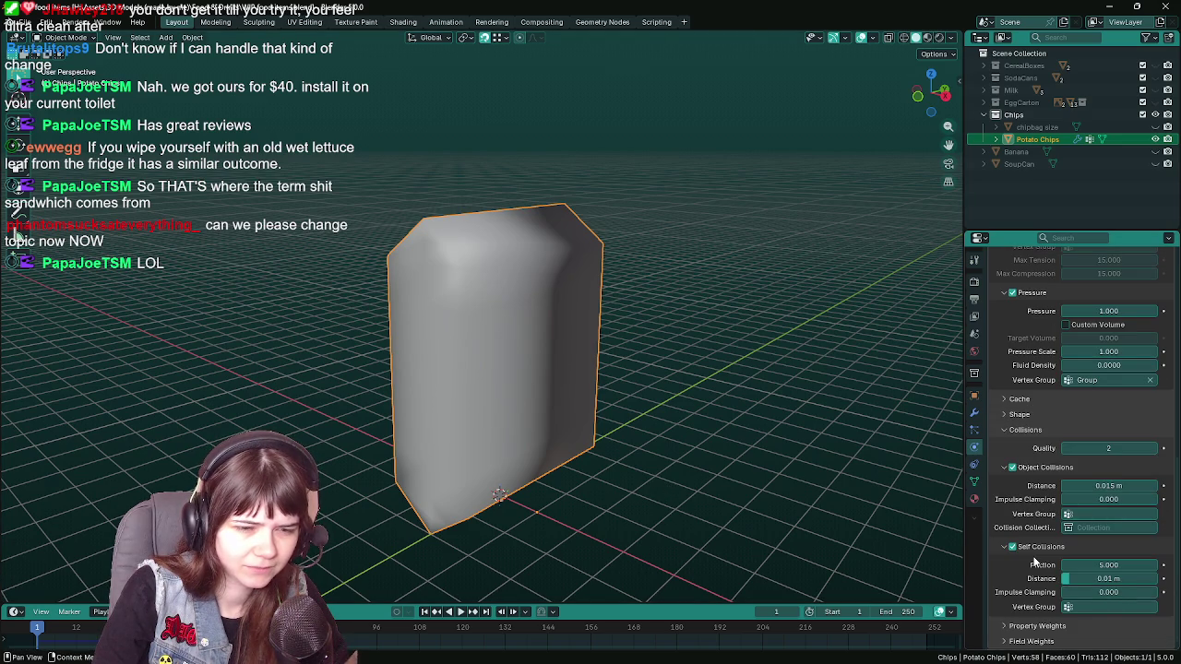
scroll(up, 3)
scroll(up, 3)
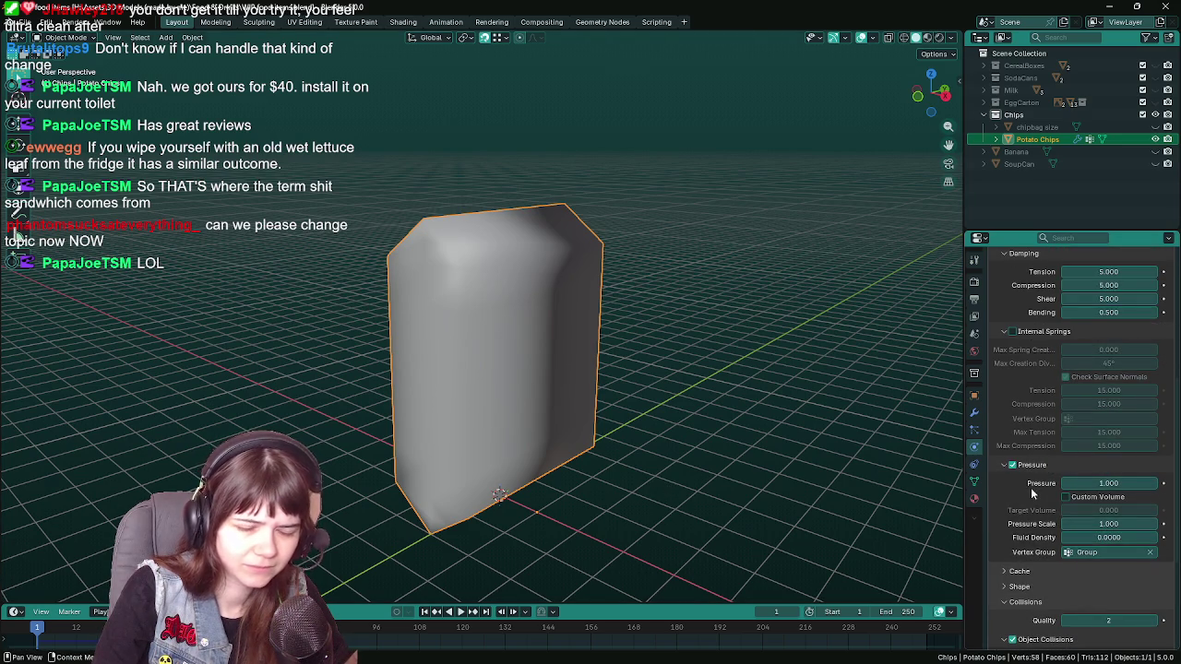
- Turn off cloth pressure and review the cloth settings
click(1011, 464)
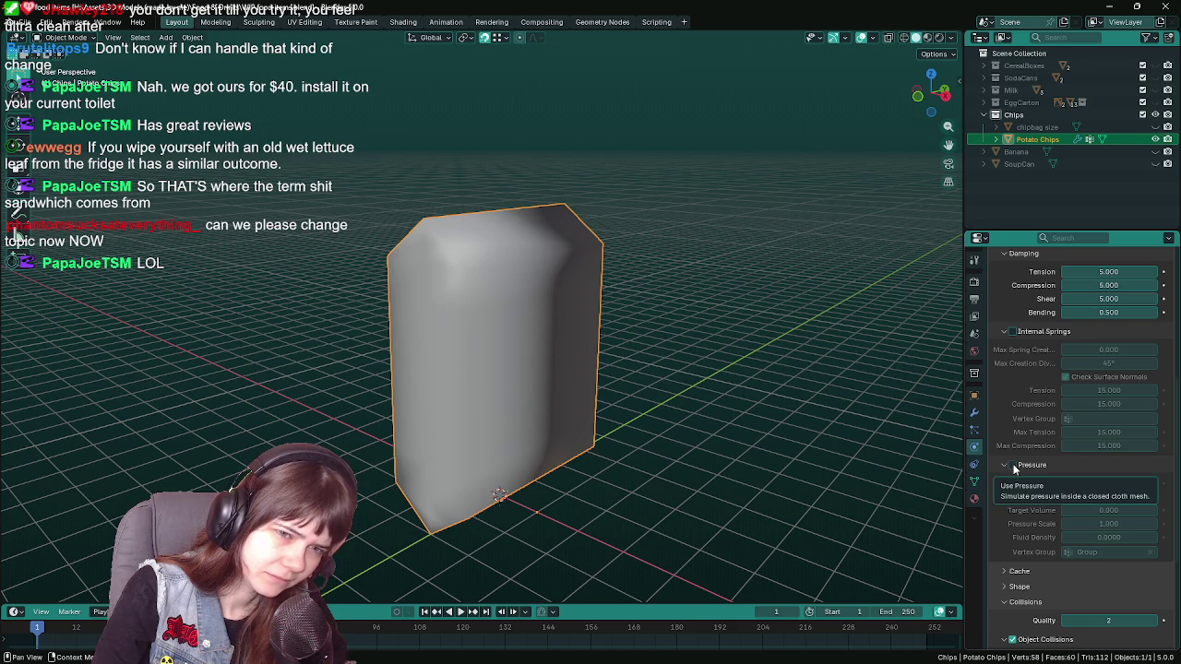
scroll(up, 3)
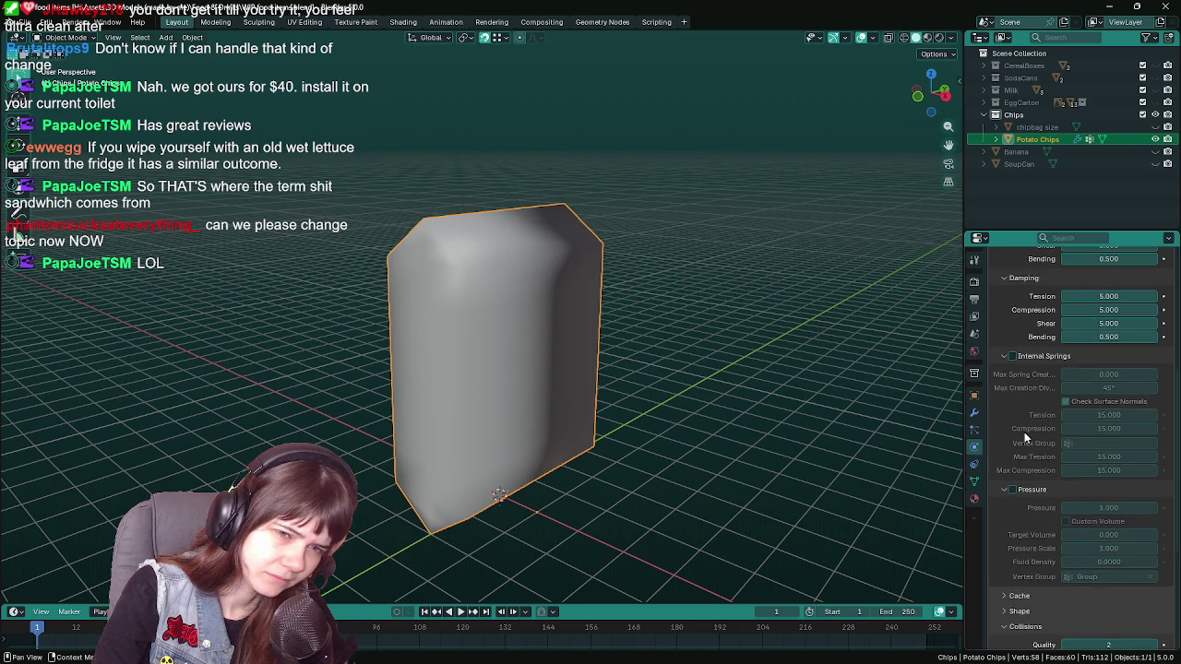
scroll(up, 3)
scroll(up, 3)
scroll(up, 3)
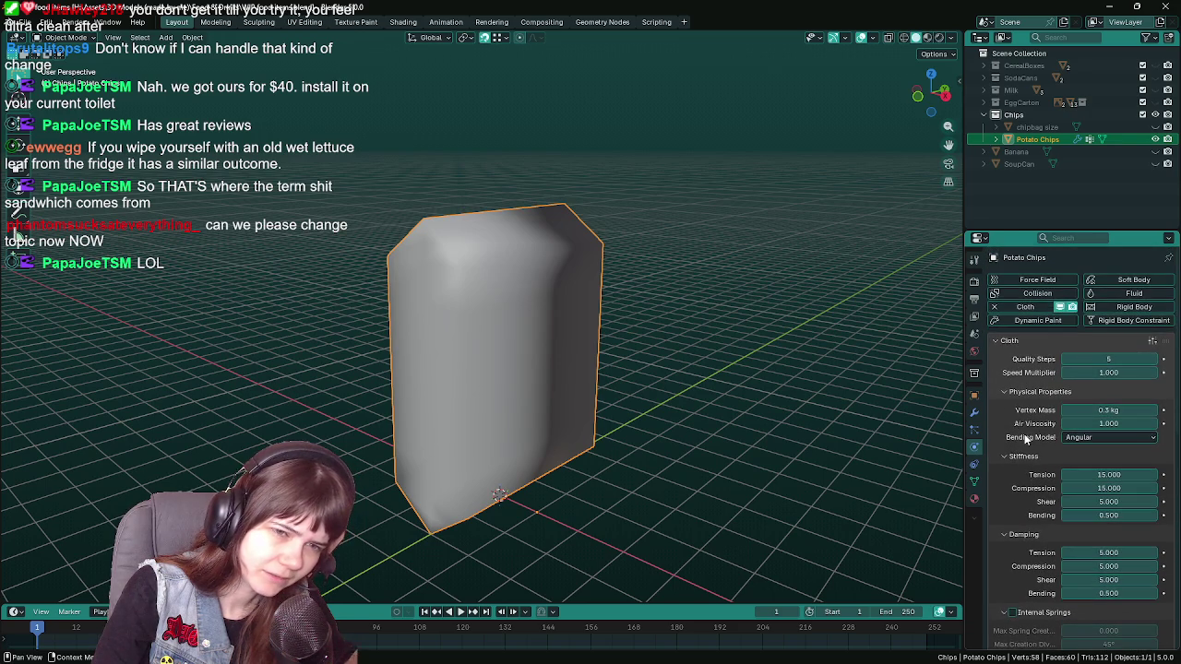
scroll(down, 3)
scroll(down, 3)
scroll(down, 3)
scroll(down, 3)
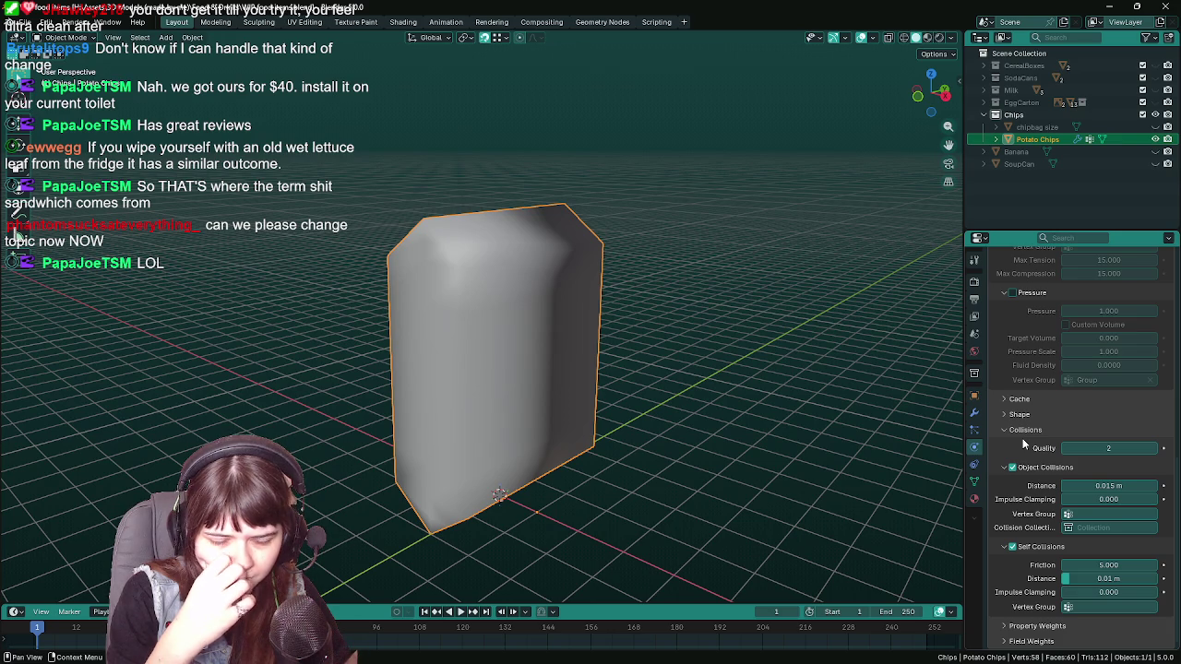
- Limit Self Collisions to the Group vertex group and save the file
click(1086, 606)
click(1098, 523)
drag(812, 503, 722, 468)
key(ctrl+s)
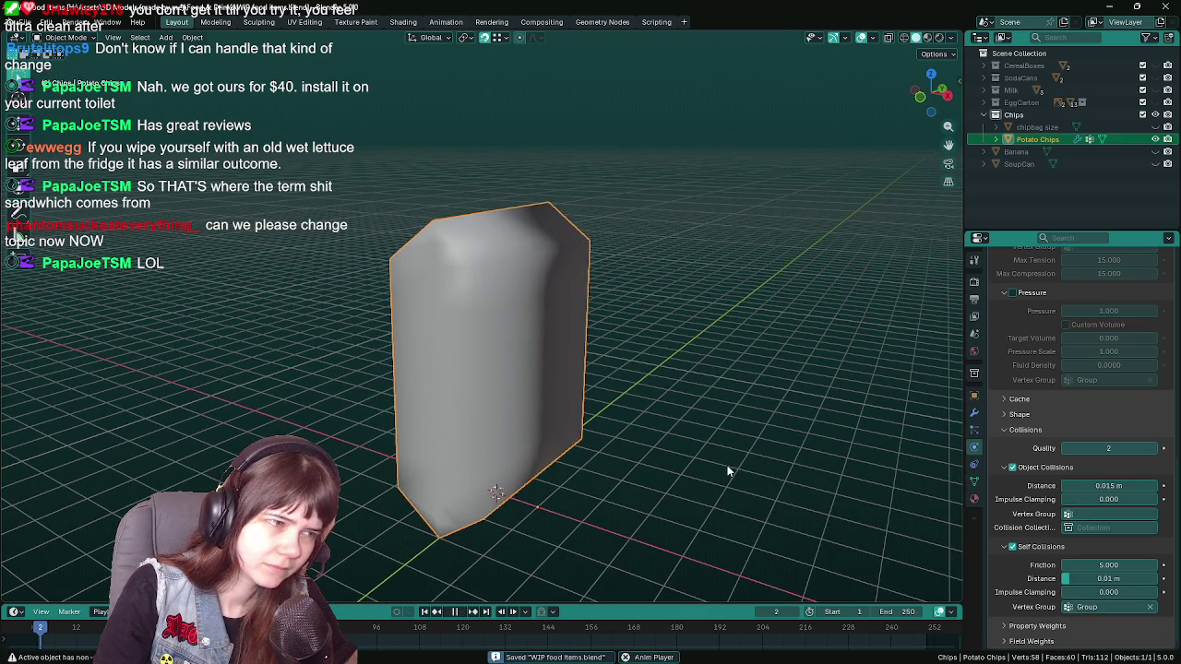
- Replay the simulation from frame 1, then view the modifier stack showing Cloth
key(space)
click(38, 630)
key(space)
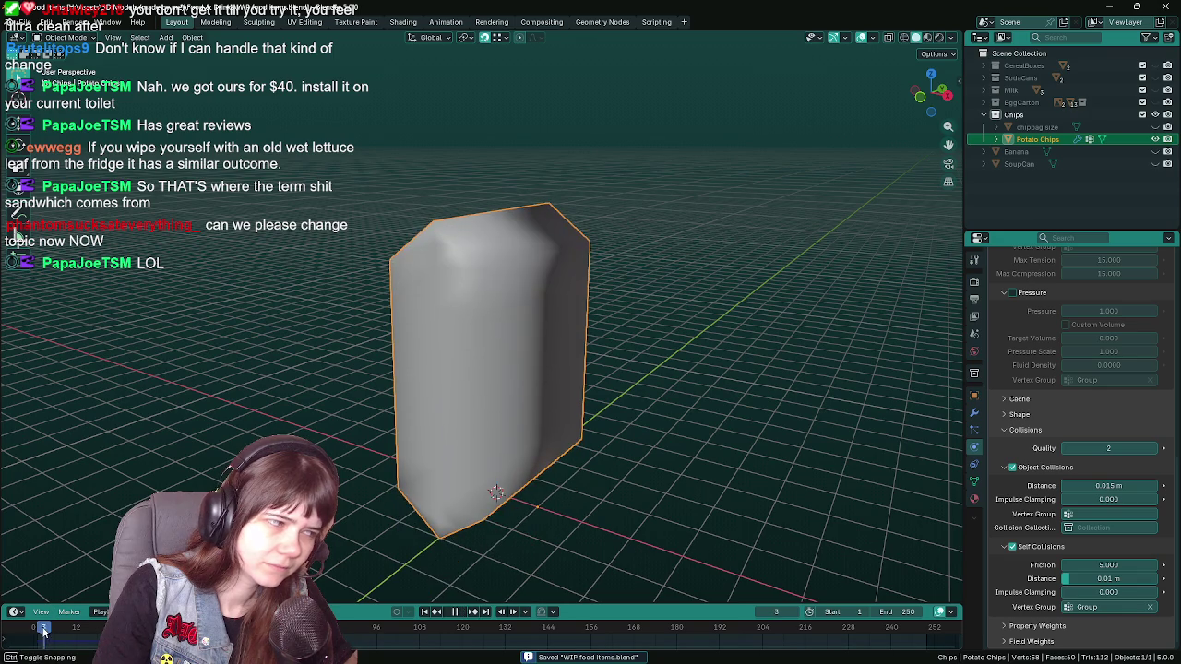
key(space)
scroll(up, 3)
scroll(up, 3)
scroll(up, 3)
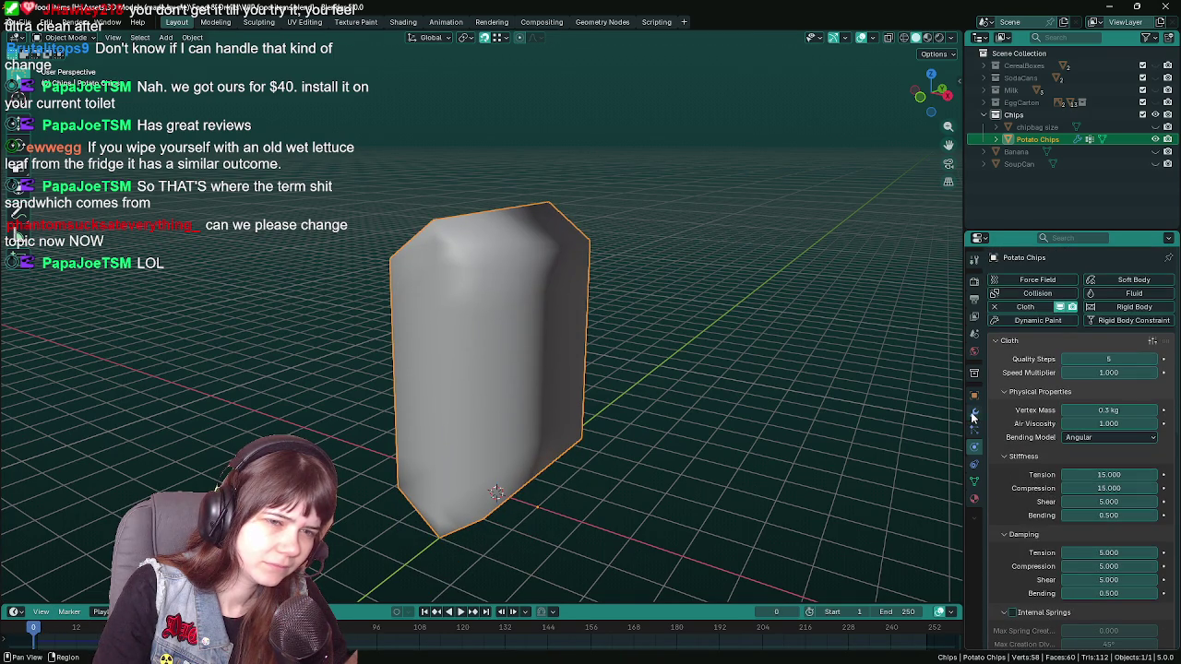
click(974, 412)
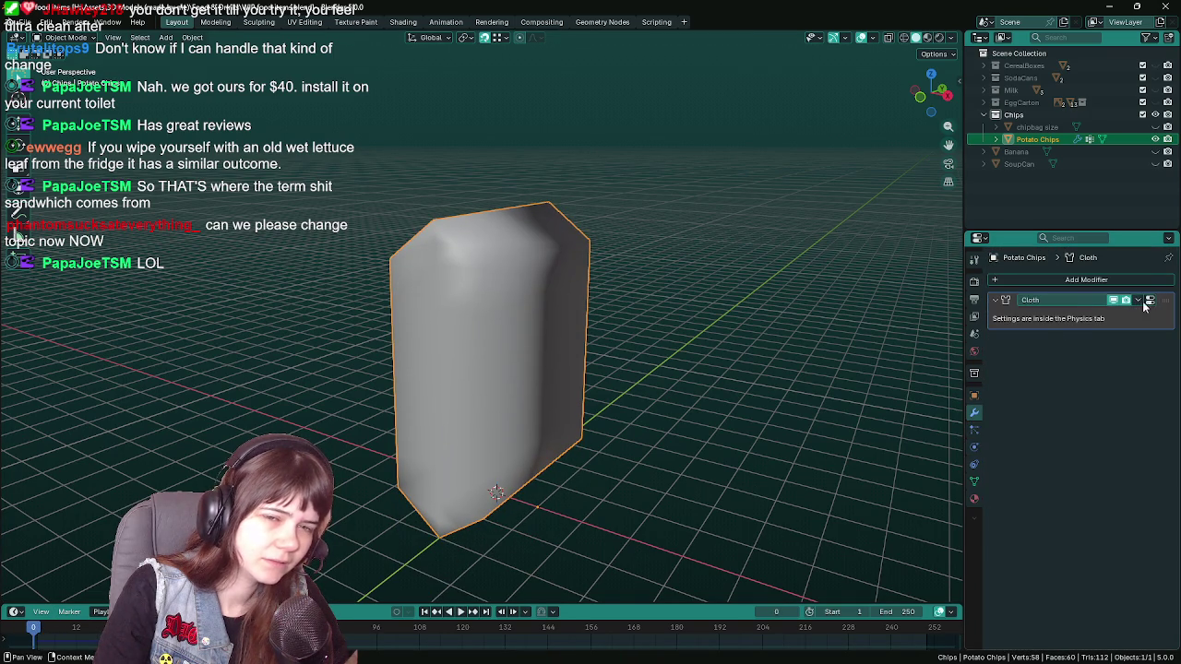
- Remove the Cloth physics from the bag and save the file
click(974, 447)
click(995, 306)
drag(827, 394, 448, 237)
click(974, 412)
key(ctrl+s)
- In Edit Mode, dissolve the bag's bottom edge loops and save
key(Tab)
click(449, 218)
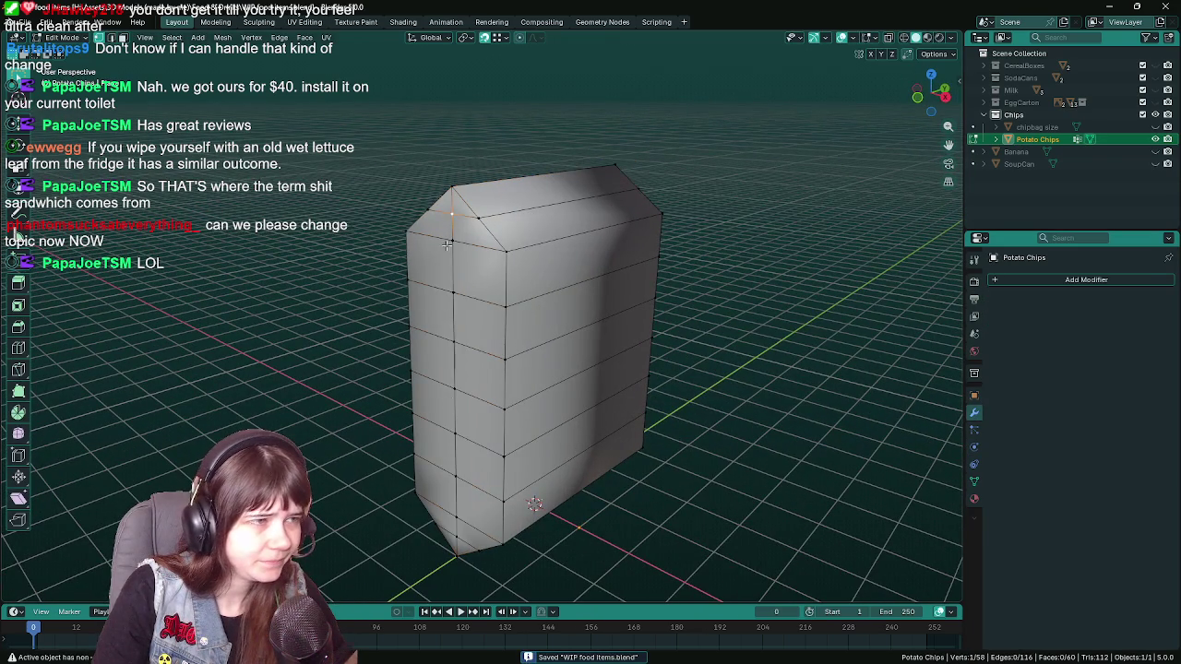
drag(466, 511, 456, 437)
click(522, 507)
drag(521, 507, 566, 497)
key(x)
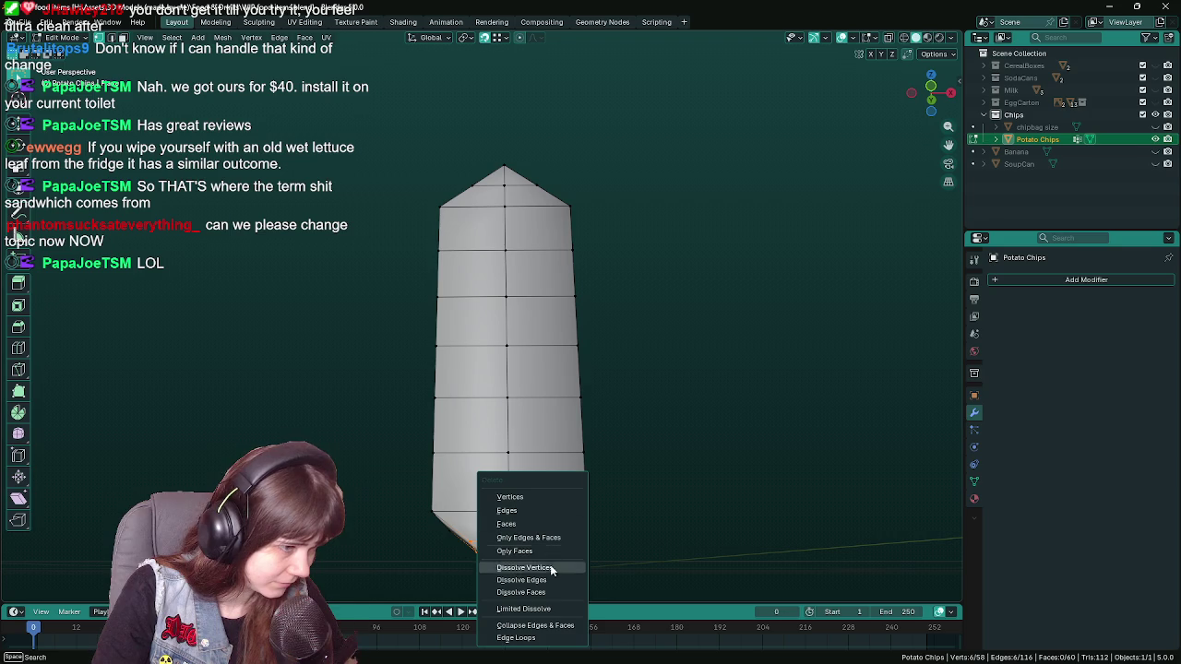
click(551, 566)
drag(551, 566, 532, 200)
key(x)
click(525, 326)
key(ctrl+s)
- Loop-cut the bag vertically down the middle and delete its right half
key(ctrl+r)
click(574, 337)
key(z)
click(620, 412)
drag(520, 182, 694, 605)
key(x)
click(609, 266)
drag(609, 266, 642, 371)
key(Tab)
click(1037, 279)
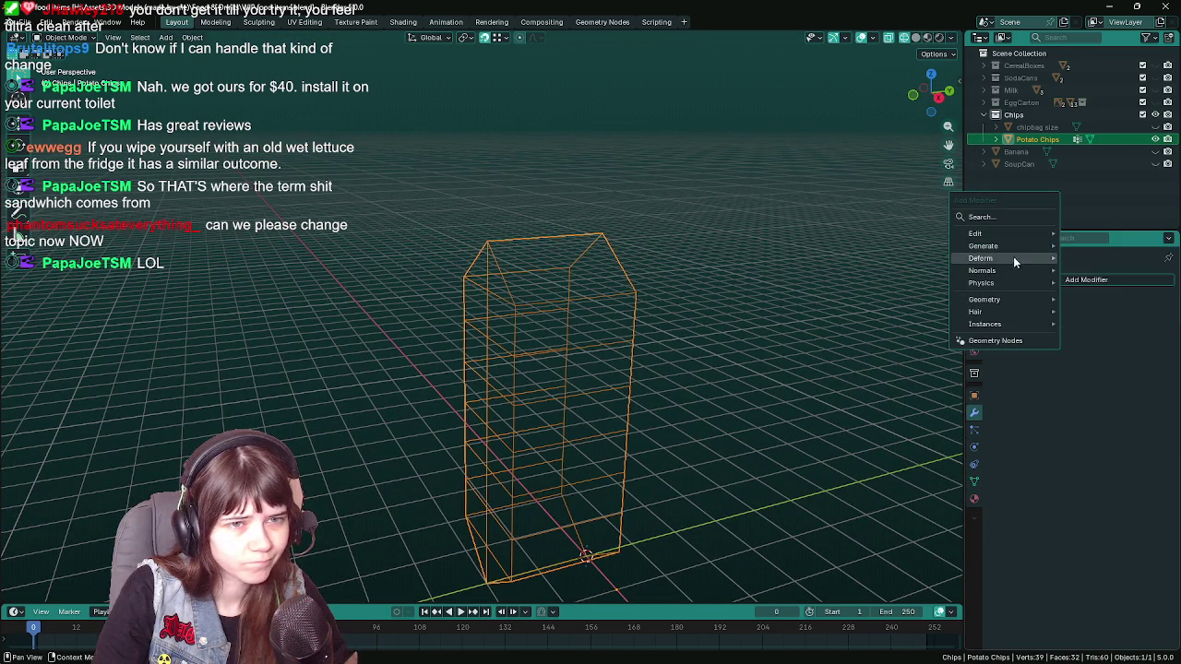
- Add a Mirror modifier on the Y axis, save, and return to Solid shading
mouse_move(984, 245)
click(1101, 354)
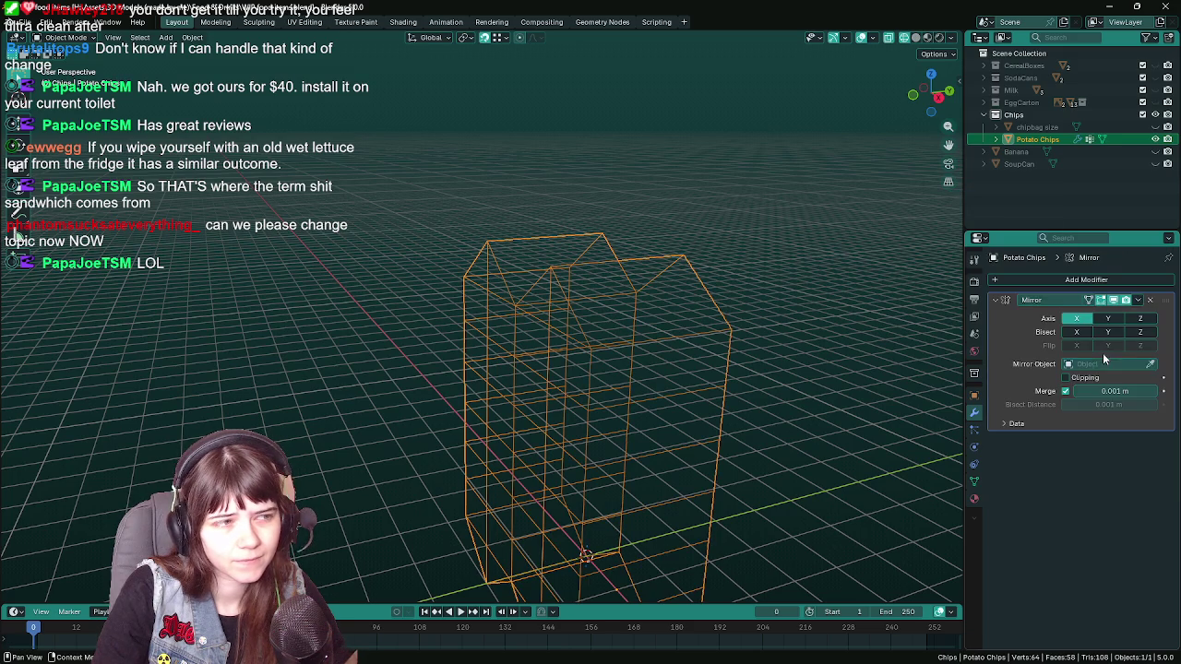
click(1107, 319)
drag(560, 376, 530, 365)
key(ctrl+s)
key(z)
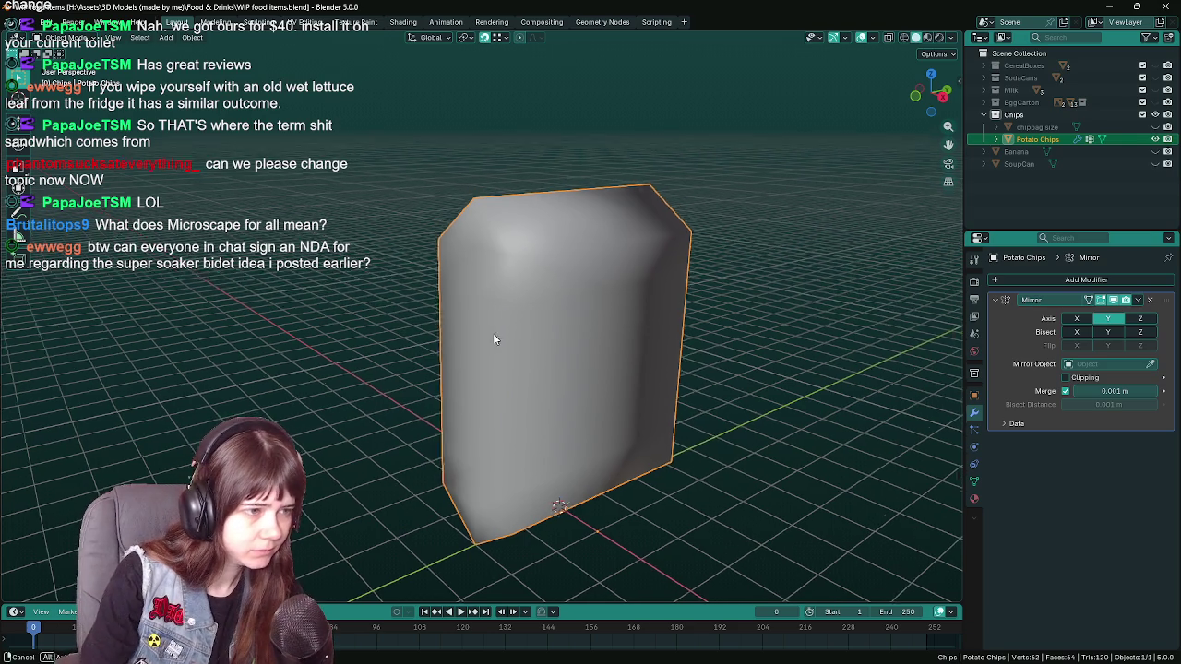
- In Edit Mode, select the left vertex column and top edge loop, then save
key(Tab)
scroll(up, 3)
drag(471, 371, 501, 379)
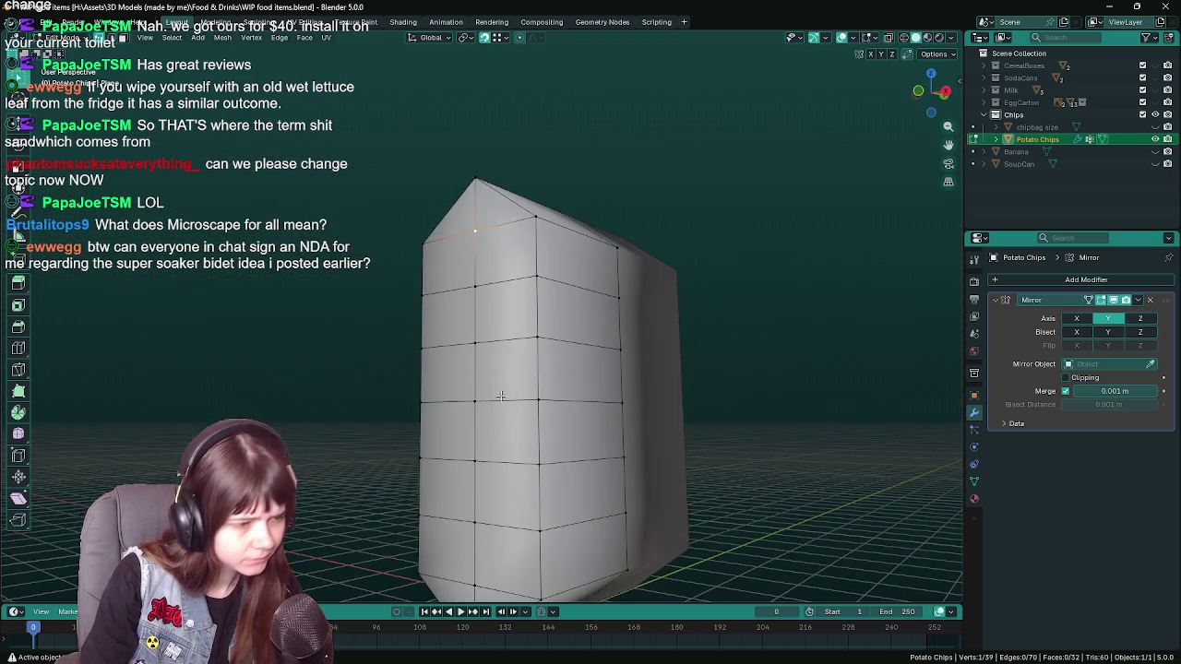
scroll(down, 3)
drag(475, 461, 536, 226)
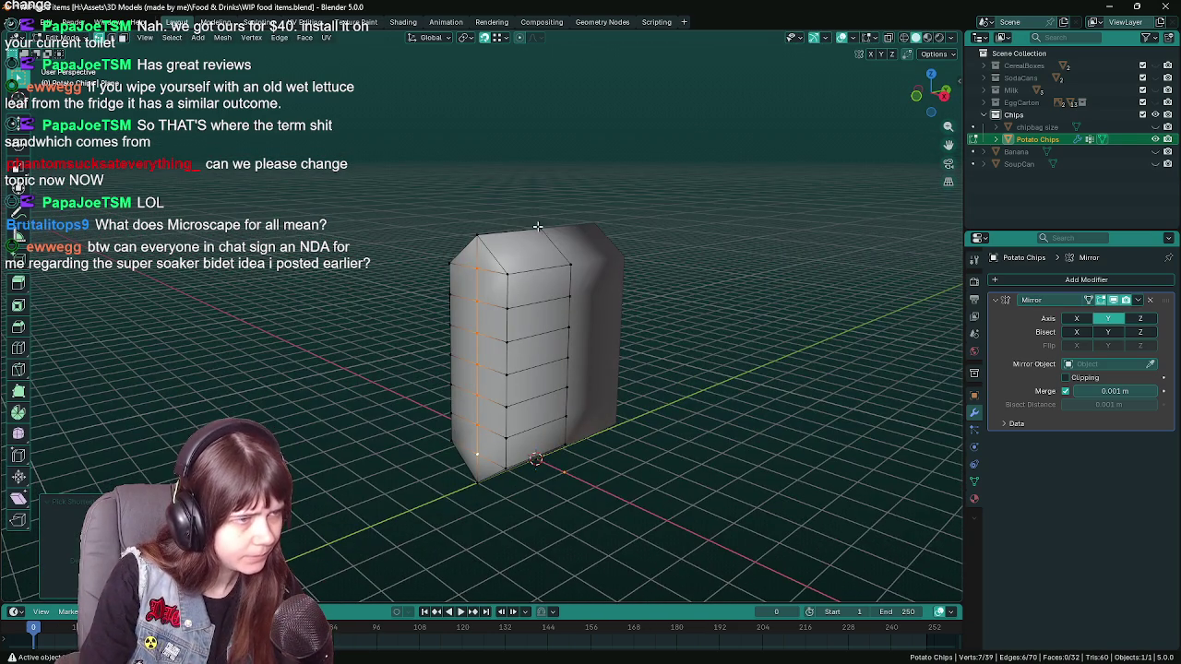
click(474, 253)
drag(518, 340, 566, 352)
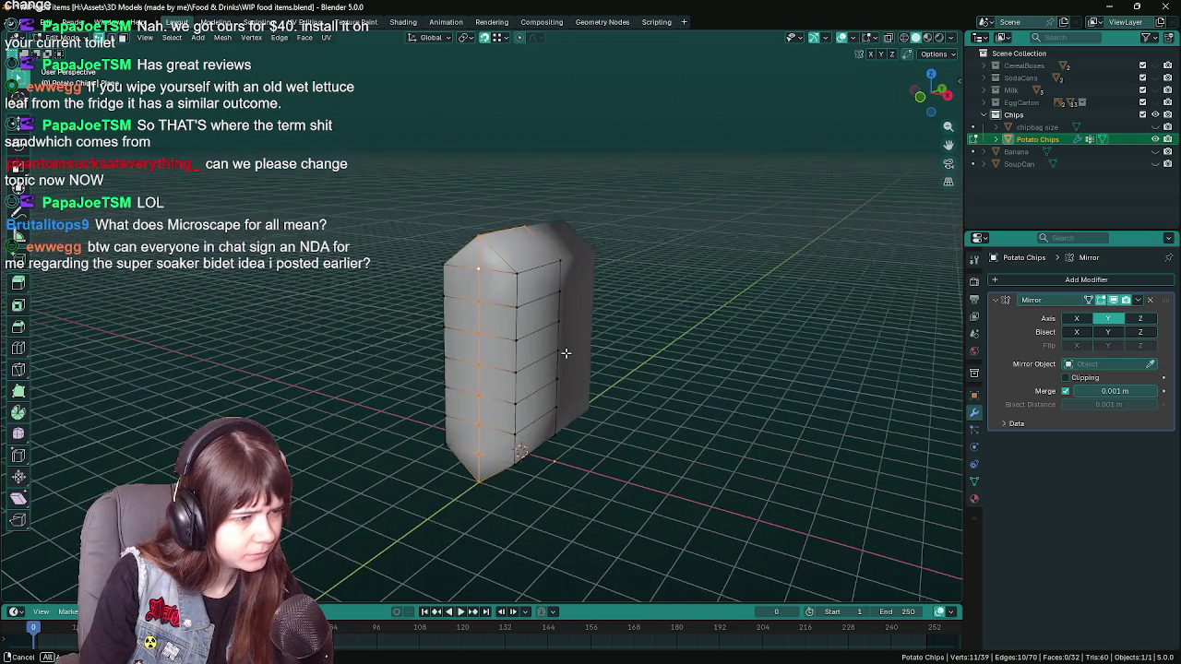
key(ctrl+s)
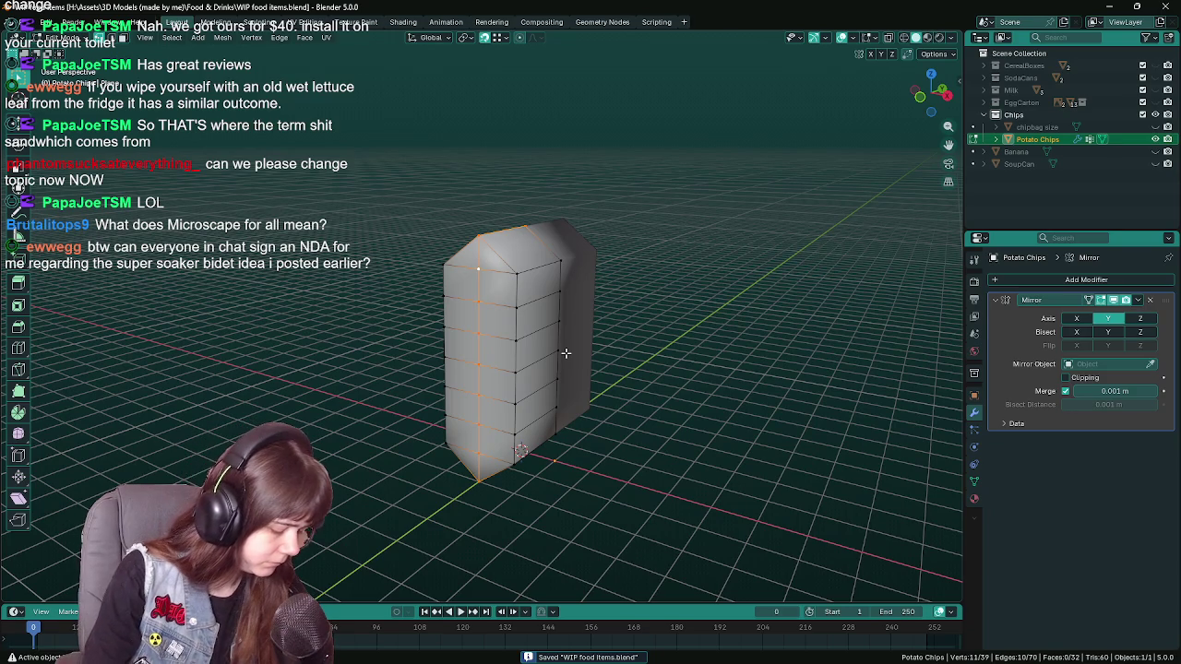
- Try To Sphere with factor 1, then reselect the top vertex and save
key(F3)
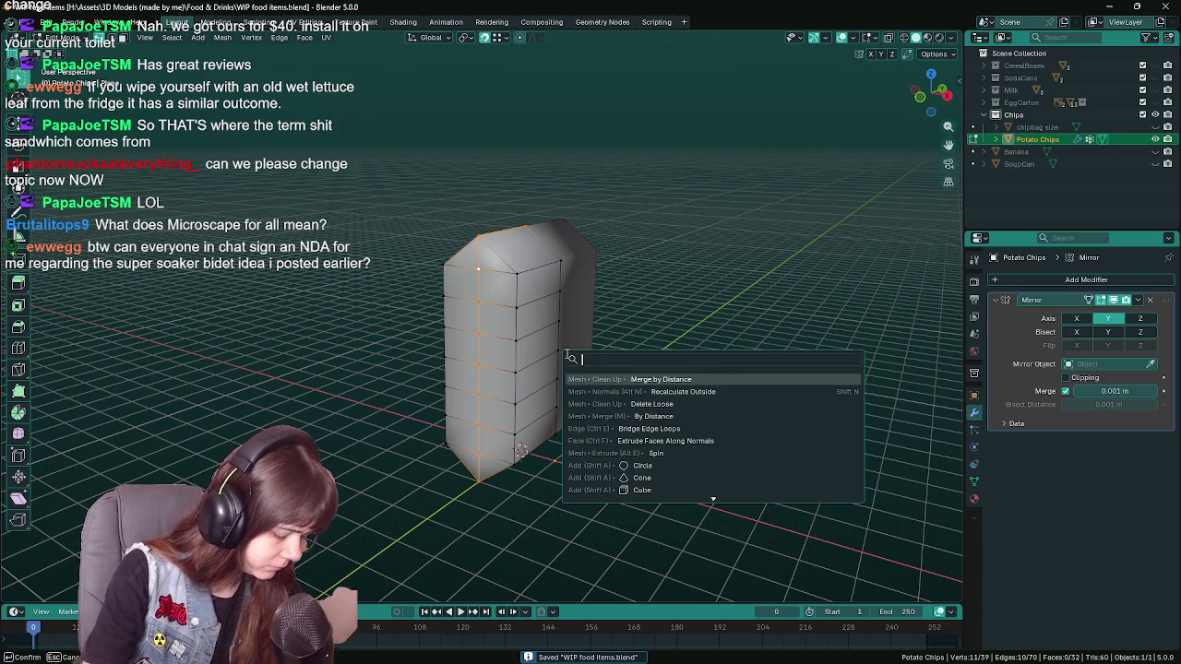
text(to sp)
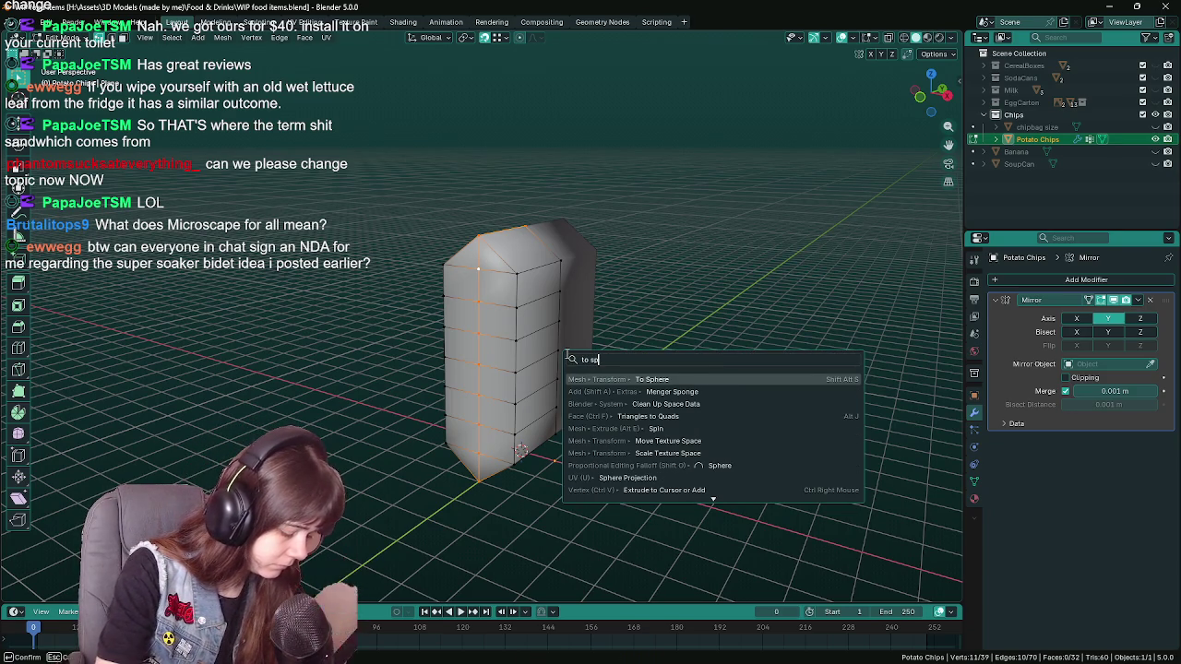
text(here)
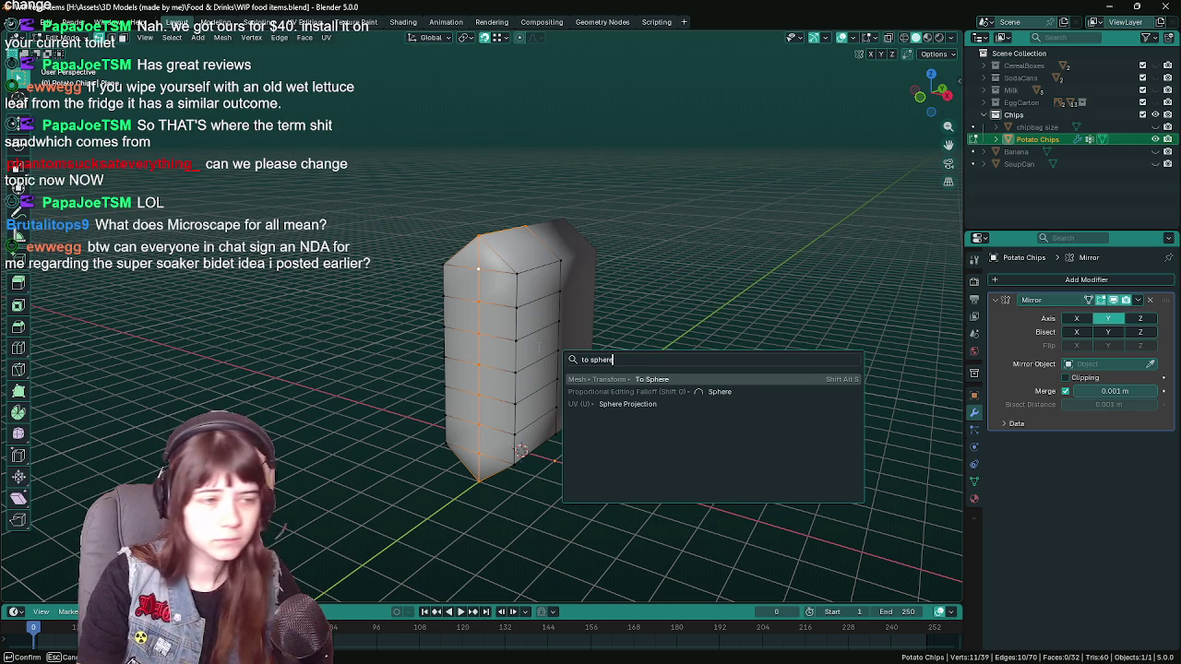
key(Return)
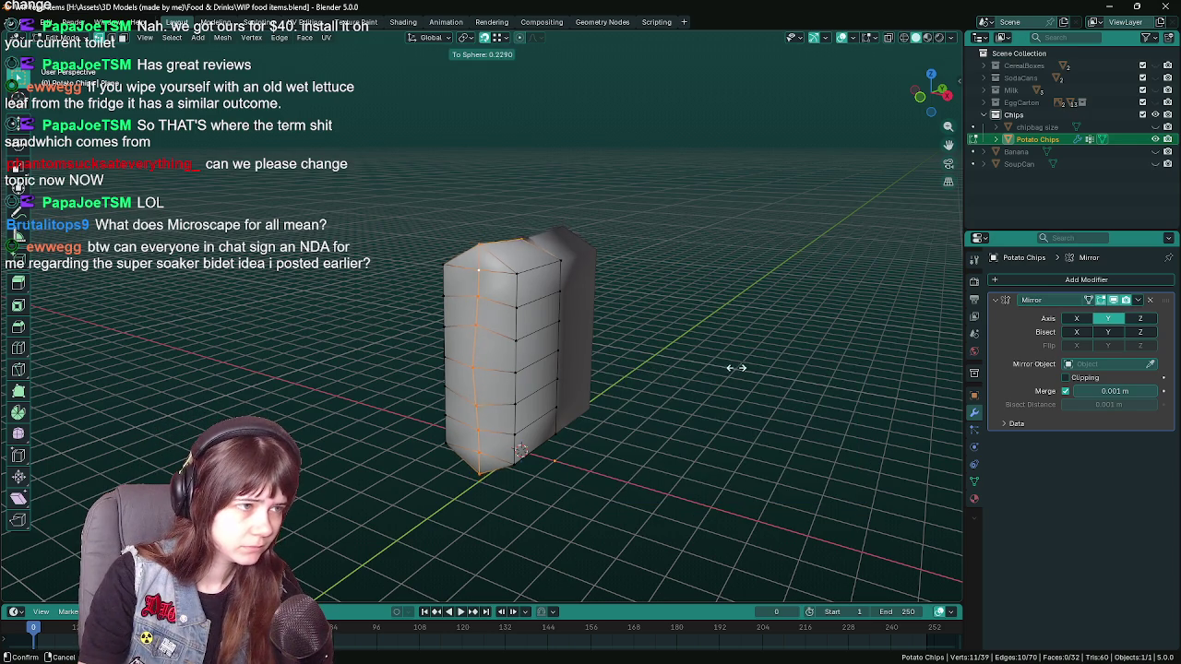
text(1)
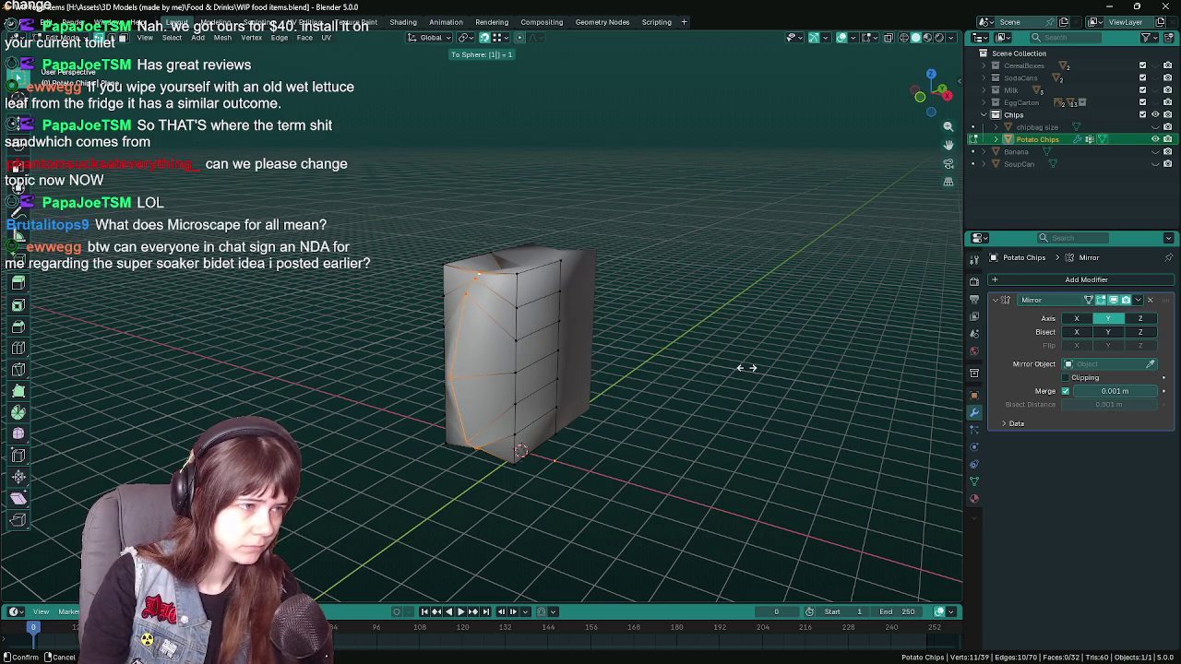
key(Return)
drag(644, 376, 556, 340)
click(478, 272)
key(ctrl+s)
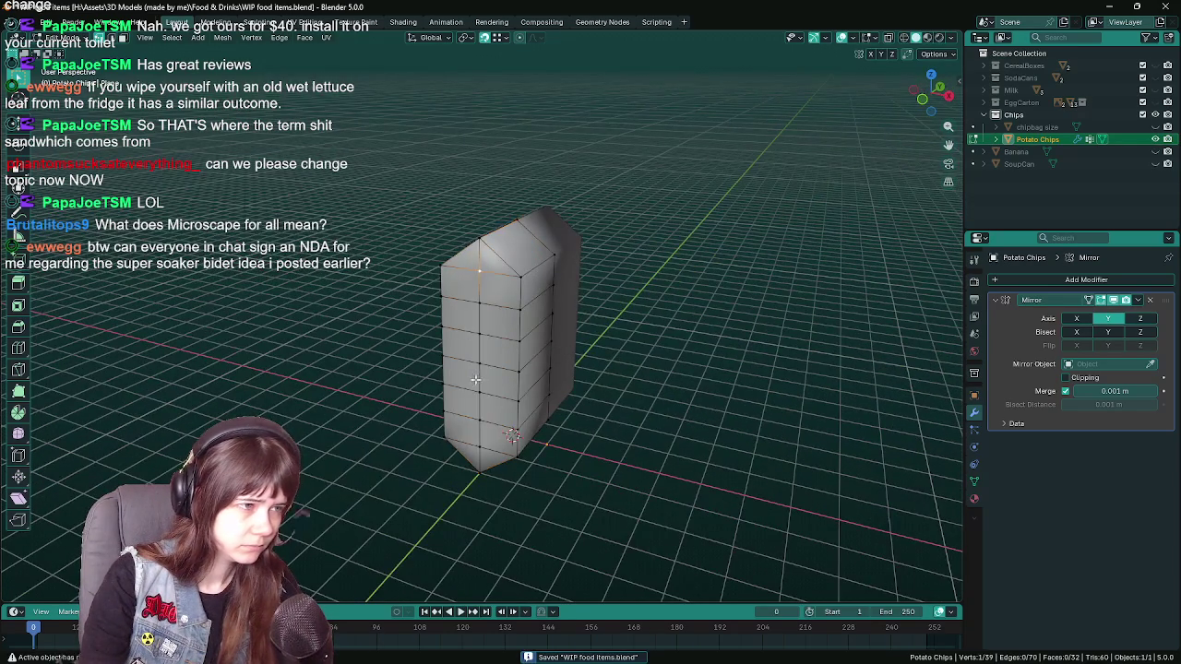
- Apply To Sphere to the full vertex column and check front and side views
drag(467, 333, 520, 424)
click(480, 459)
drag(628, 369, 616, 390)
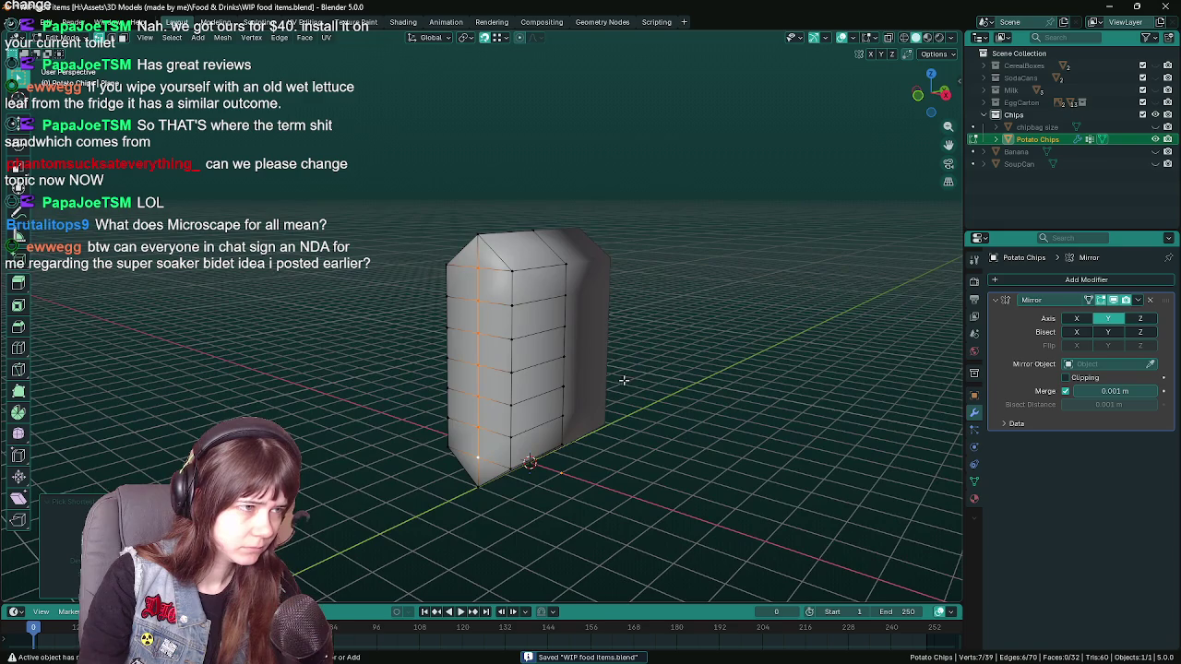
key(F3)
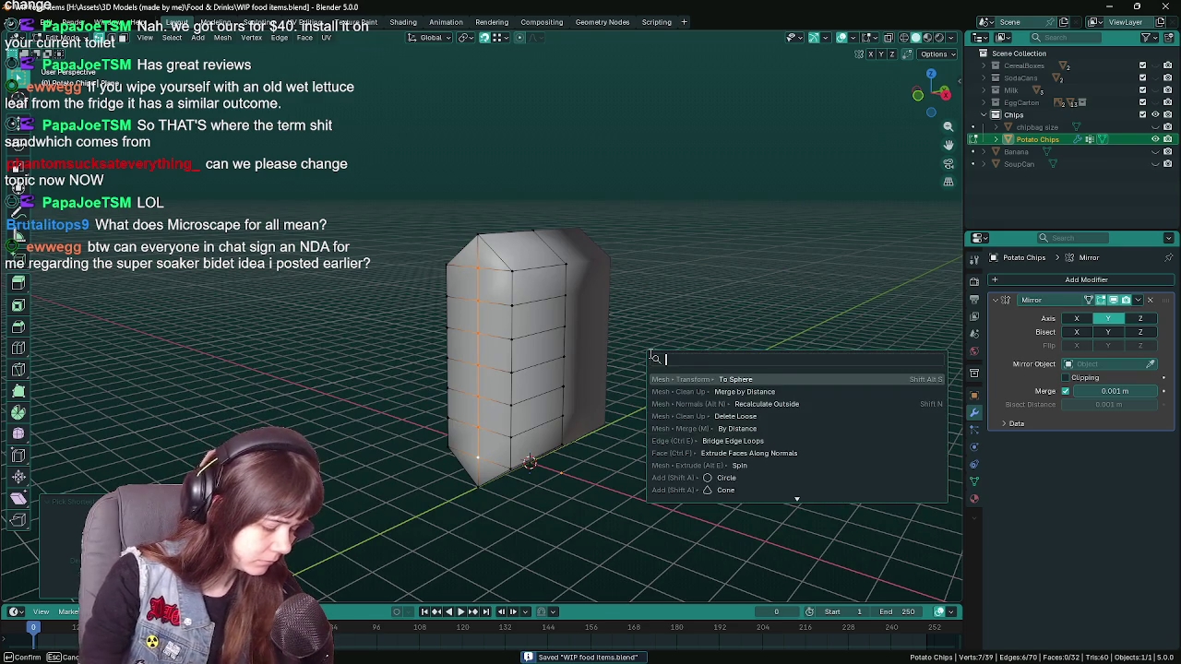
text(s)
text(p)
text(here)
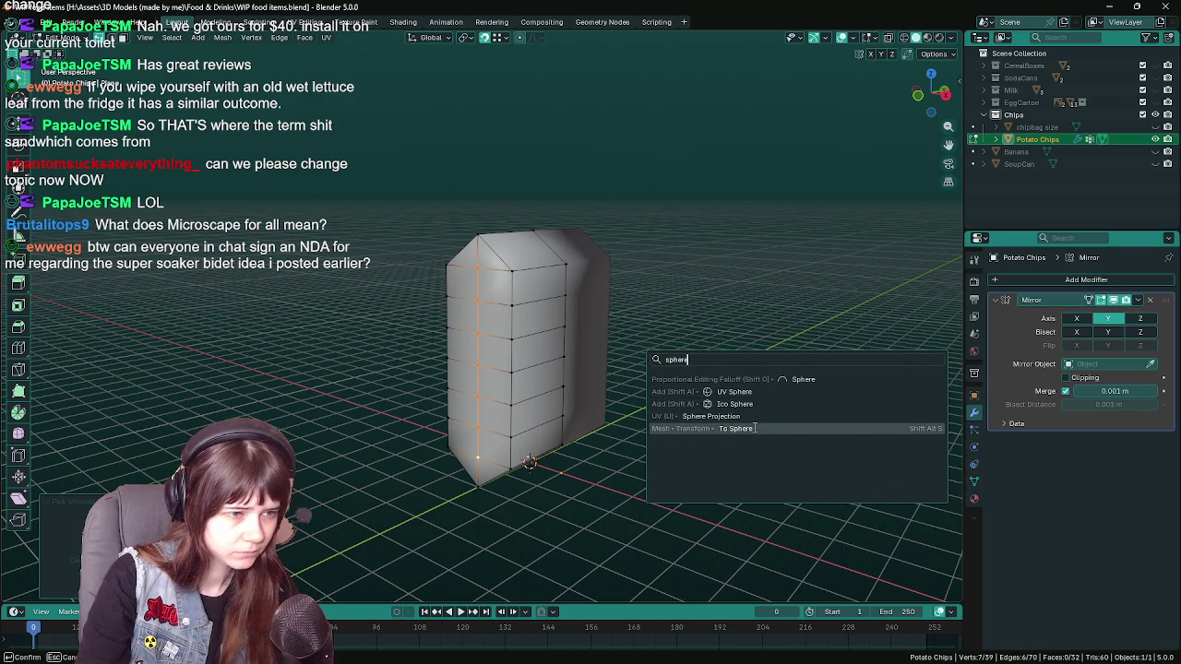
click(754, 428)
click(952, 387)
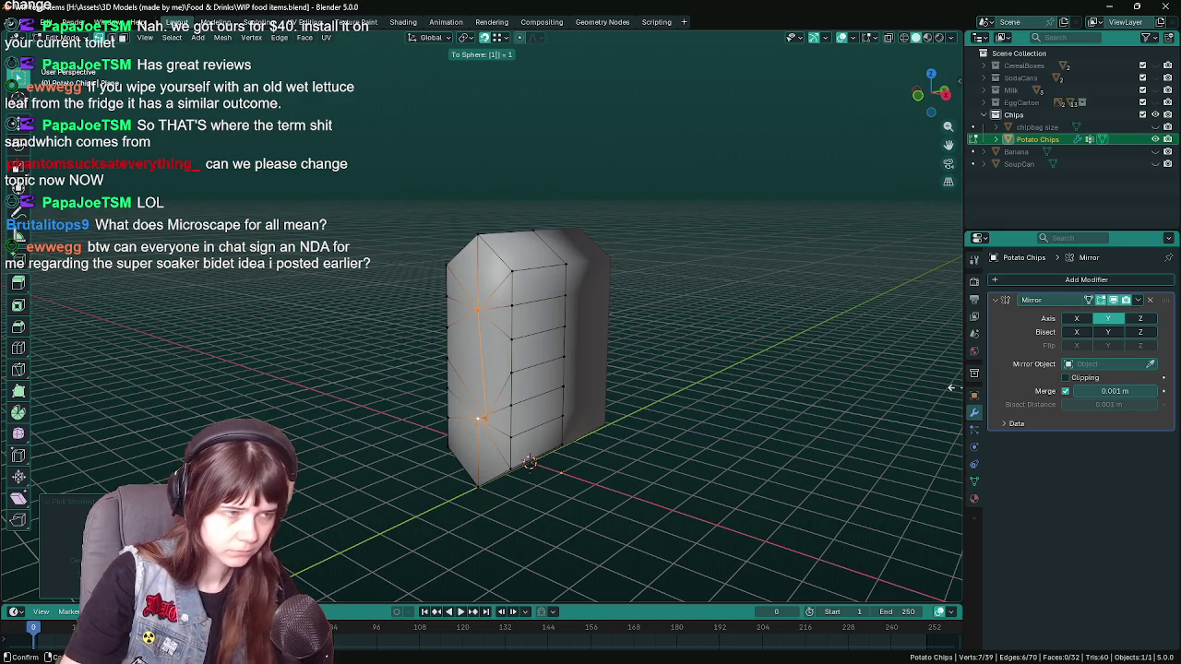
drag(641, 399, 591, 397)
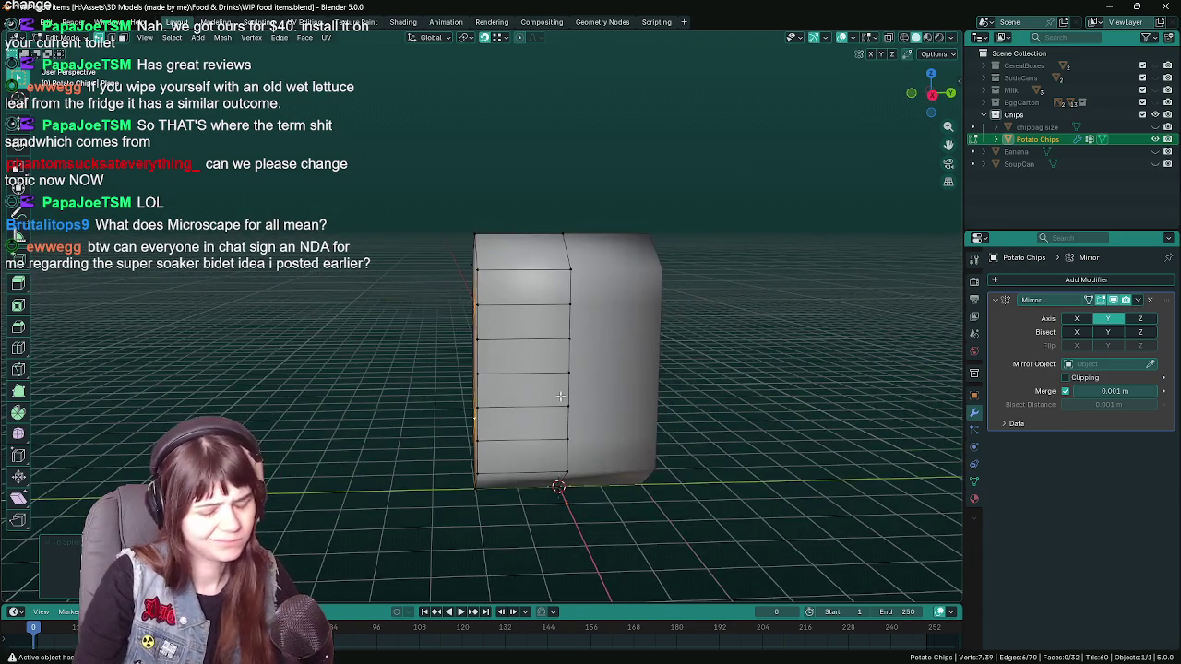
key(KP_1)
key(KP_3)
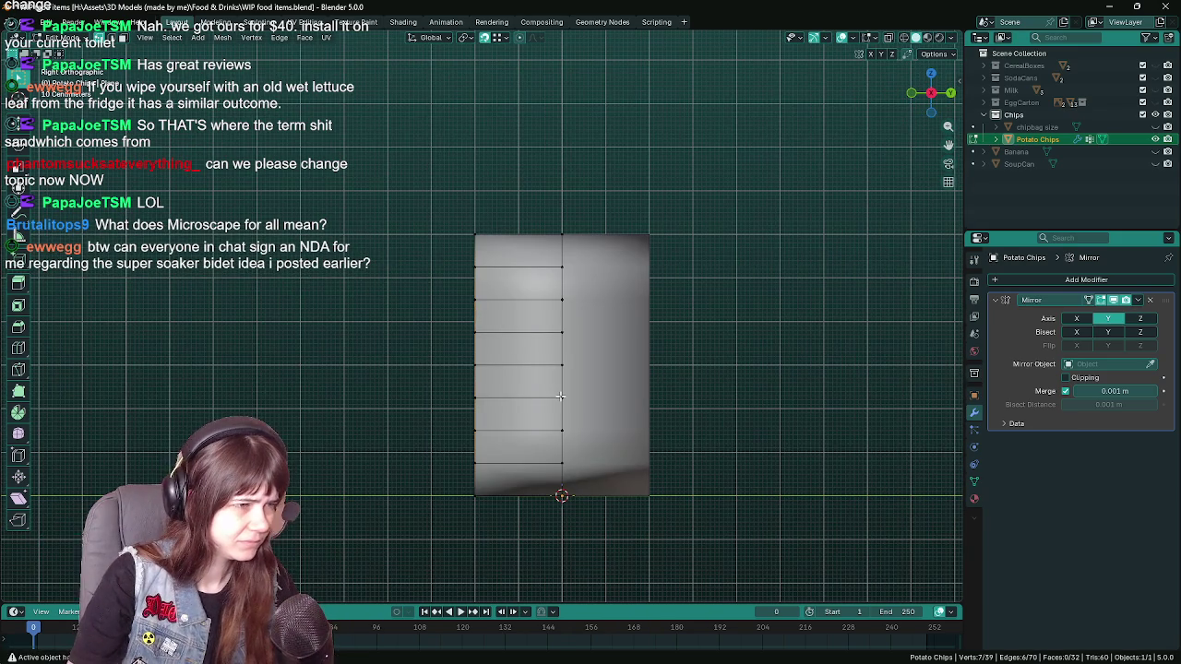
key(ctrl+s)
- Spherize the block again with To Sphere, then undo it and save
drag(560, 395, 554, 422)
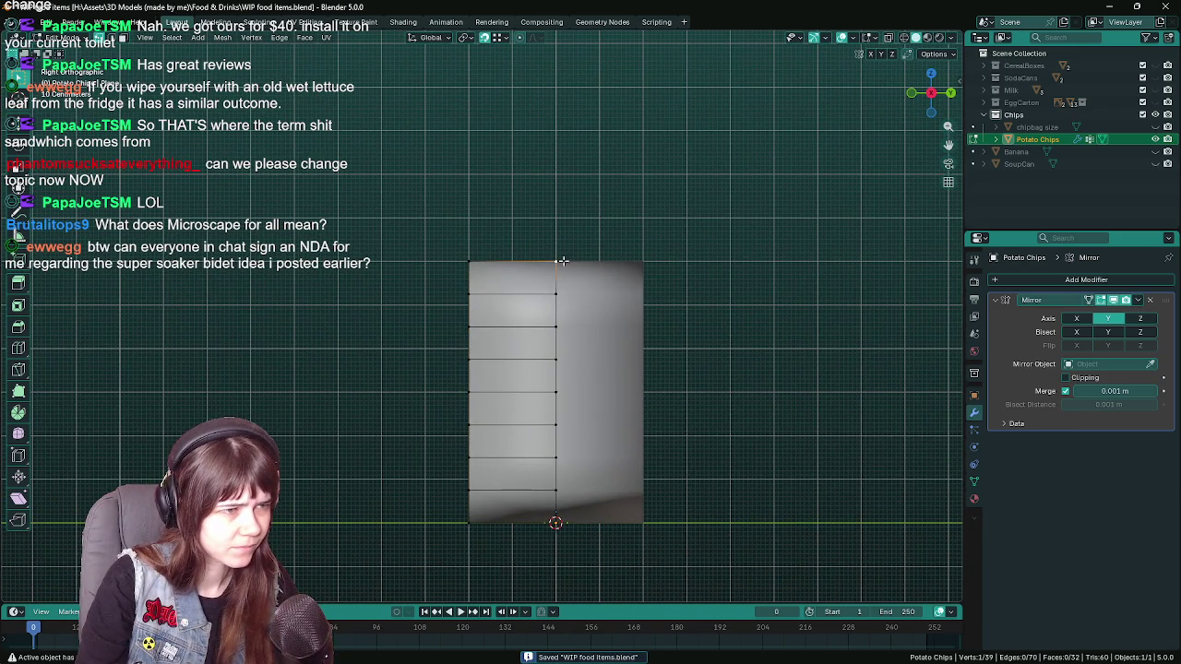
drag(562, 261, 552, 317)
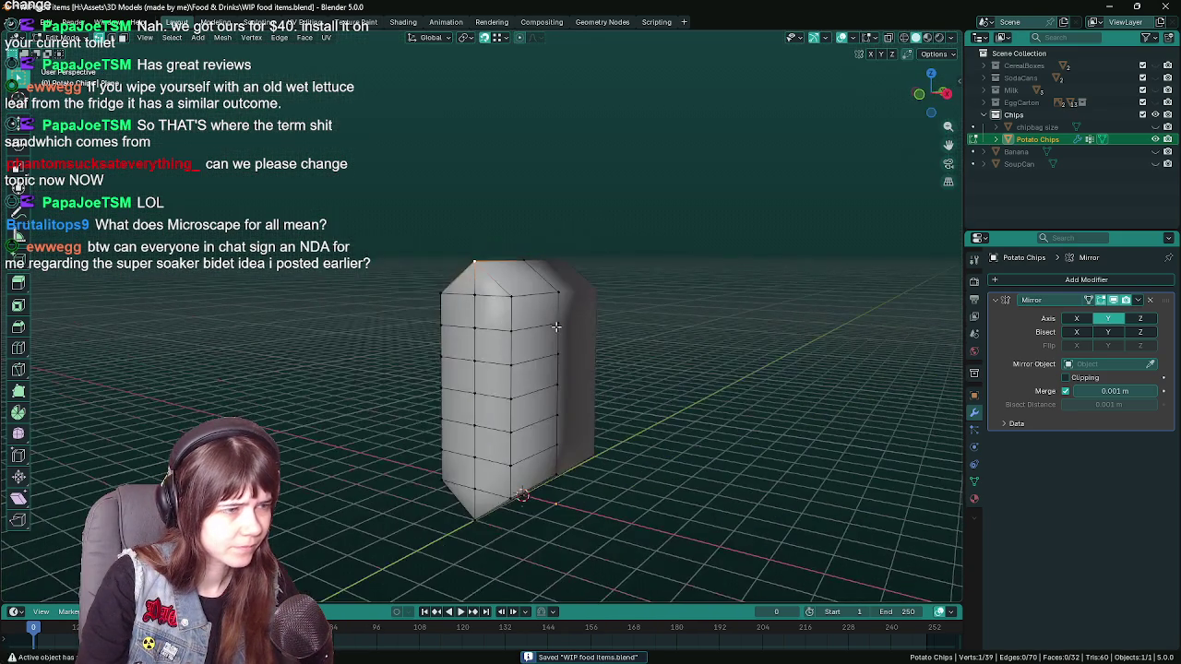
drag(488, 529, 527, 484)
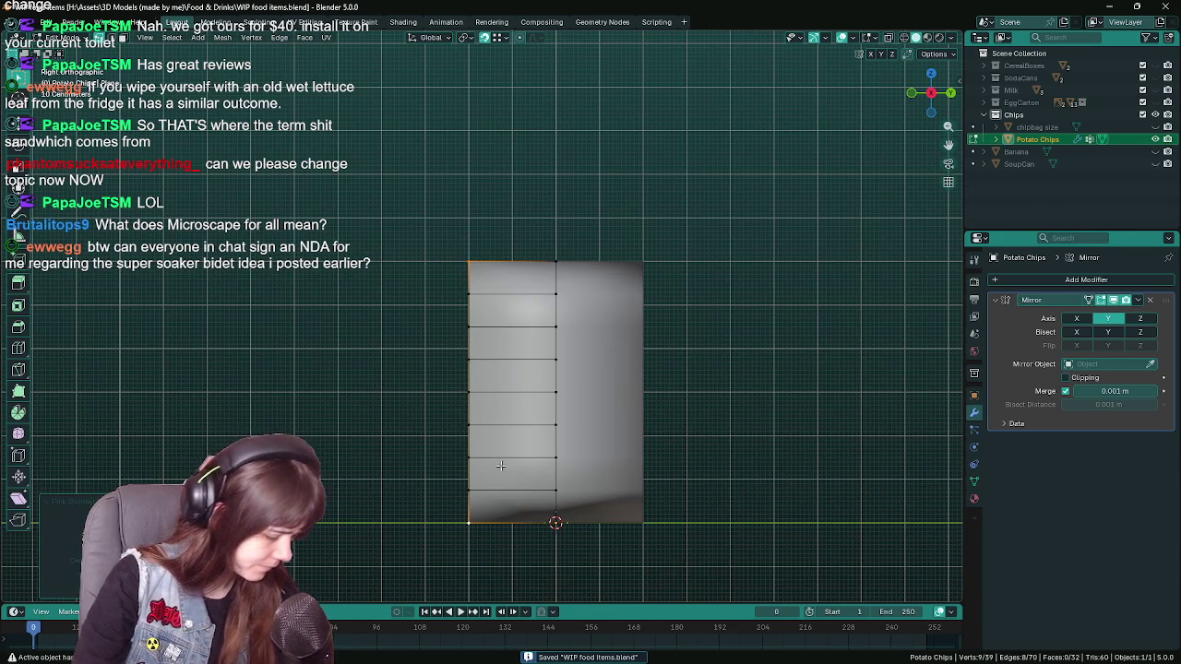
key(F3)
text(to sp)
text(here)
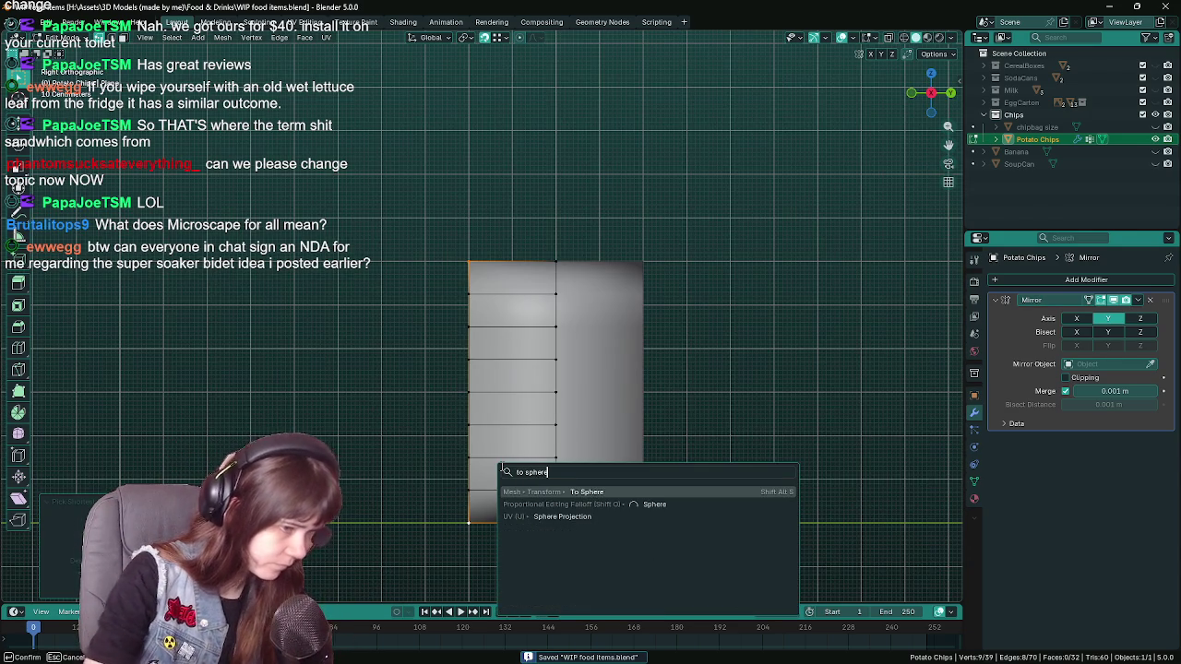
click(618, 492)
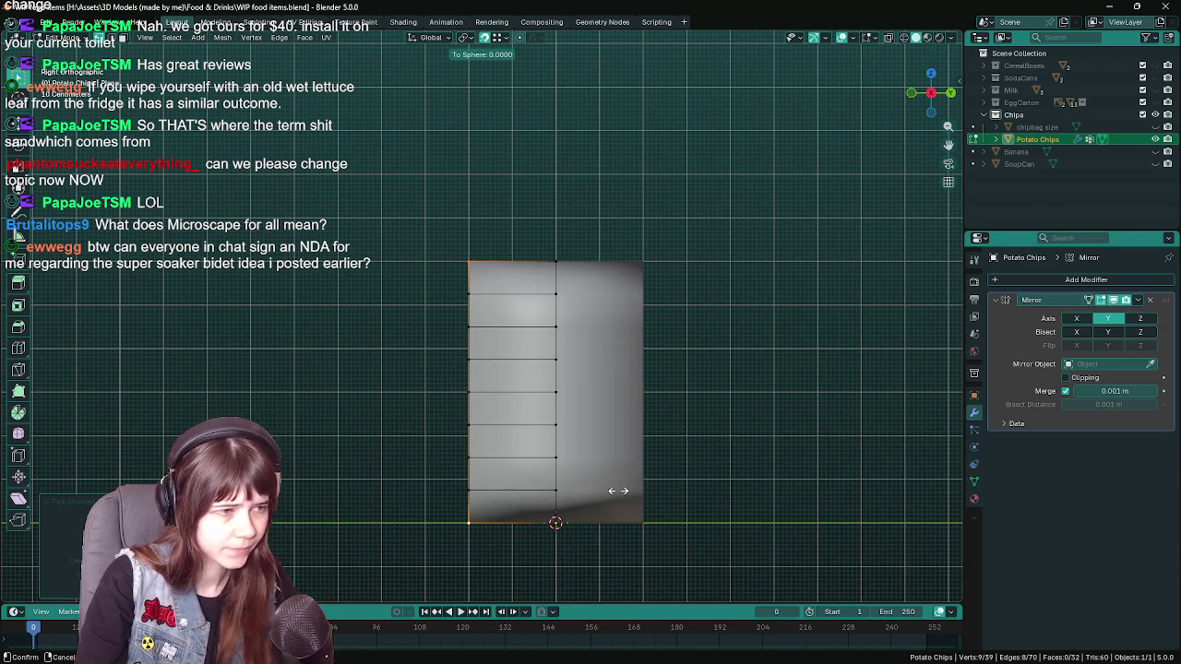
click(717, 486)
drag(717, 487, 721, 495)
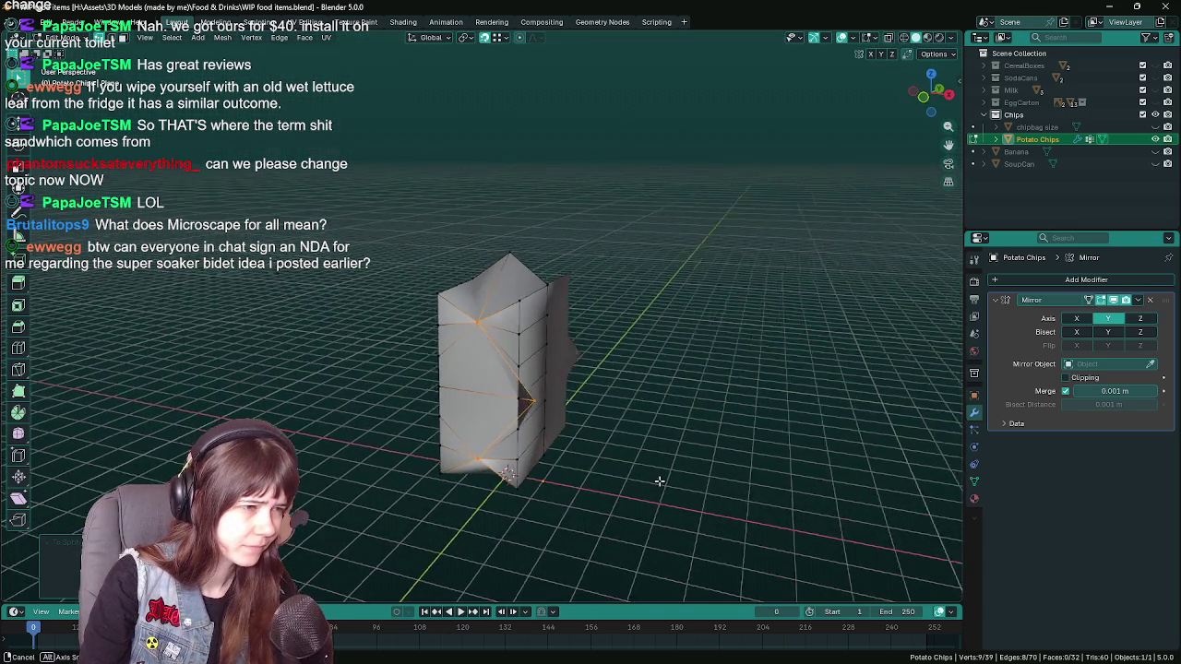
key(ctrl+z)
key(ctrl+s)
- View the block from the front in Wireframe and box-select its middle faces
drag(656, 477, 595, 426)
click(524, 324)
drag(524, 325, 507, 369)
key(KP_1)
key(z)
click(390, 365)
drag(420, 316, 574, 482)
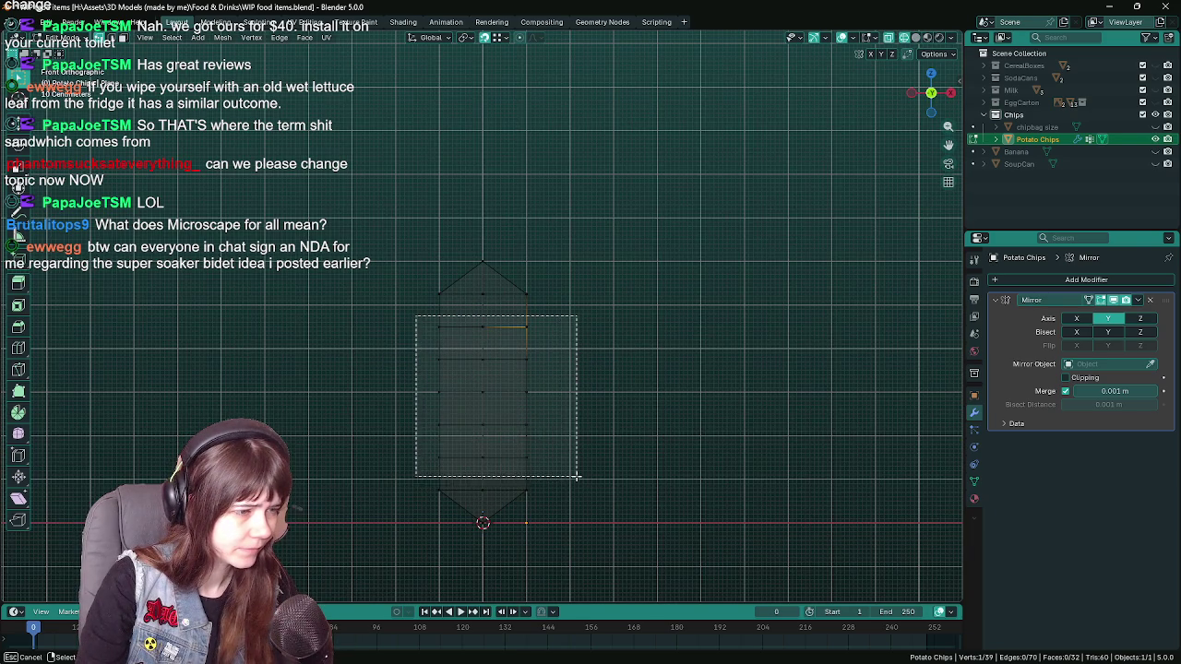
- Try dissolving the selected middle geometry, inspect the result, then undo it
key(x)
click(550, 523)
drag(578, 429, 429, 341)
key(ctrl+z)
- In front view, box-select the inner front faces, then deselect the side columns to keep only the horizontal loops
key(KP_1)
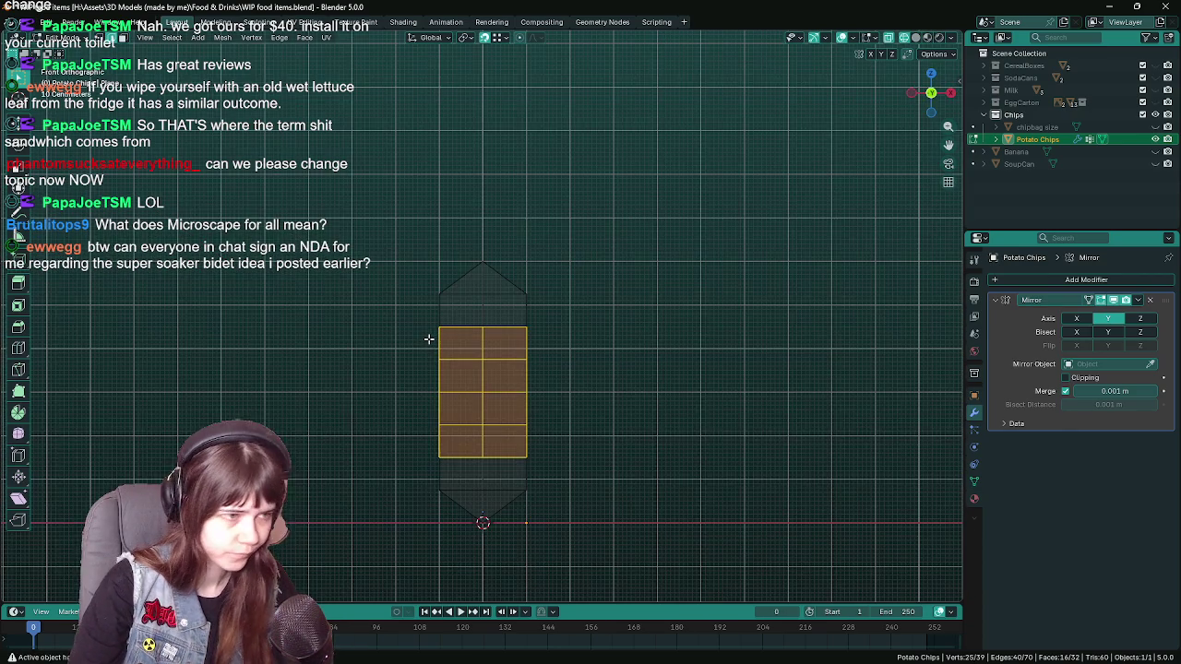
drag(421, 319, 505, 407)
scroll(up, 3)
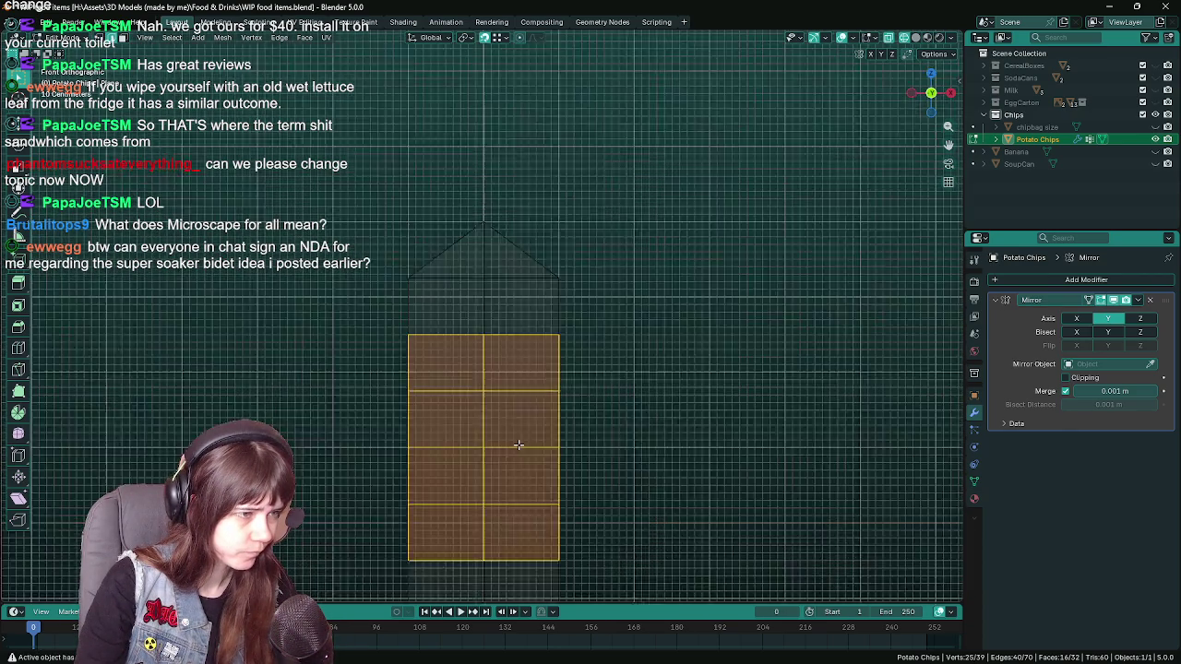
scroll(down, 3)
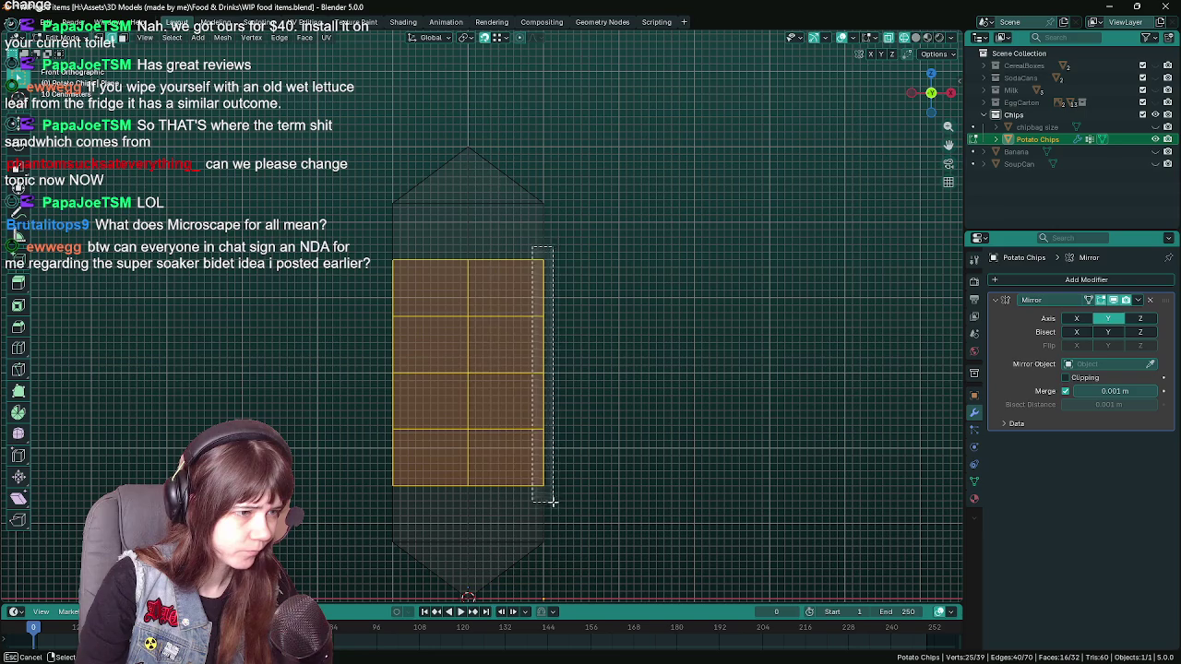
drag(531, 246, 558, 503)
drag(368, 239, 403, 477)
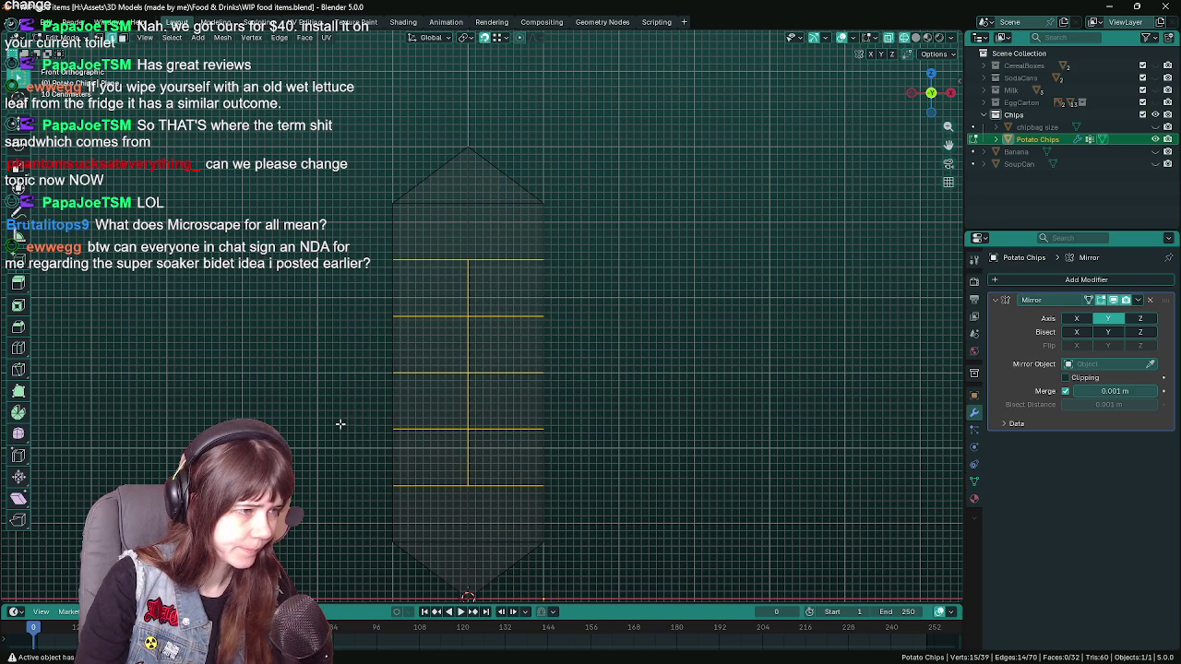
- Orbit to a perspective view of the block and switch back to Solid shading
right_click(339, 392)
drag(339, 392, 515, 314)
key(alt+z)
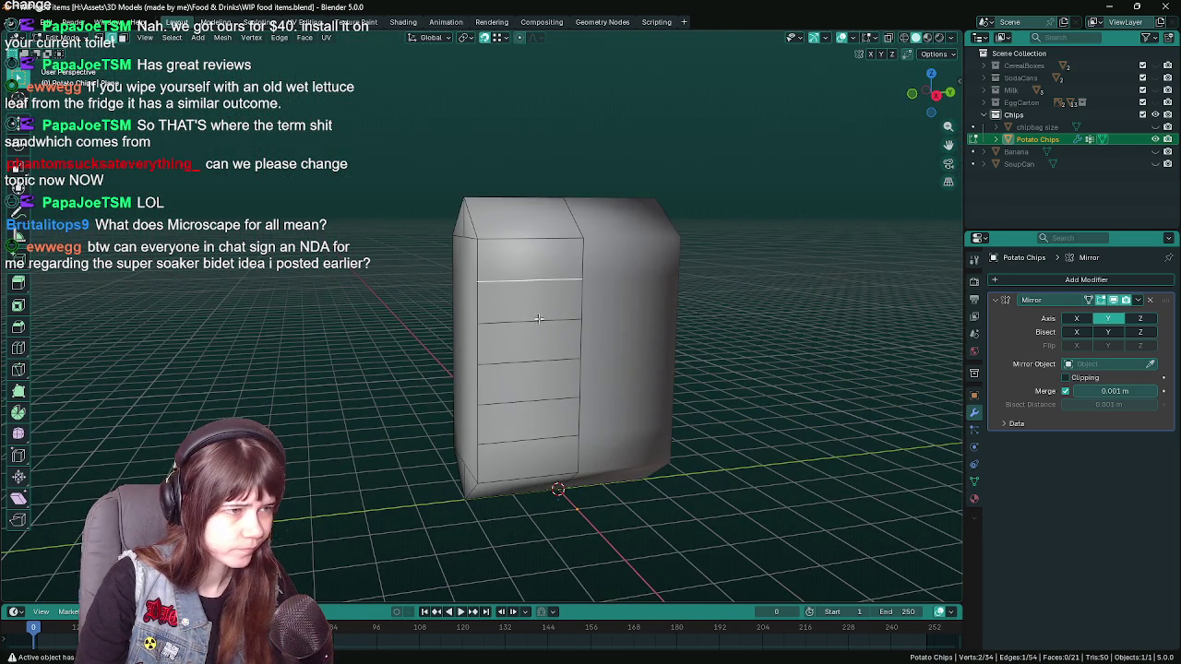
- Dissolve each horizontal front edge loop of the block with Ctrl+X
key(ctrl+x)
click(533, 362)
key(ctrl+x)
click(530, 442)
key(ctrl+x)
drag(530, 441, 441, 295)
click(441, 294)
key(ctrl+x)
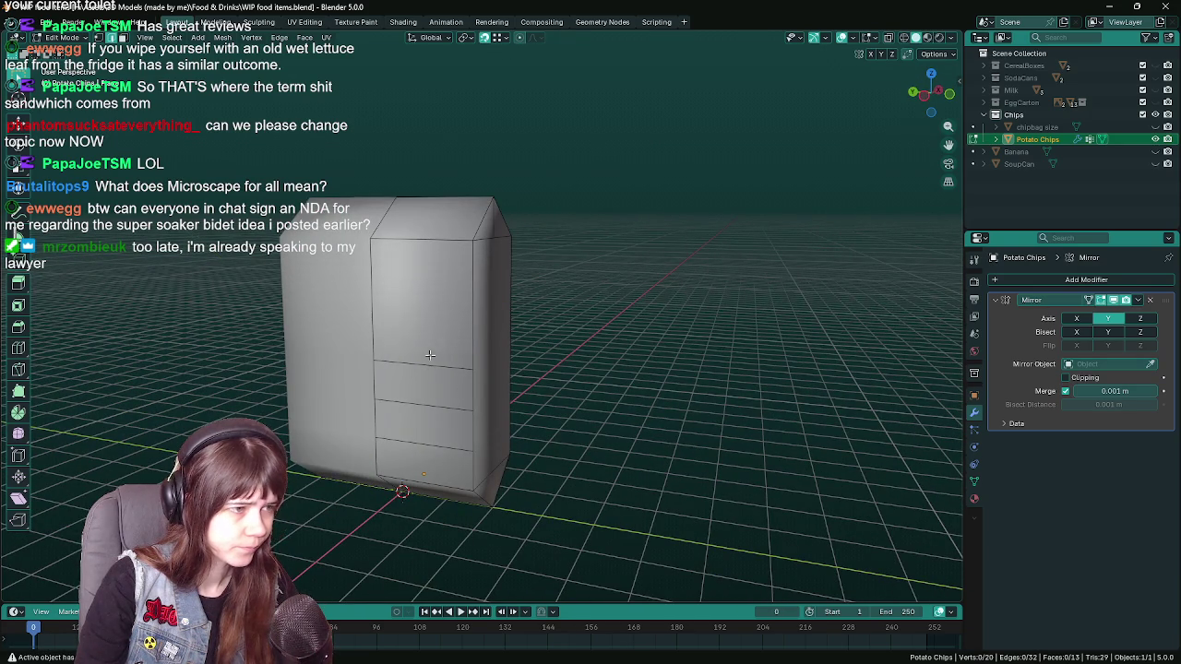
key(ctrl+x)
click(424, 443)
key(ctrl+x)
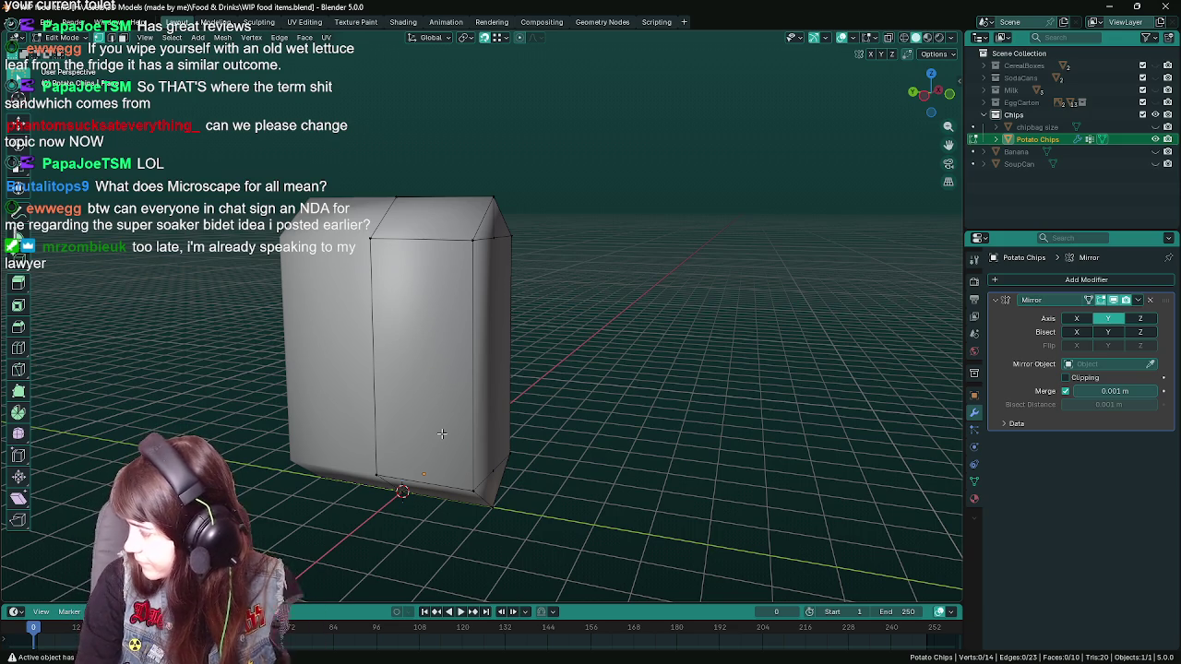
- Check the simplified mirrored bag in Object Mode and save the file
drag(442, 434, 469, 445)
key(Tab)
key(Tab)
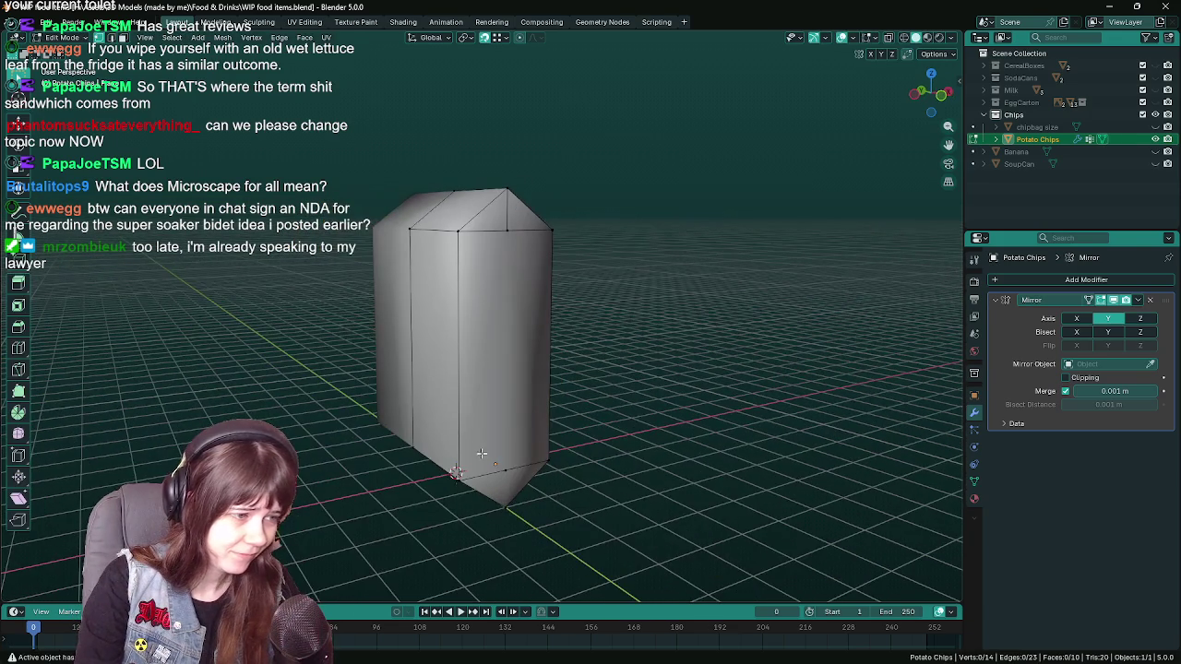
drag(585, 449, 599, 403)
right_click(599, 404)
key(Escape)
key(ctrl+s)
- Delete the extra top-corner vertex and fill the open top edge with a new face
drag(640, 406, 540, 393)
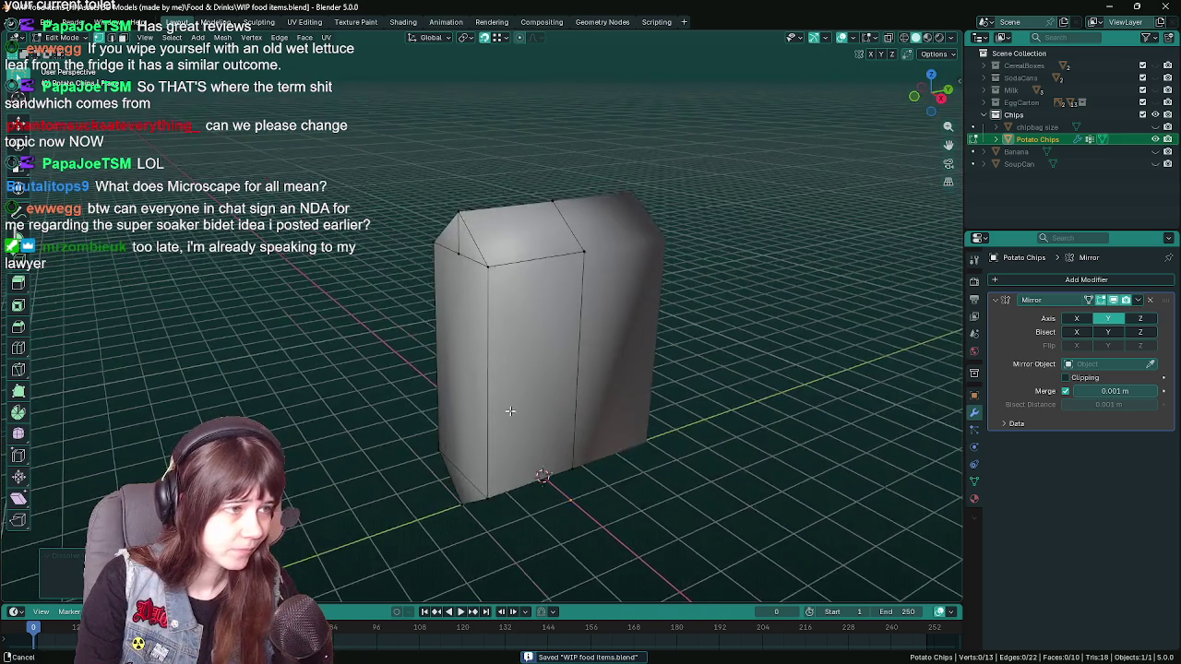
click(470, 244)
right_click(560, 322)
click(559, 322)
drag(701, 385, 695, 382)
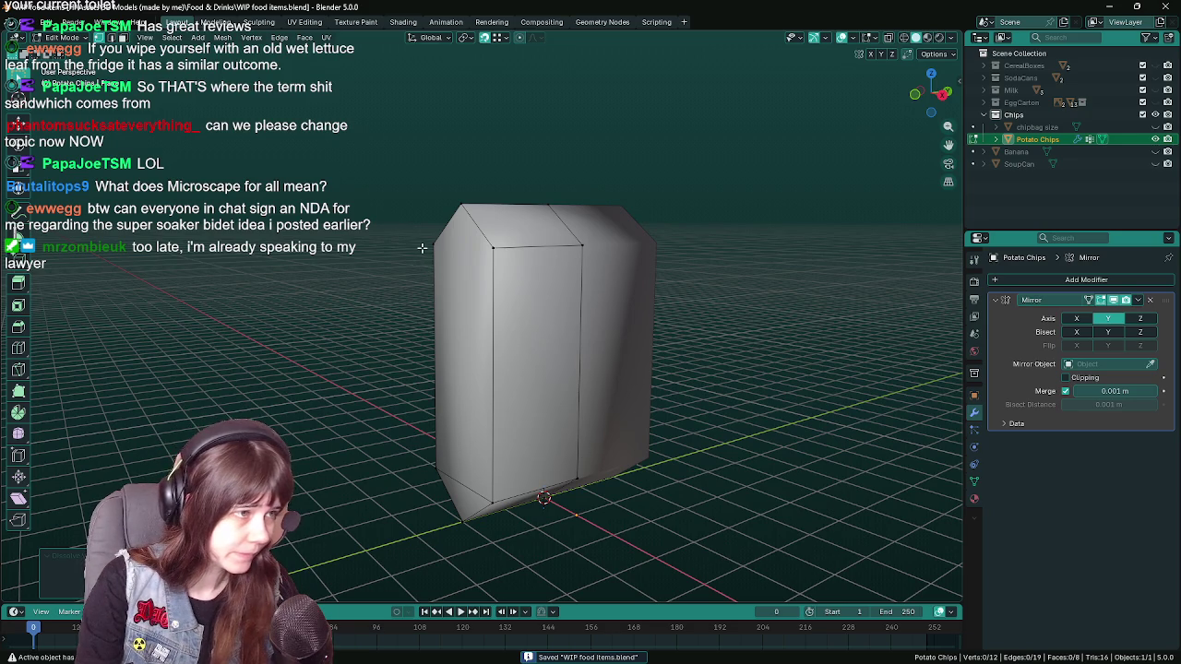
click(515, 252)
key(f)
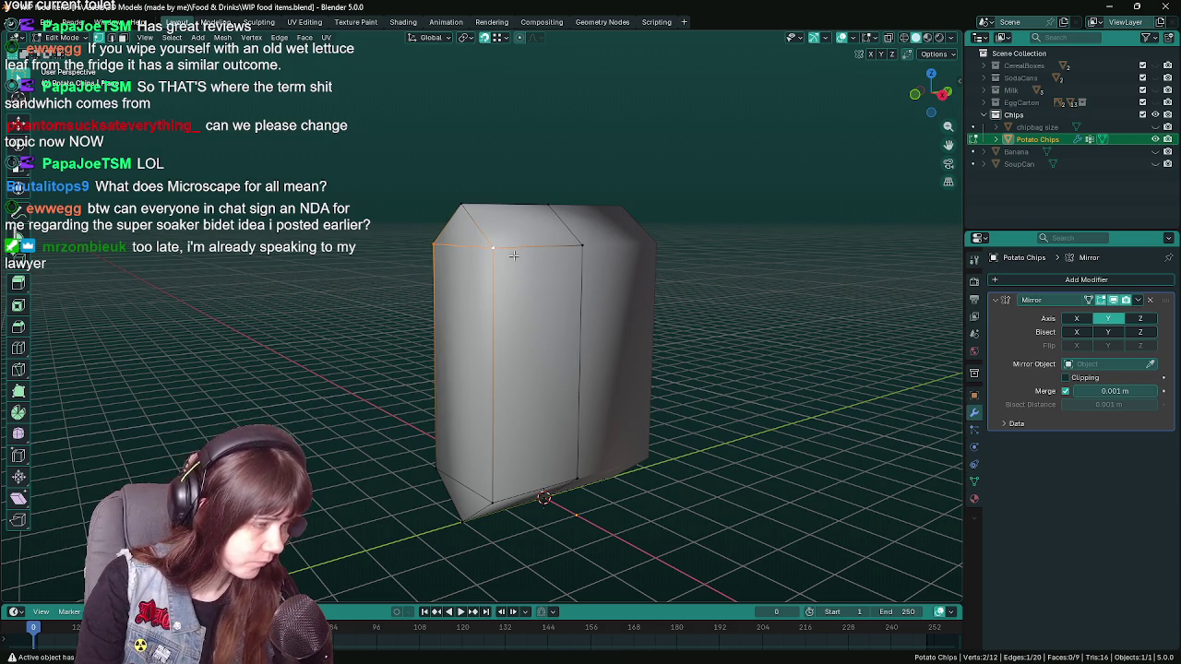
drag(516, 251, 492, 353)
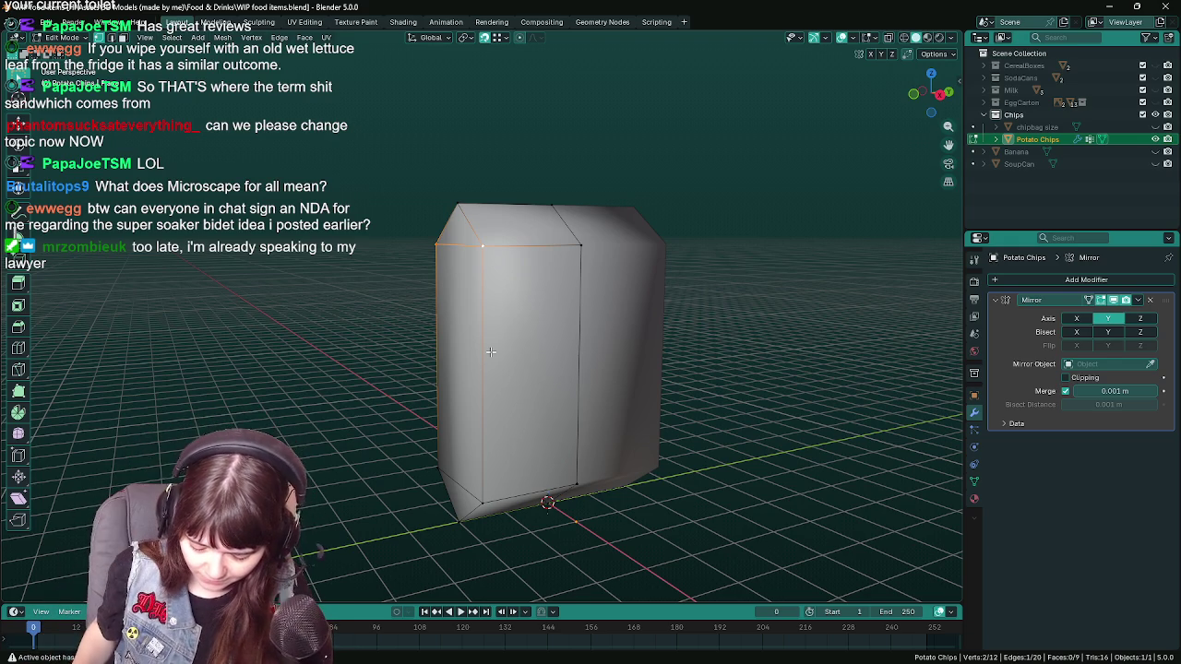
drag(490, 352, 530, 357)
key(ctrl+s)
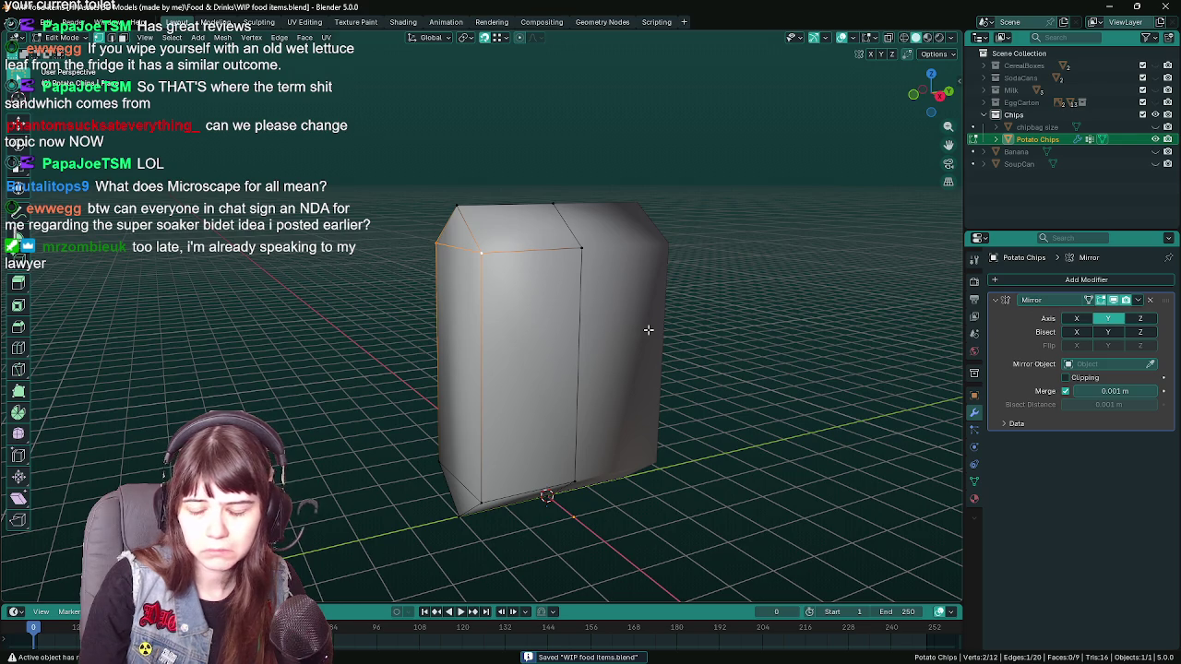
drag(649, 329, 569, 349)
drag(570, 348, 542, 338)
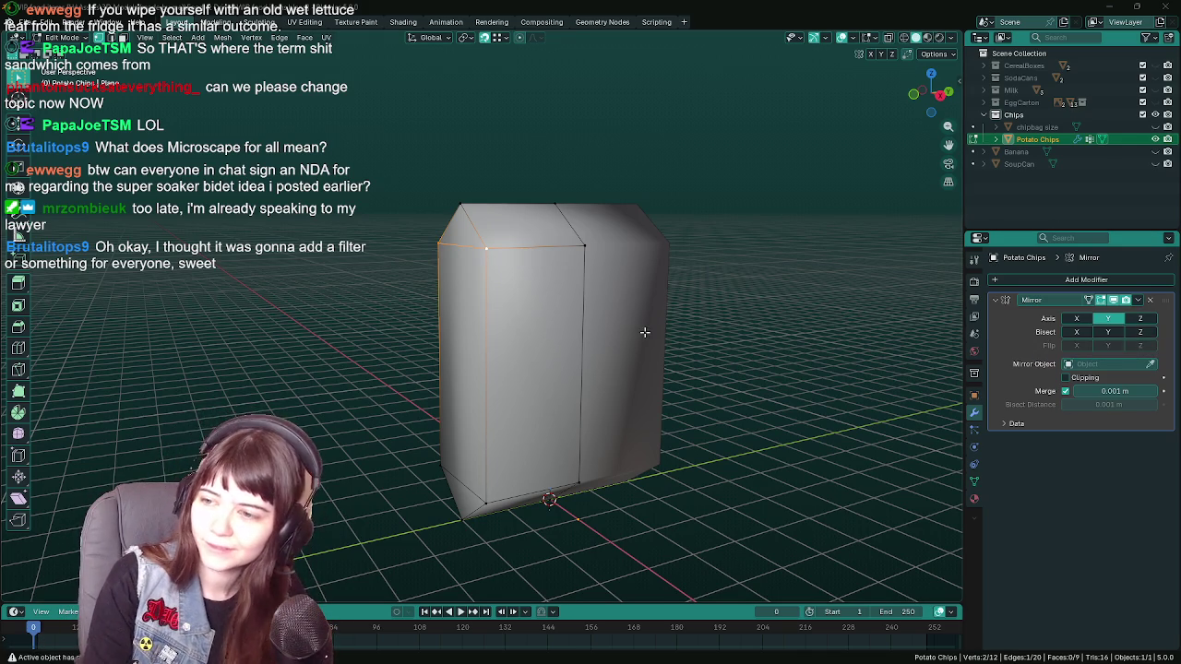
drag(568, 333, 569, 302)
key(ctrl+s)
scroll(up, 3)
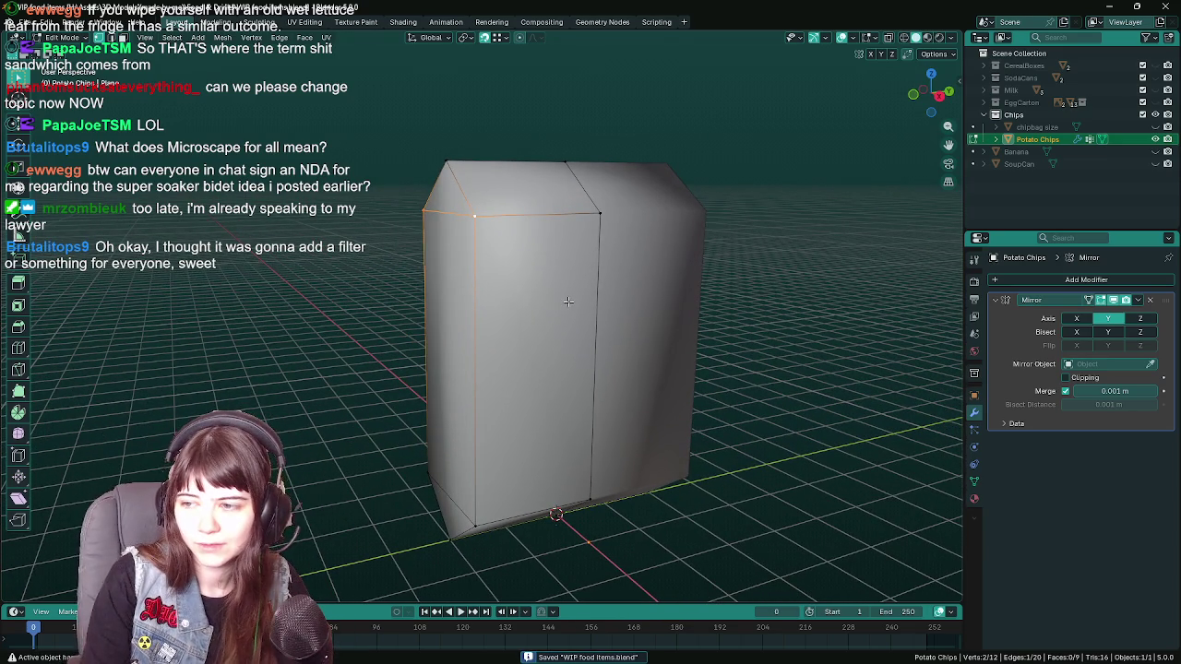
drag(569, 302, 617, 305)
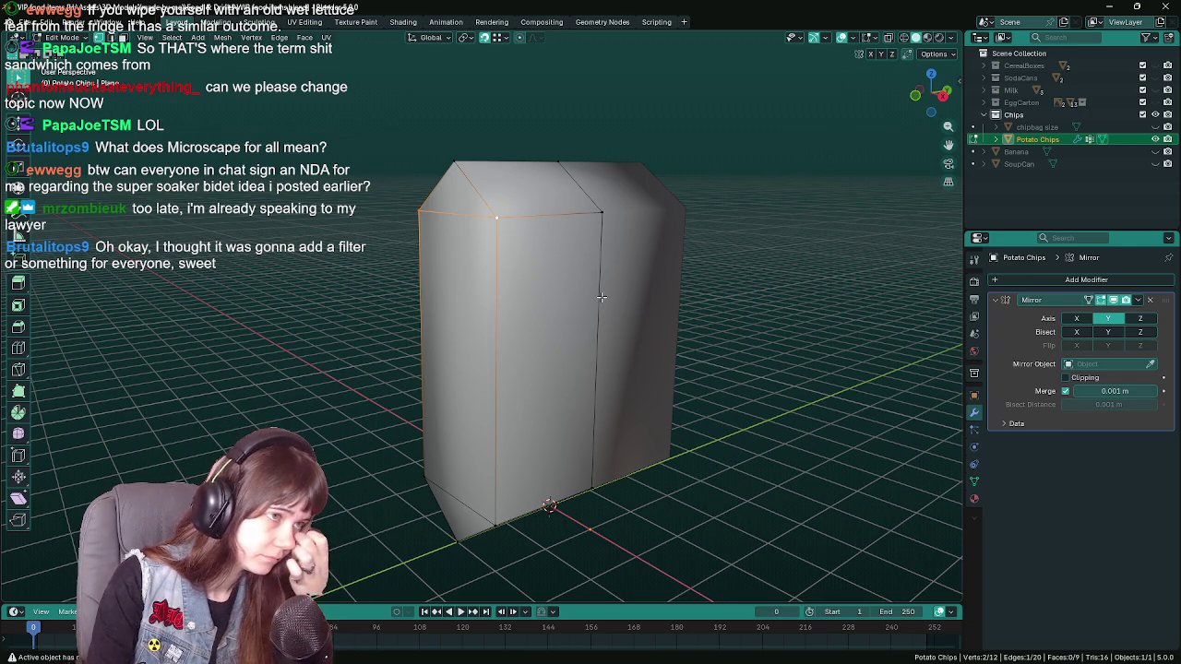
drag(600, 296, 486, 471)
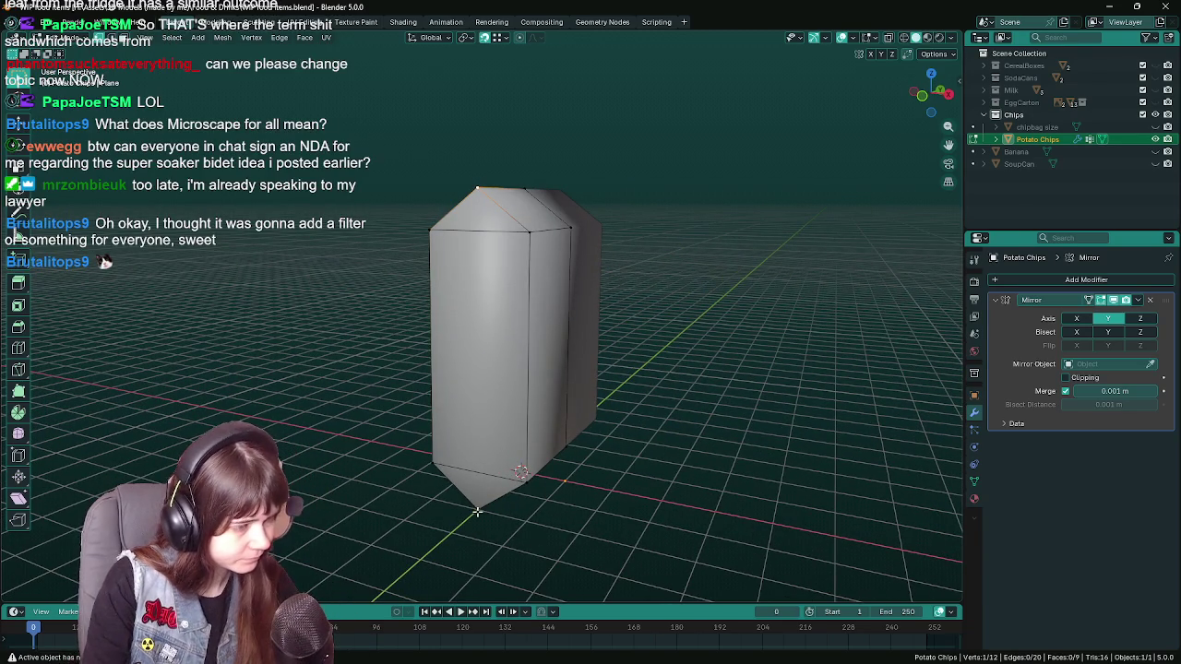
- Connect the selected vertex to the bottom point with a new edge, select the left edge, and save
click(477, 509)
key(j)
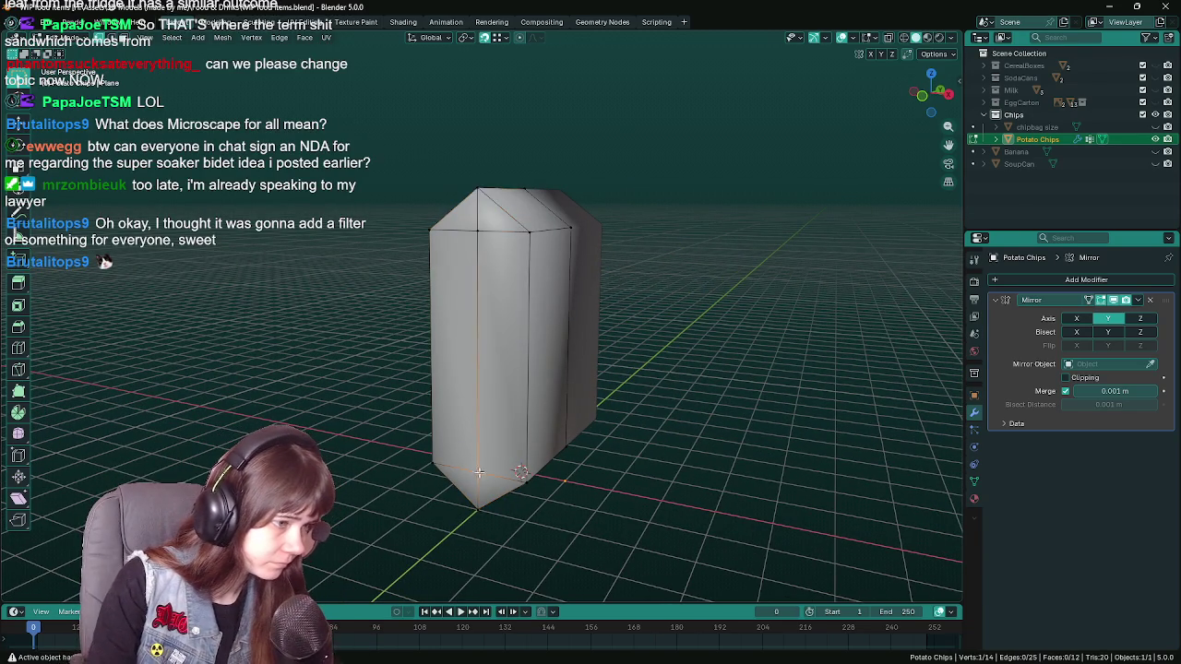
drag(476, 510, 479, 442)
click(472, 233)
drag(472, 233, 481, 337)
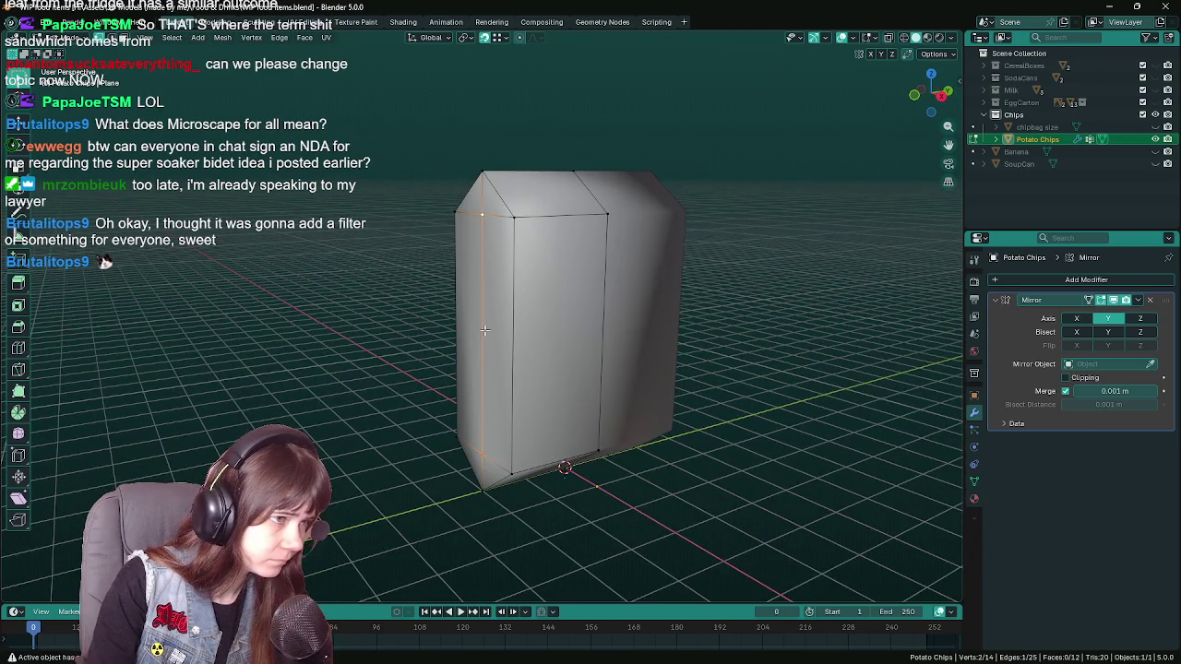
drag(643, 469, 625, 463)
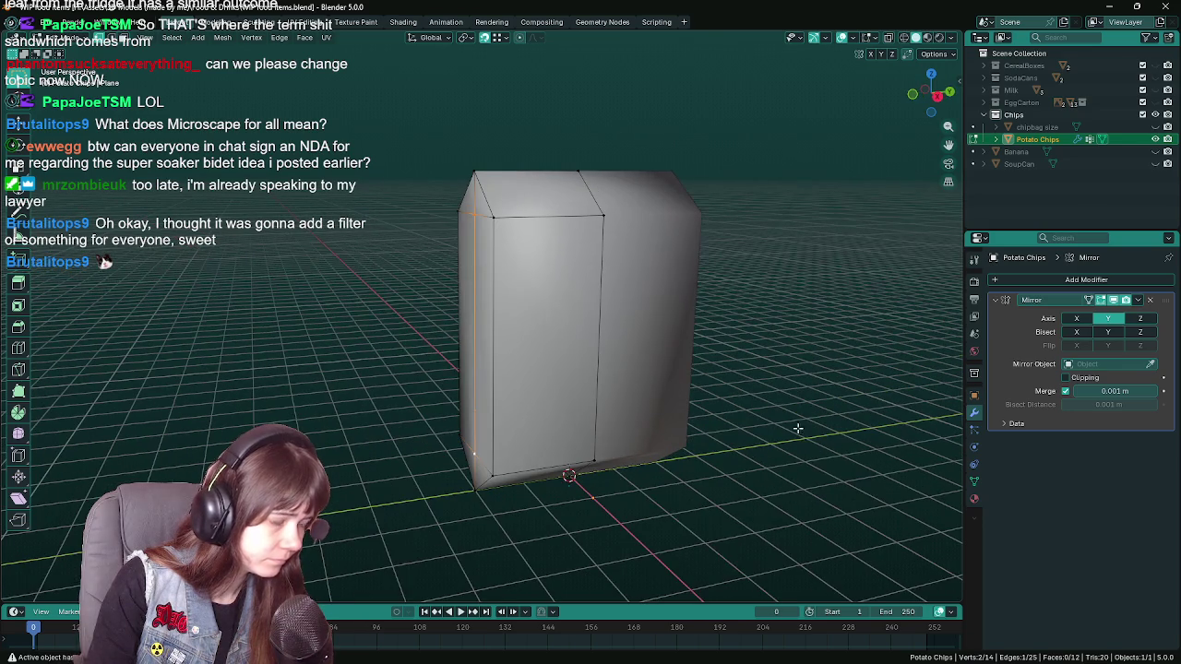
key(ctrl+s)
- Move the left edge about 0.57 m along Y, then return to Object Mode and save
key(g)
key(y)
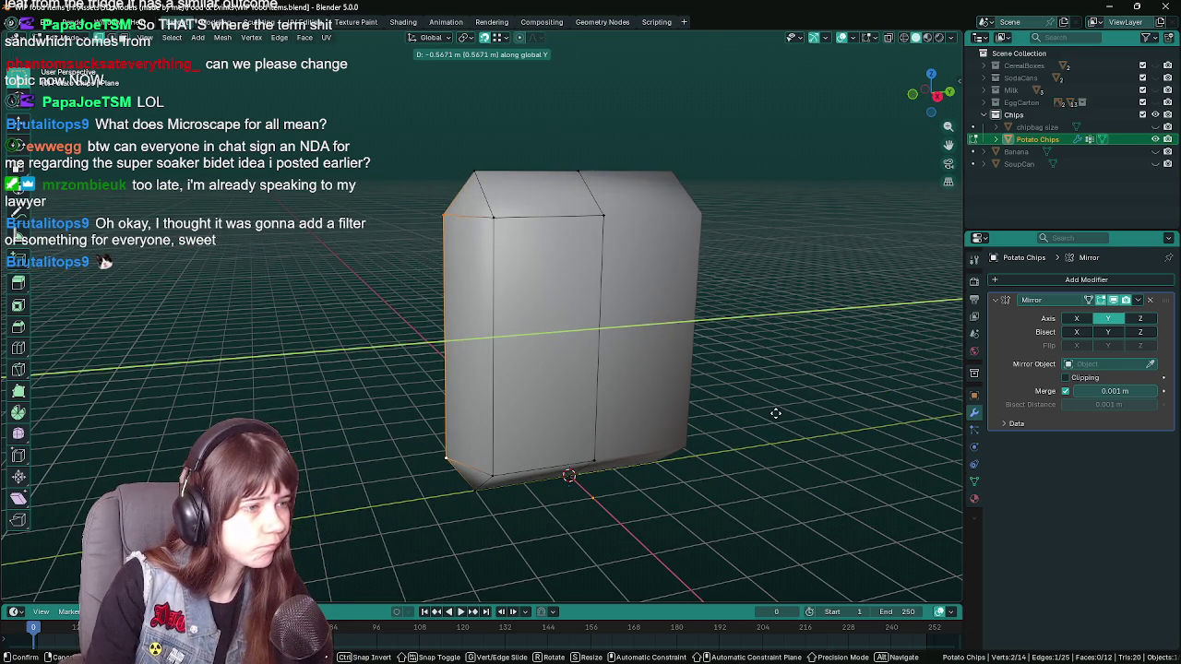
click(778, 413)
drag(777, 414, 447, 362)
key(Tab)
key(ctrl+s)
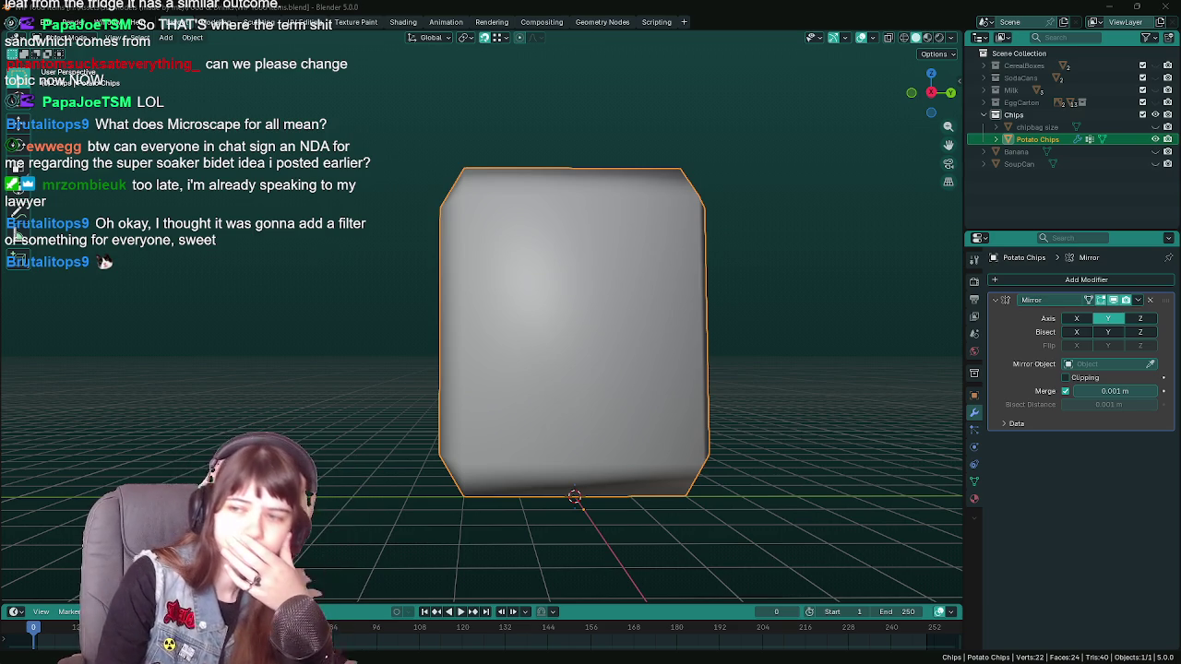
- Delete the Potato Chips object, unhide and select the chipbag size plane, and save
scroll(down, 3)
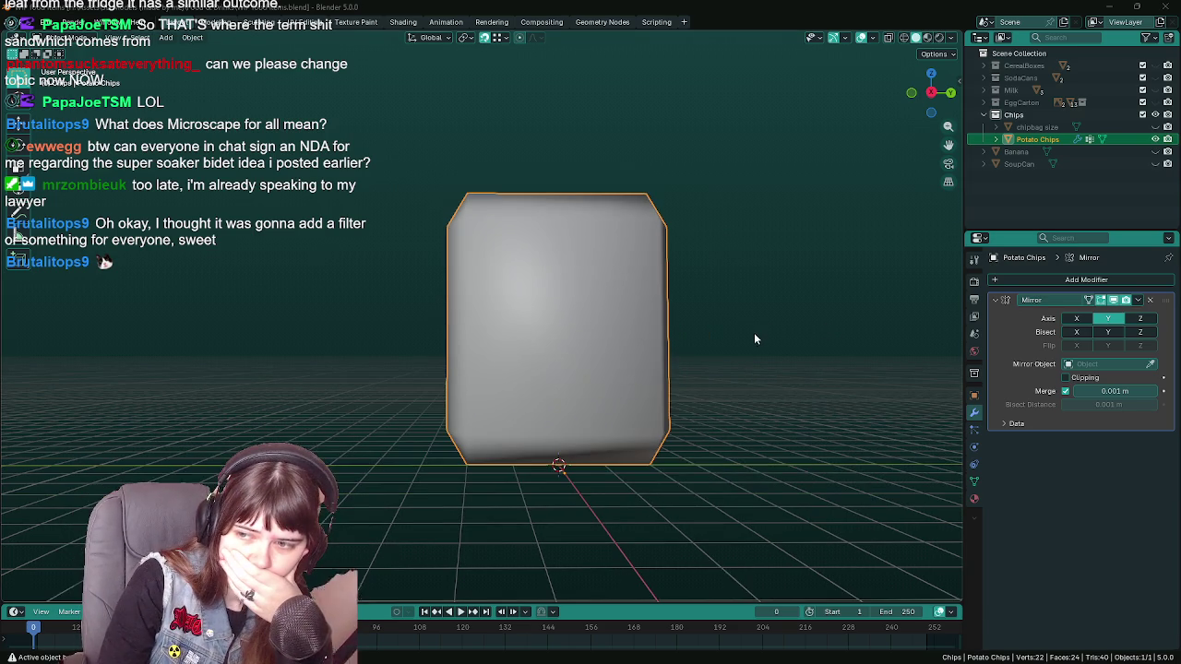
right_click(744, 336)
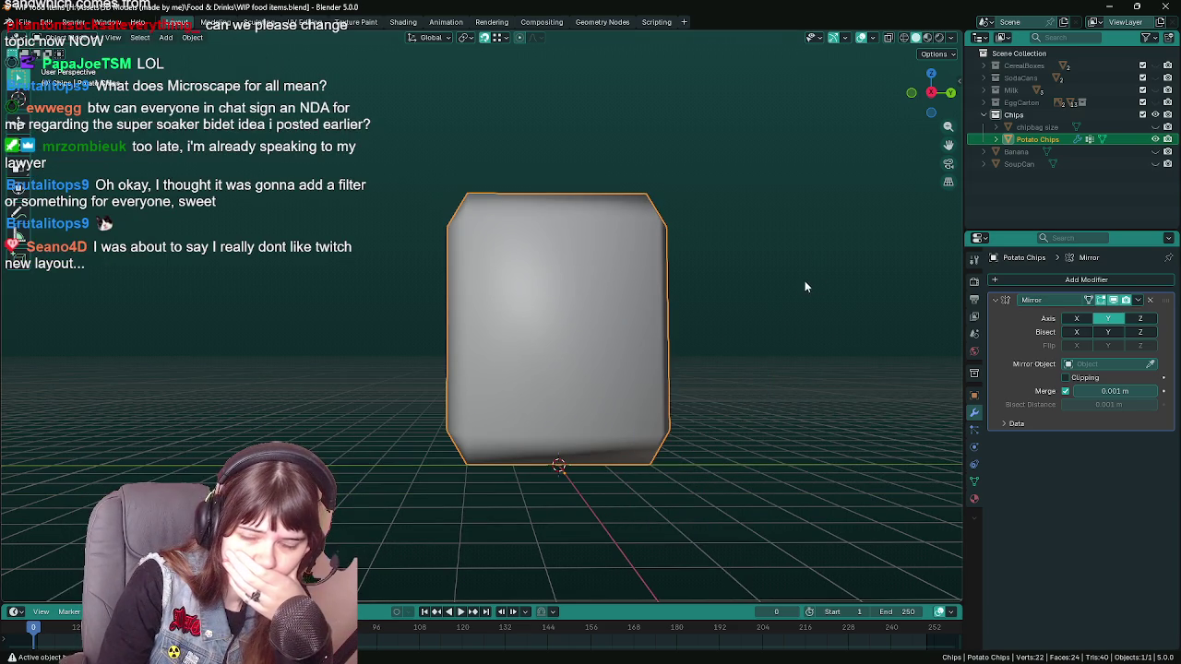
drag(780, 307, 779, 311)
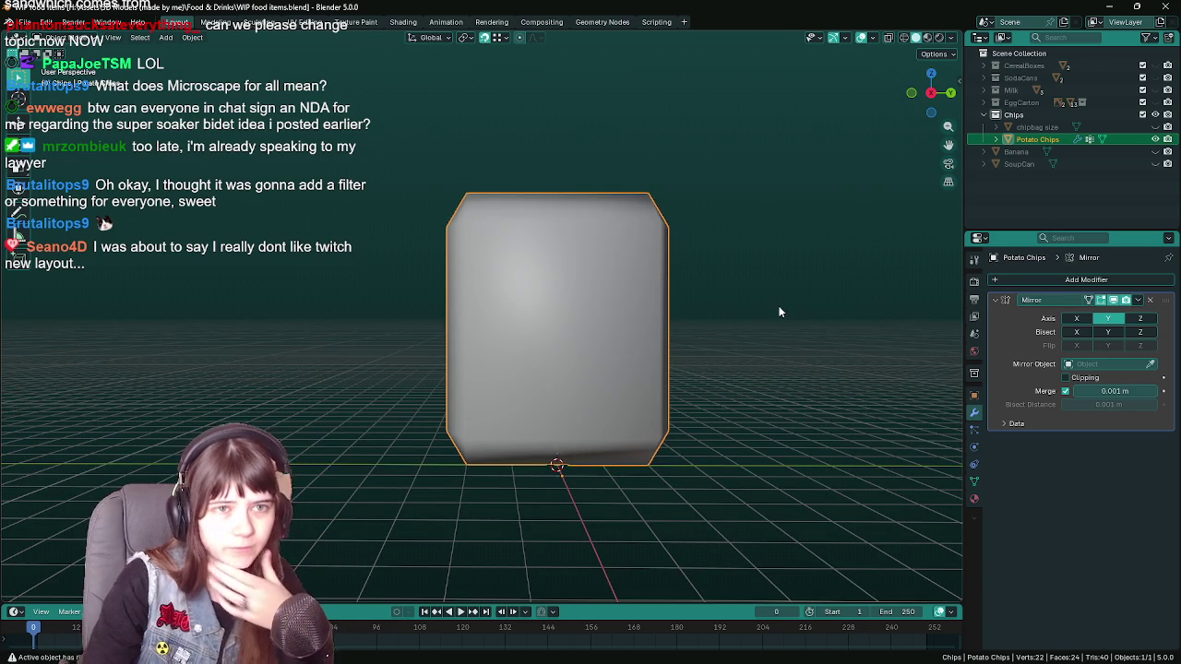
key(Delete)
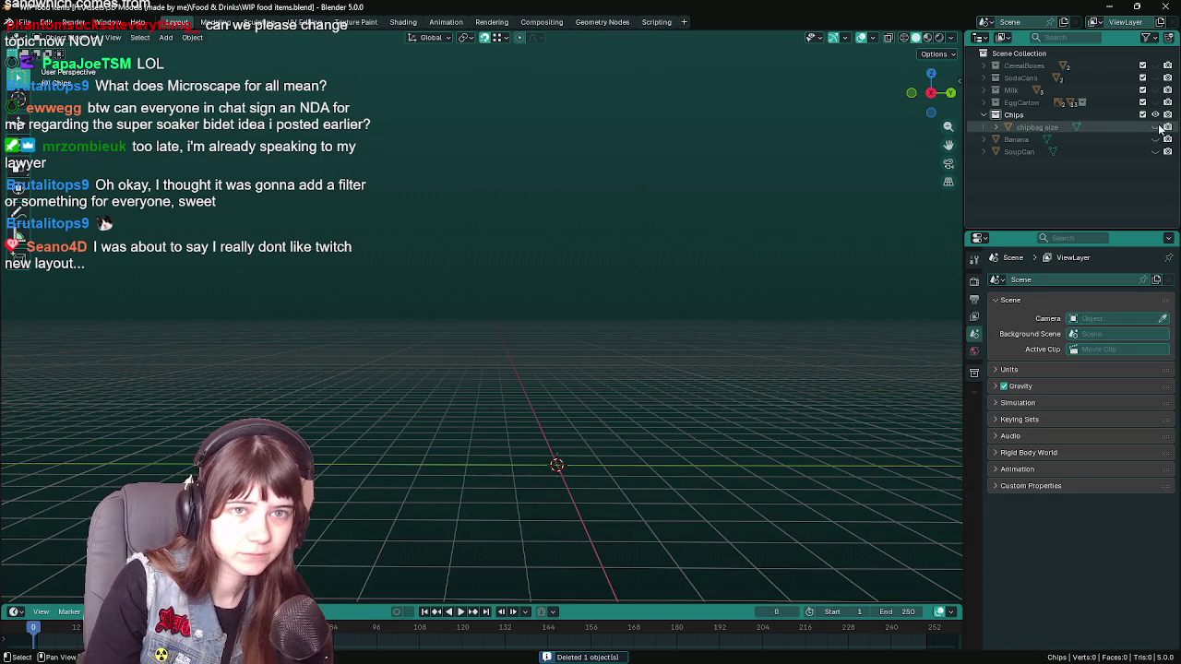
click(1155, 128)
click(1037, 126)
drag(658, 309, 681, 324)
key(ctrl+s)
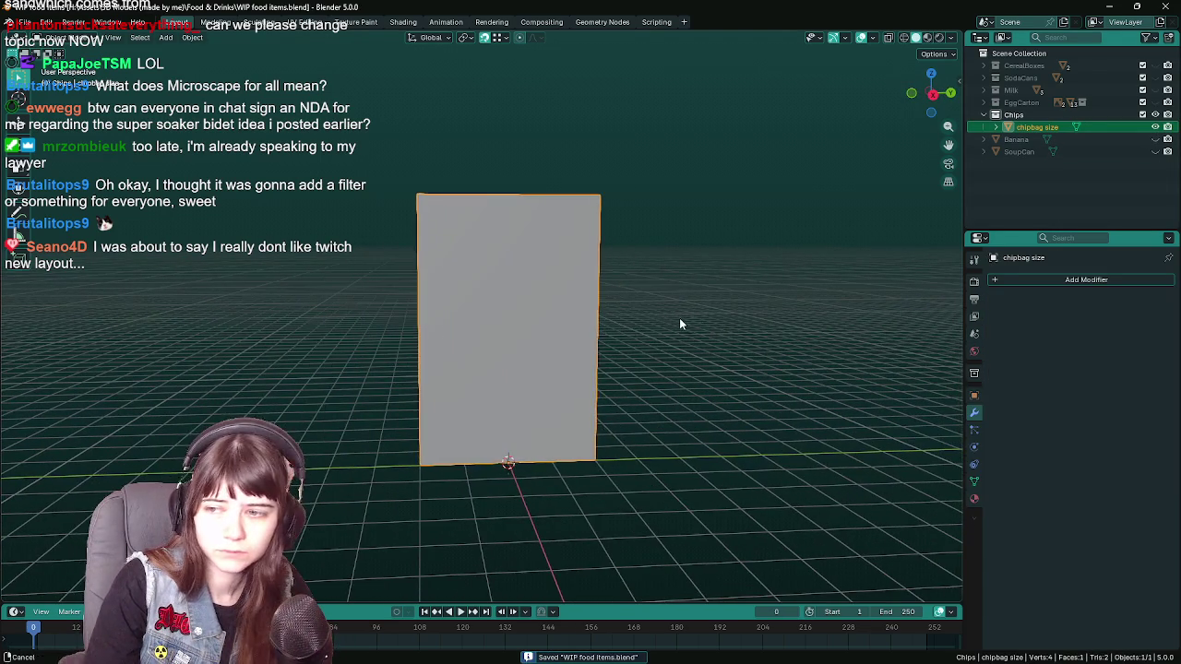
- Duplicate the chipbag size plane in place, name the copy 'PotatoChips', and save
key(shift+d)
key(Escape)
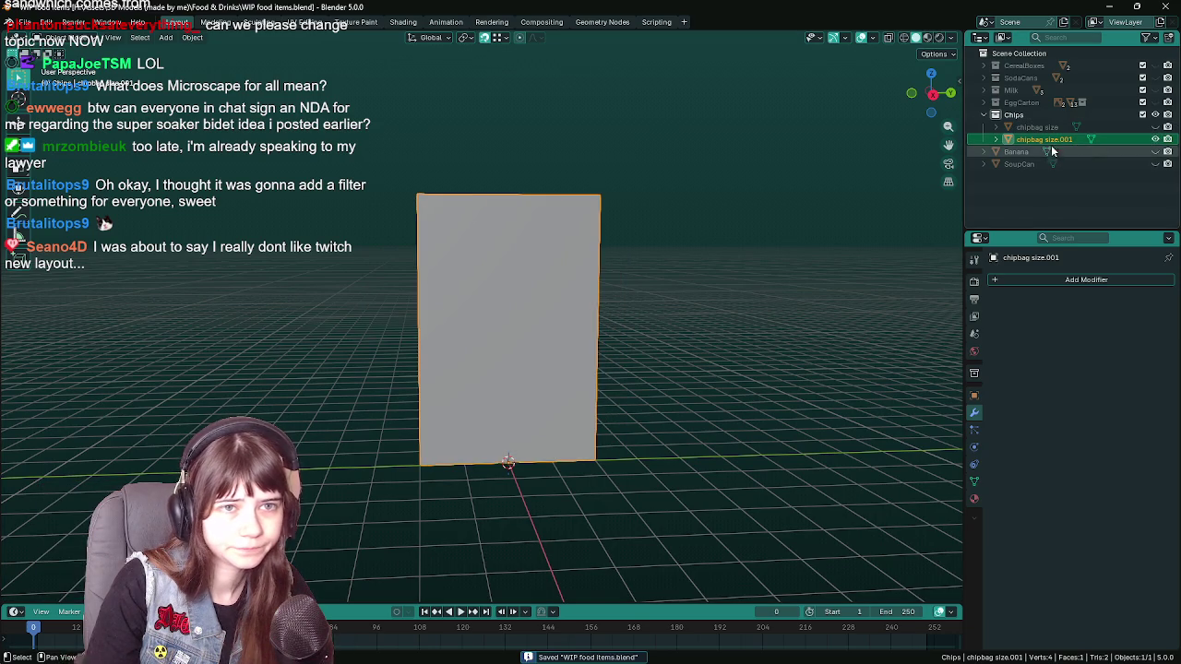
double_click(1052, 140)
text(PotatoChips)
key(Return)
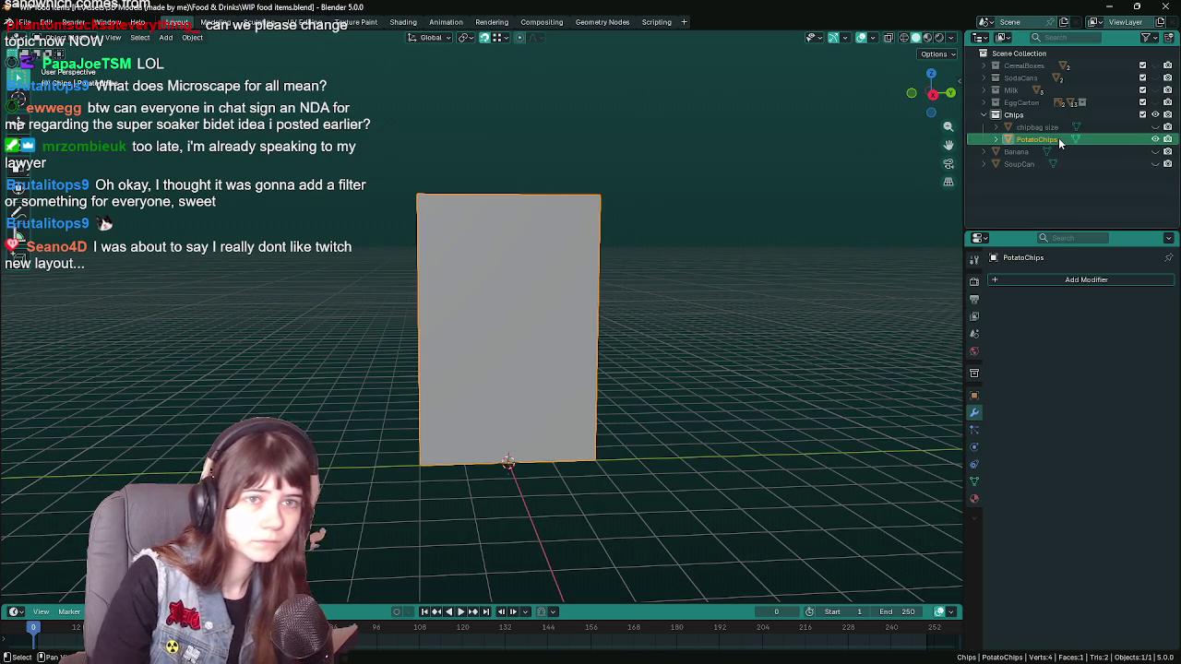
key(ctrl+s)
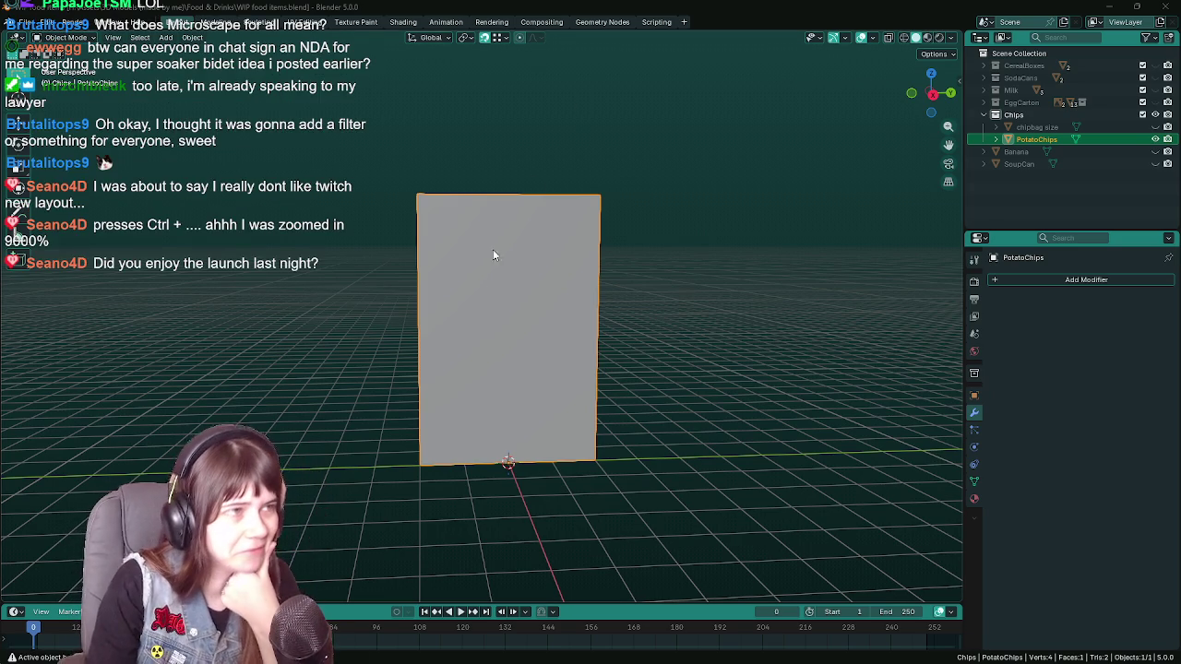
scroll(up, 3)
key(ctrl+s)
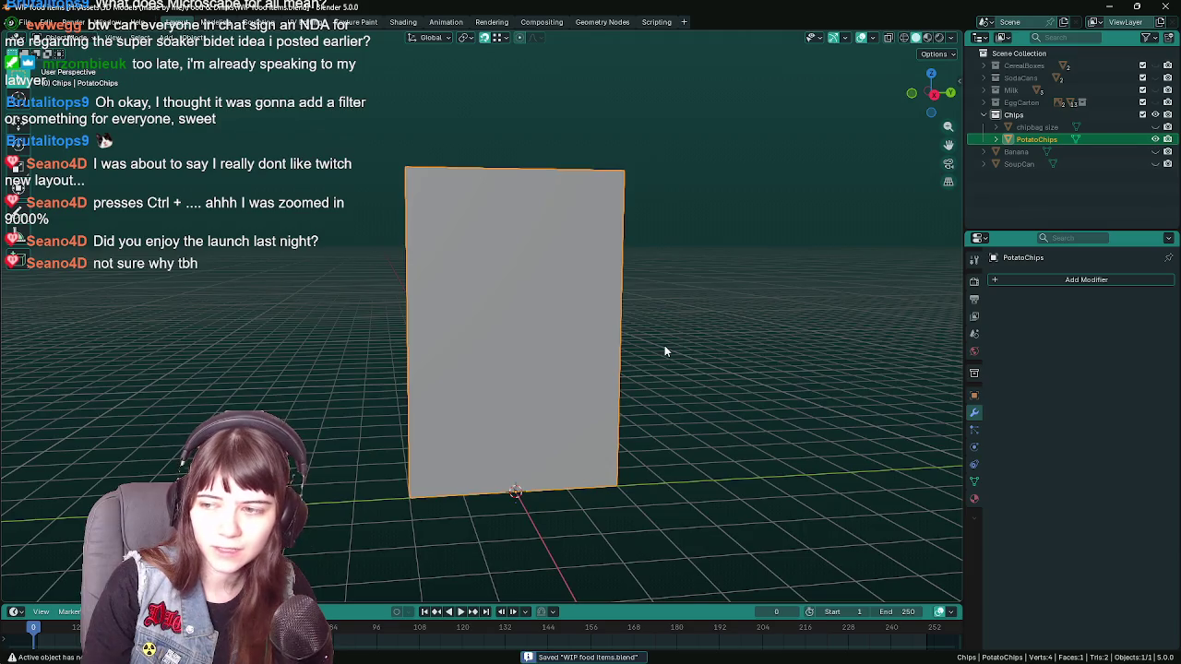
drag(664, 351, 645, 346)
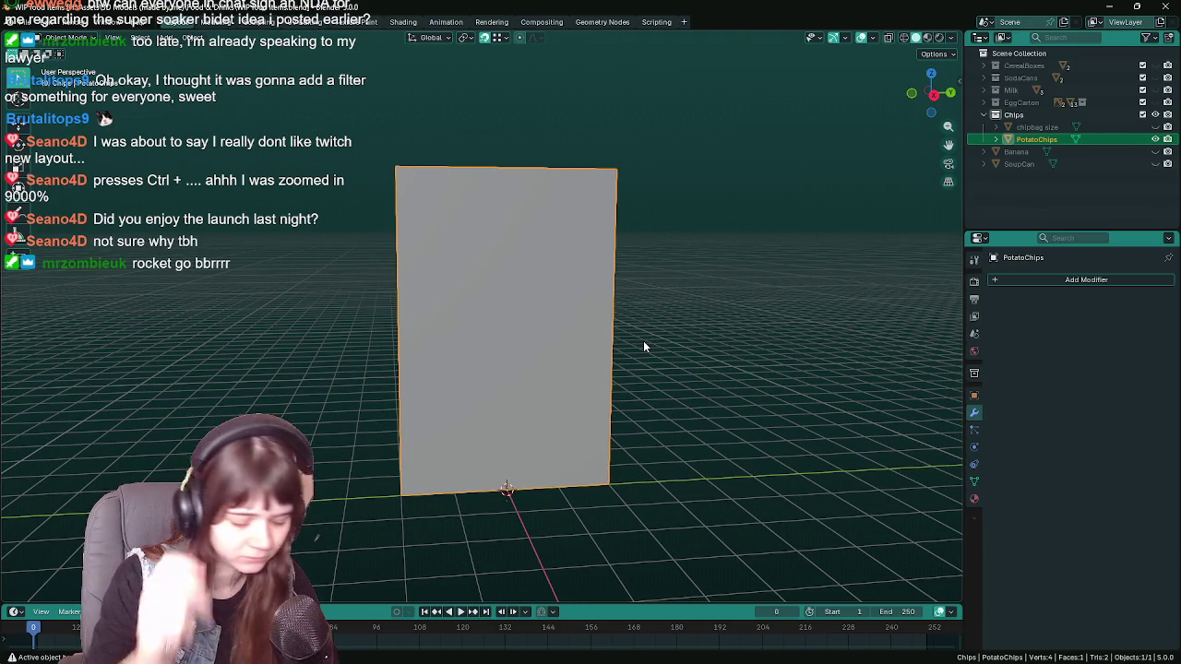
drag(643, 346, 551, 336)
key(Tab)
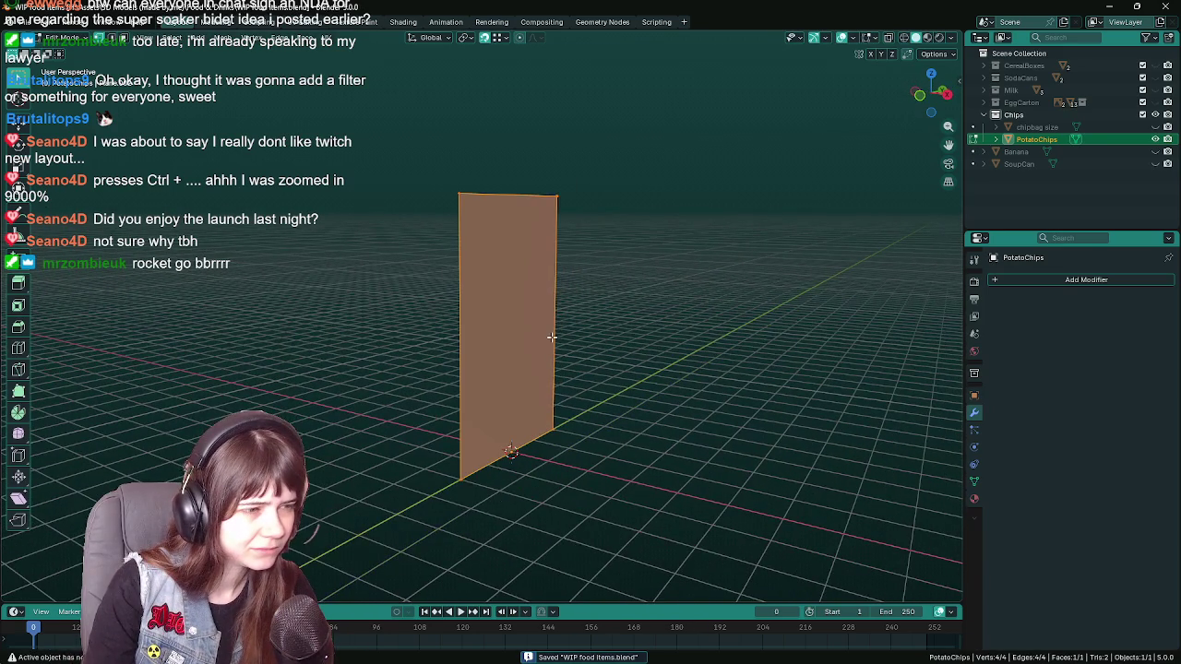
drag(593, 386, 504, 389)
key(KP_5)
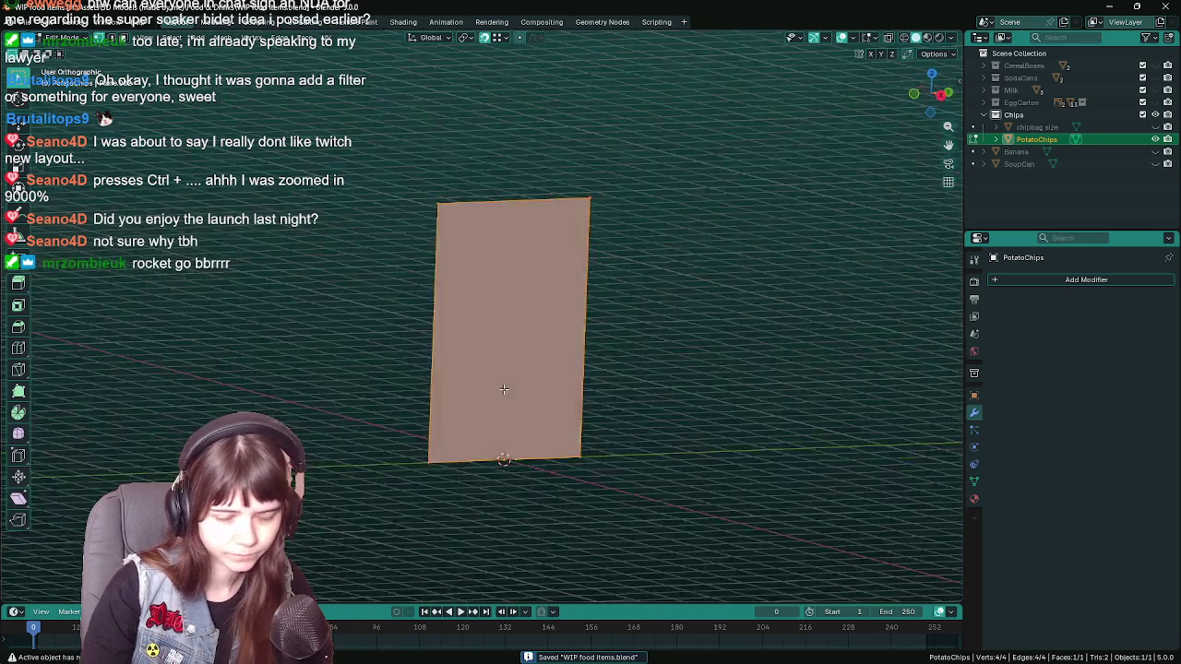
key(KP_3)
key(ctrl+s)
key(Tab)
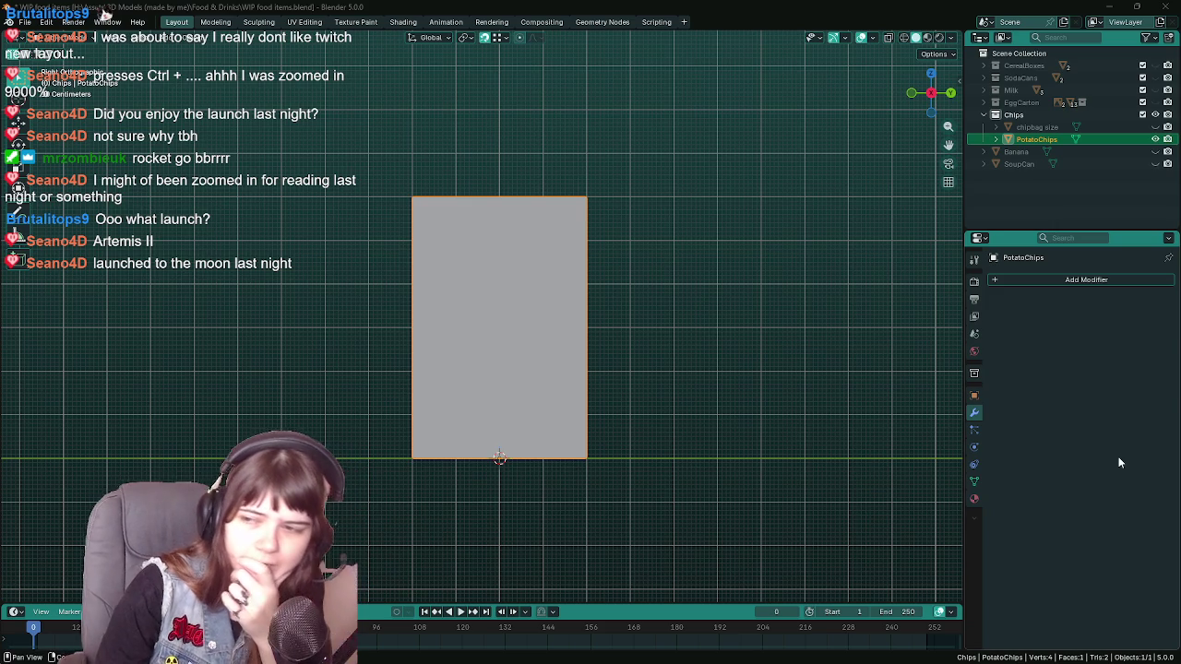
drag(605, 397, 622, 359)
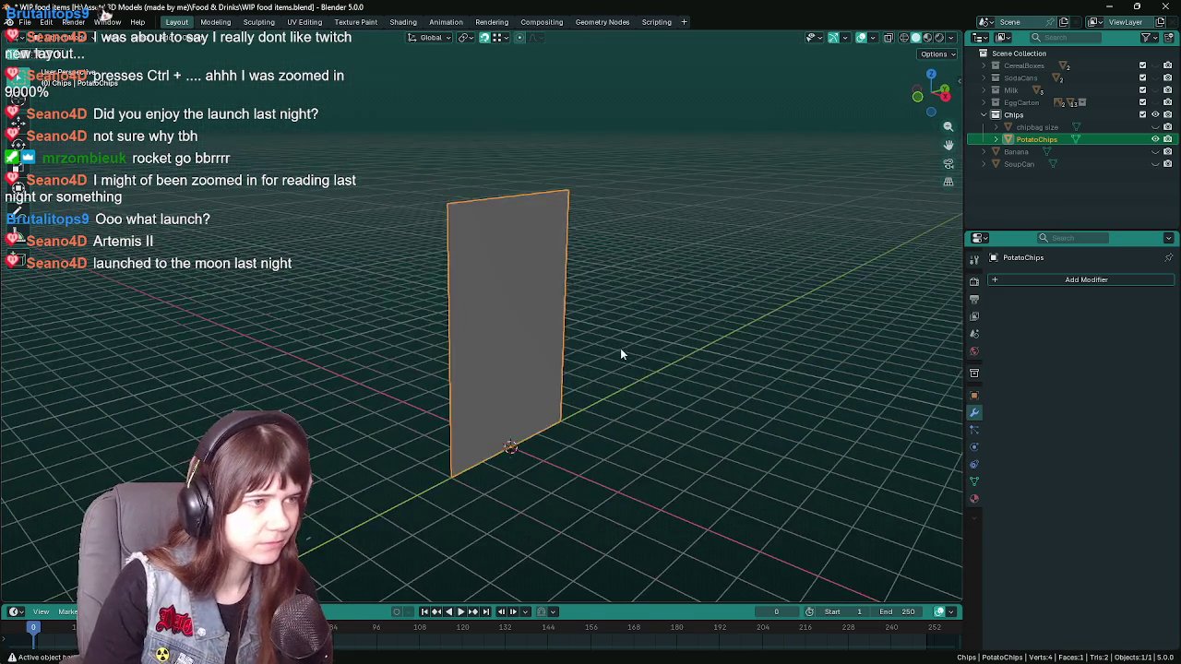
- Add a Circle mesh at the plane's base and set its vertex count to 8
key(shift+a)
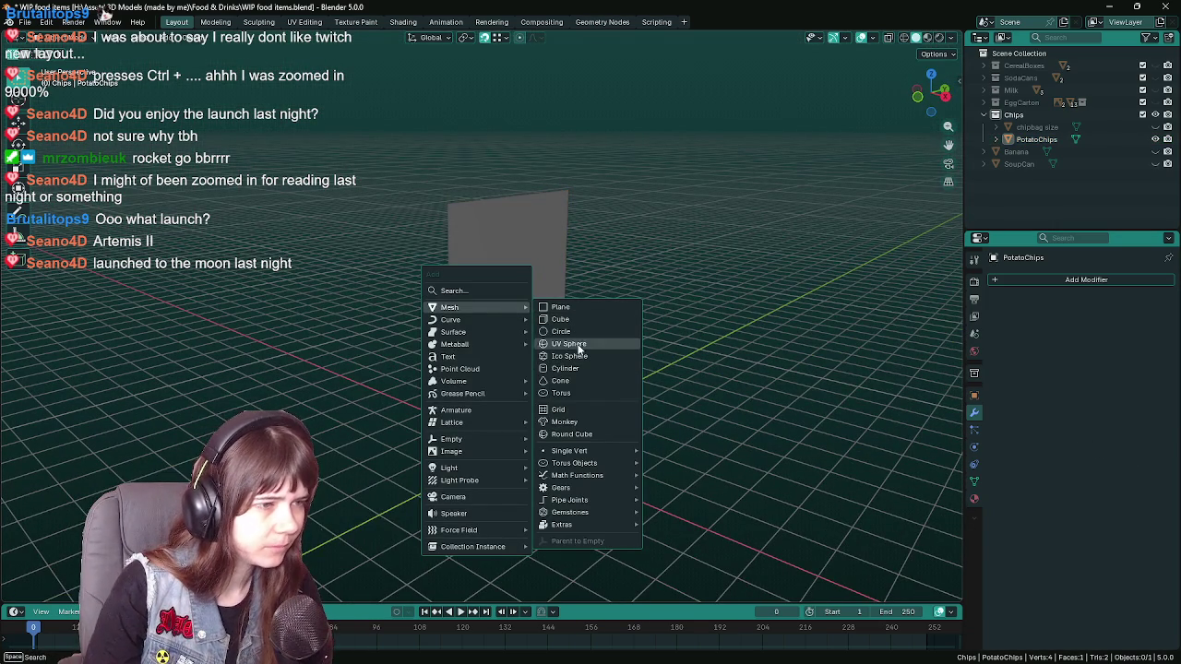
click(561, 331)
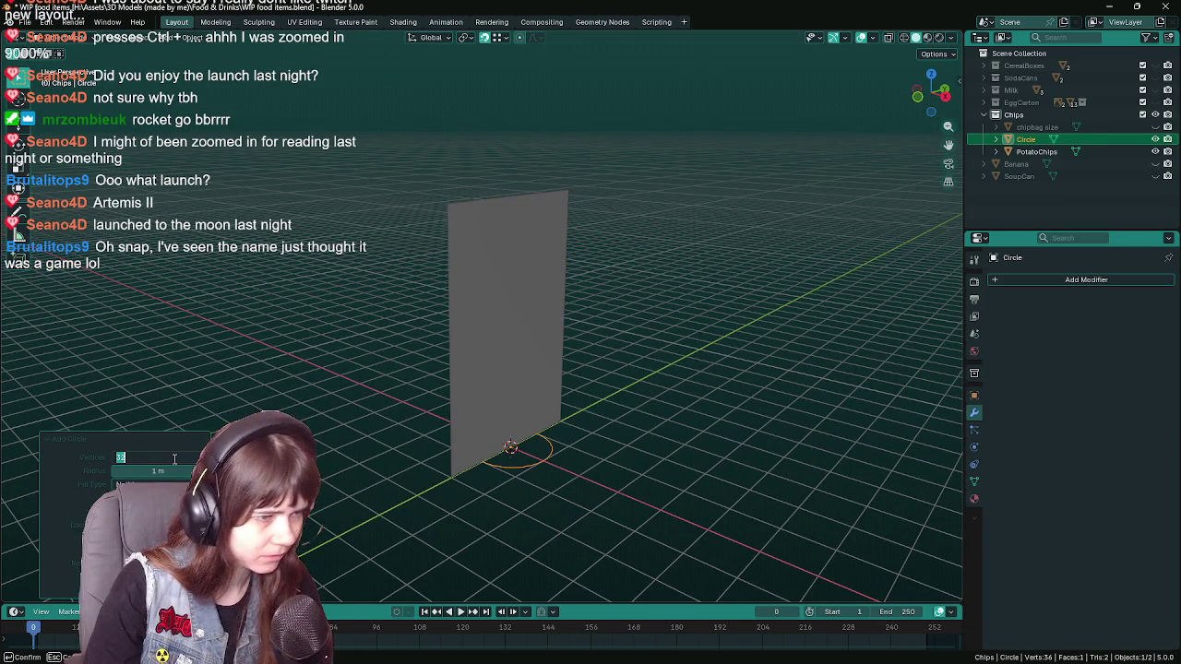
click(174, 458)
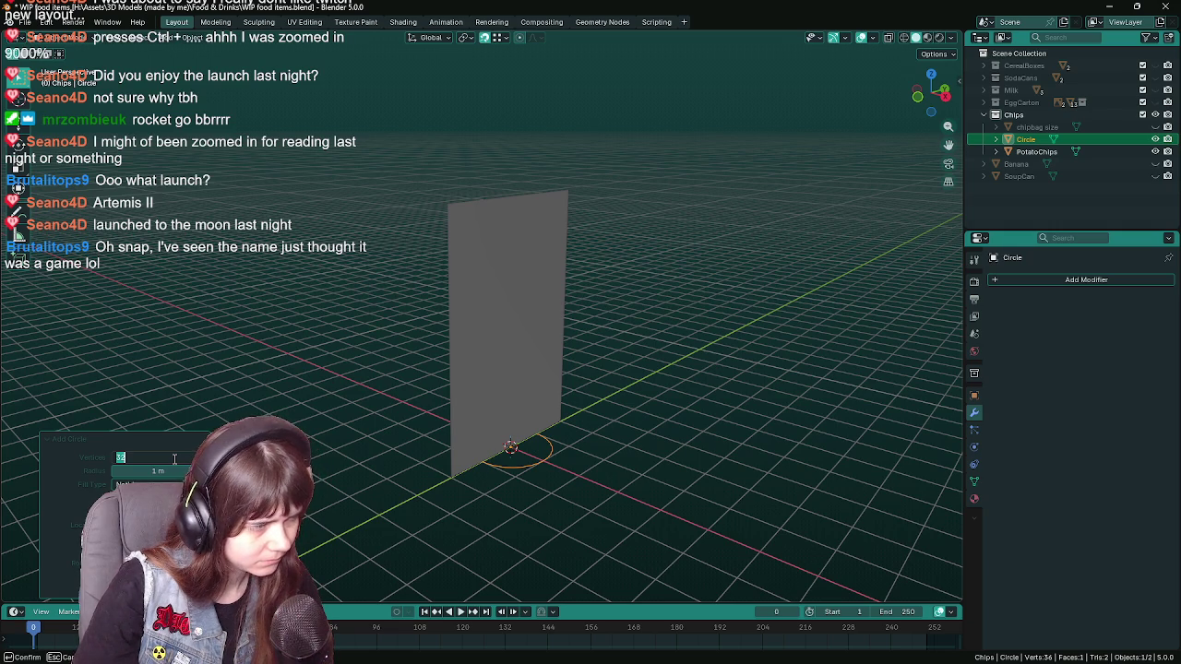
text(16)
key(Return)
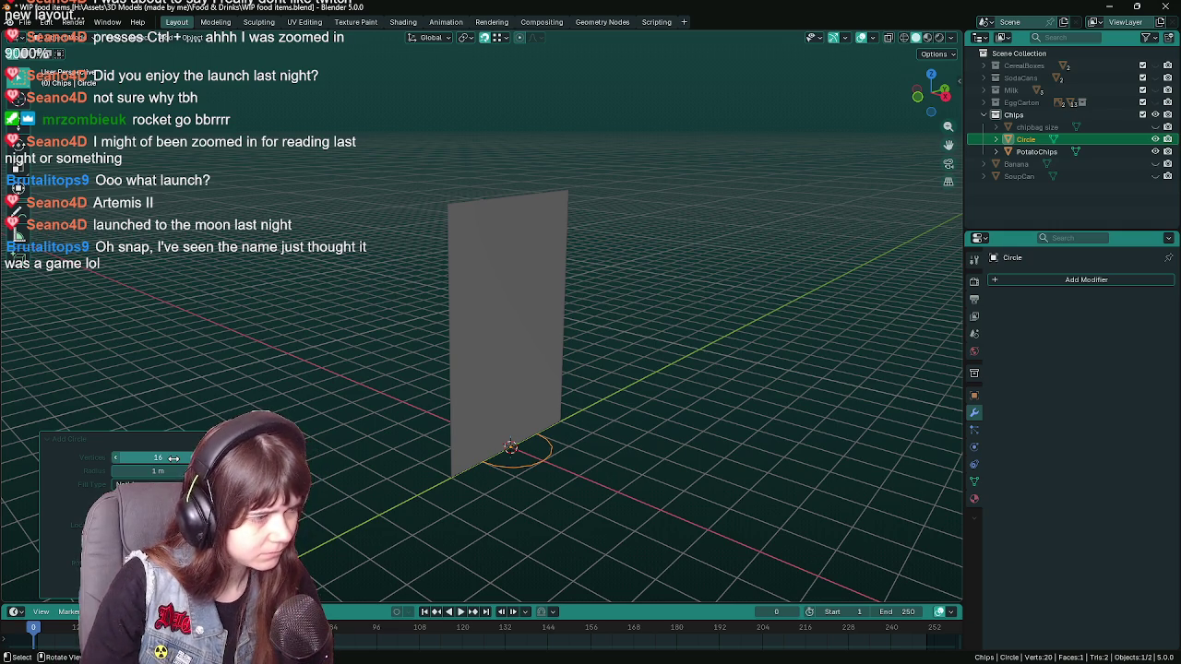
click(174, 458)
text(8)
key(Return)
- View the circle from above and begin scaling it along the Y axis
drag(591, 433, 577, 473)
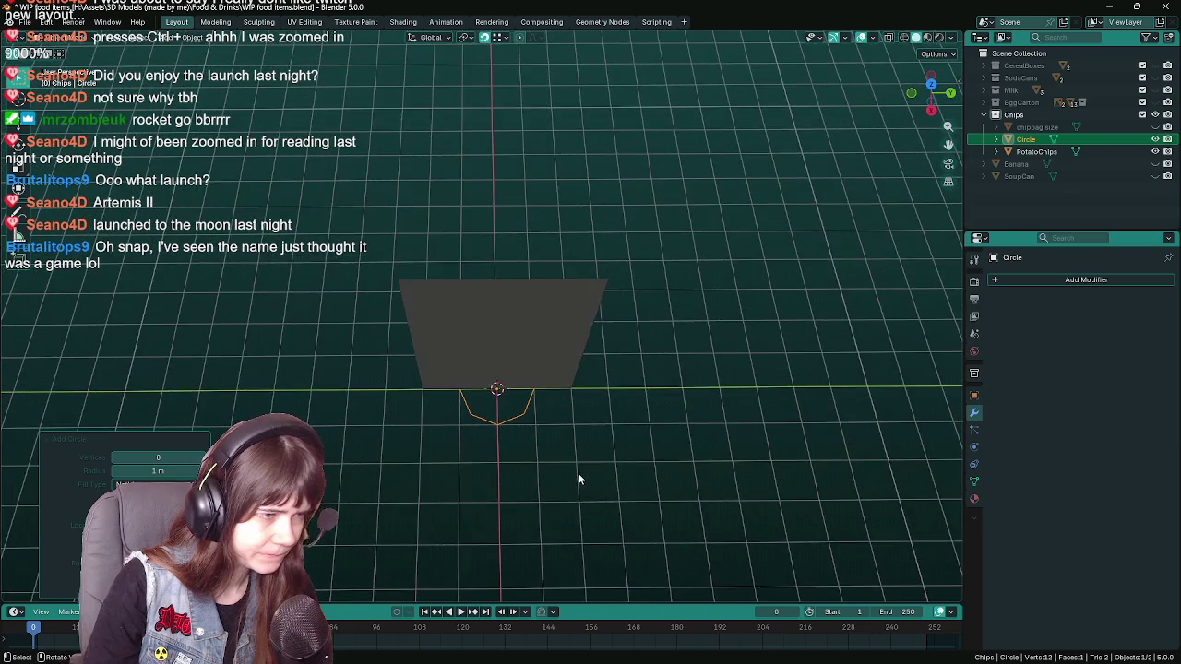
scroll(up, 3)
key(s)
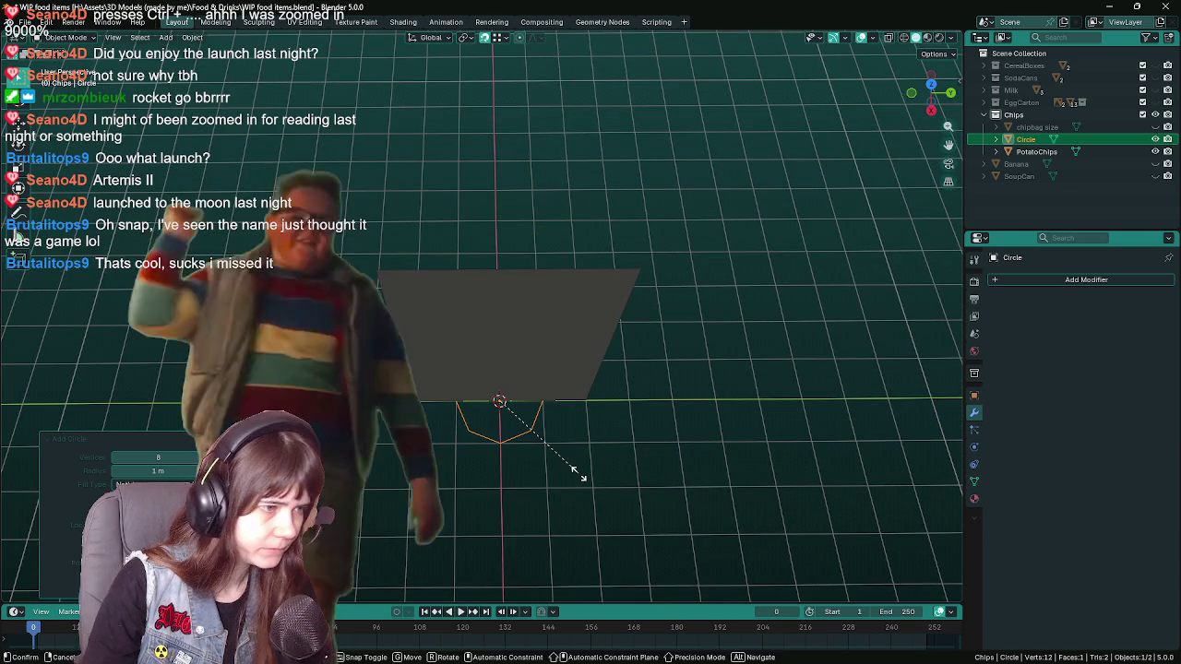
key(y)
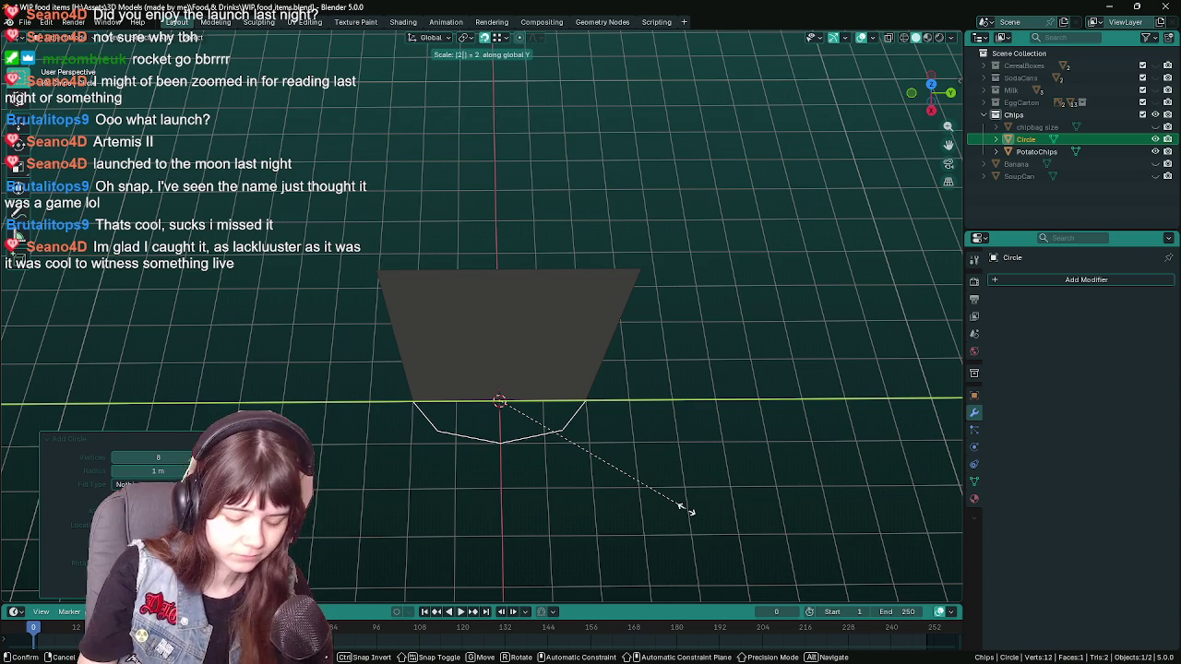
- Confirm the circle's Y scale of 2, save, and check its transform values
click(687, 510)
key(ctrl+s)
drag(499, 441, 974, 397)
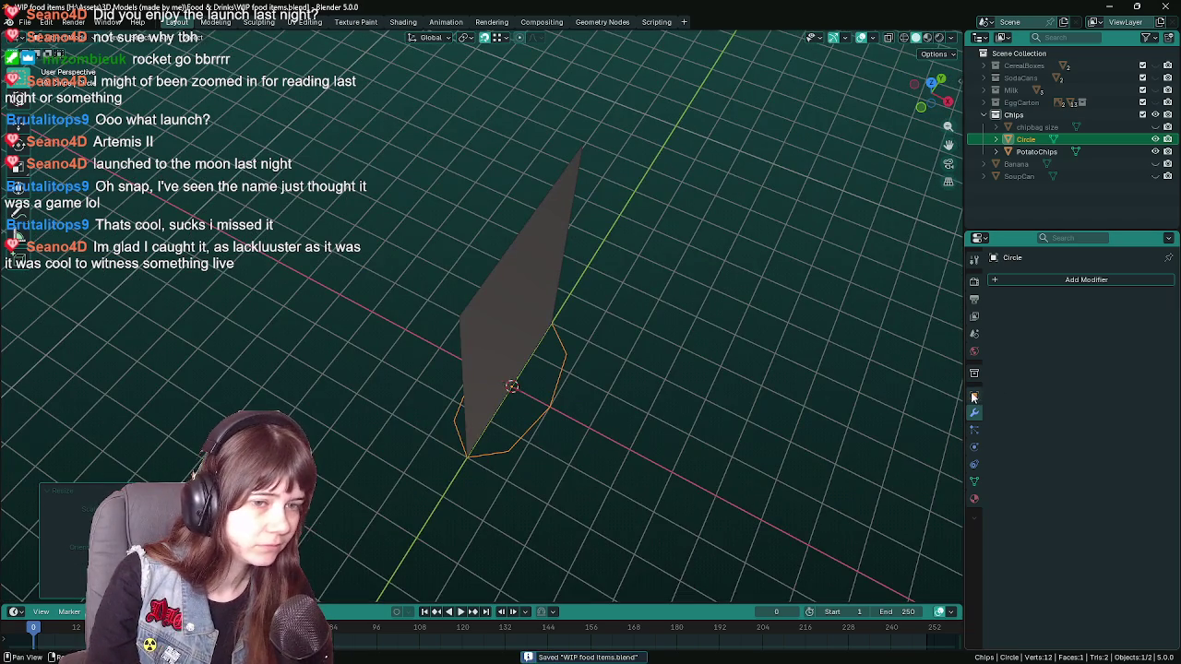
click(974, 397)
drag(606, 475, 618, 458)
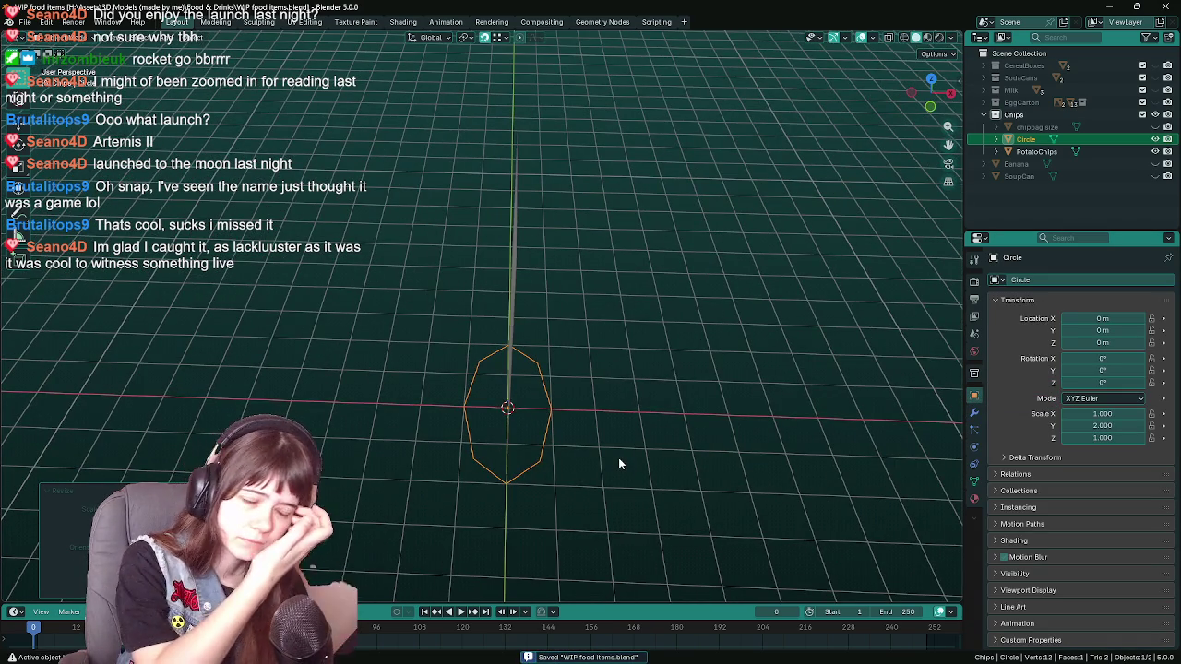
drag(553, 426, 624, 465)
- Extrude the octagon upward into an open-ended prism in Edit Mode, then save
key(Tab)
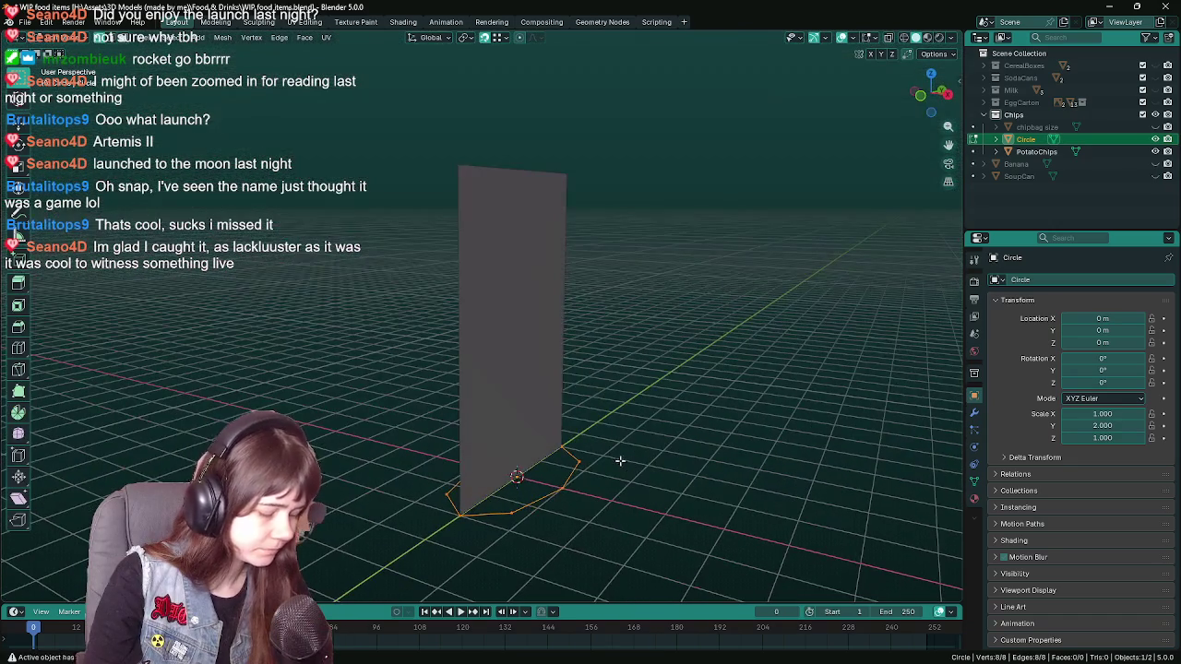
key(e)
click(595, 212)
drag(680, 386, 683, 342)
key(ctrl+s)
key(Tab)
key(Tab)
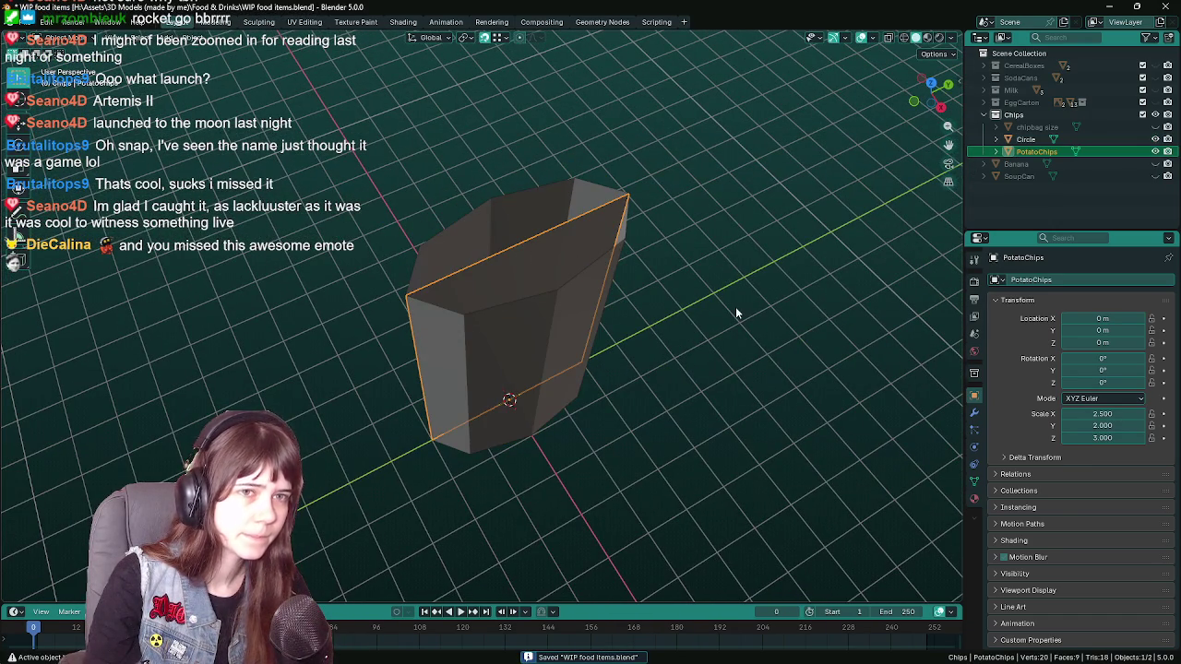
key(ctrl+z)
key(Tab)
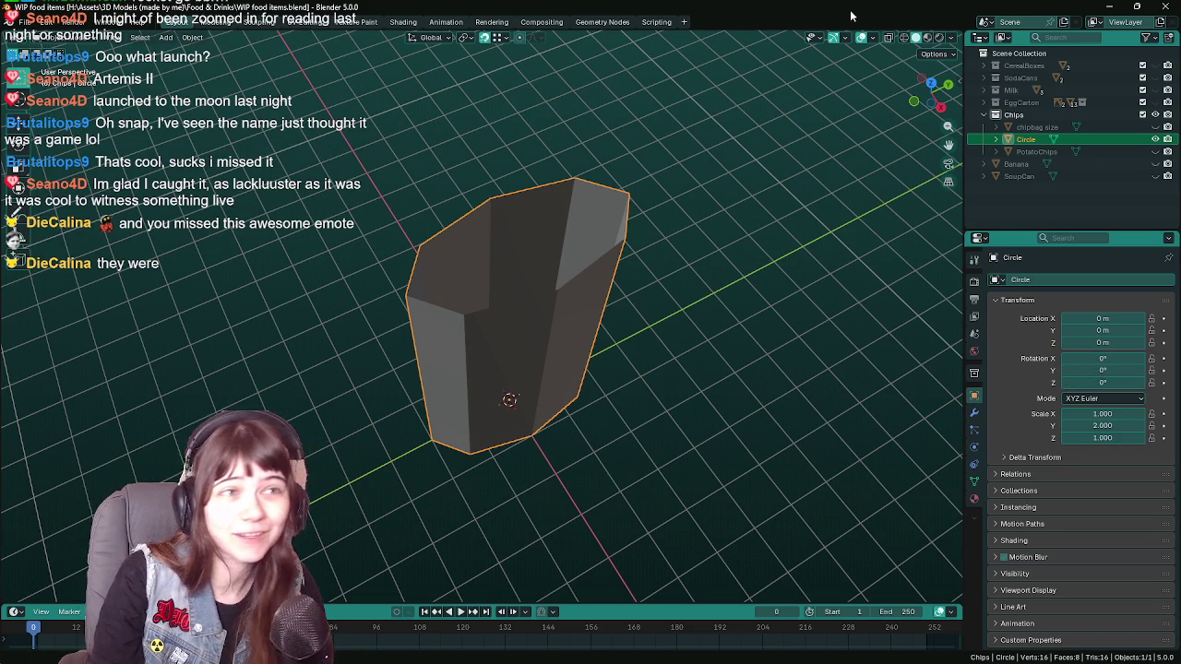
key(ctrl+s)
drag(727, 366, 670, 329)
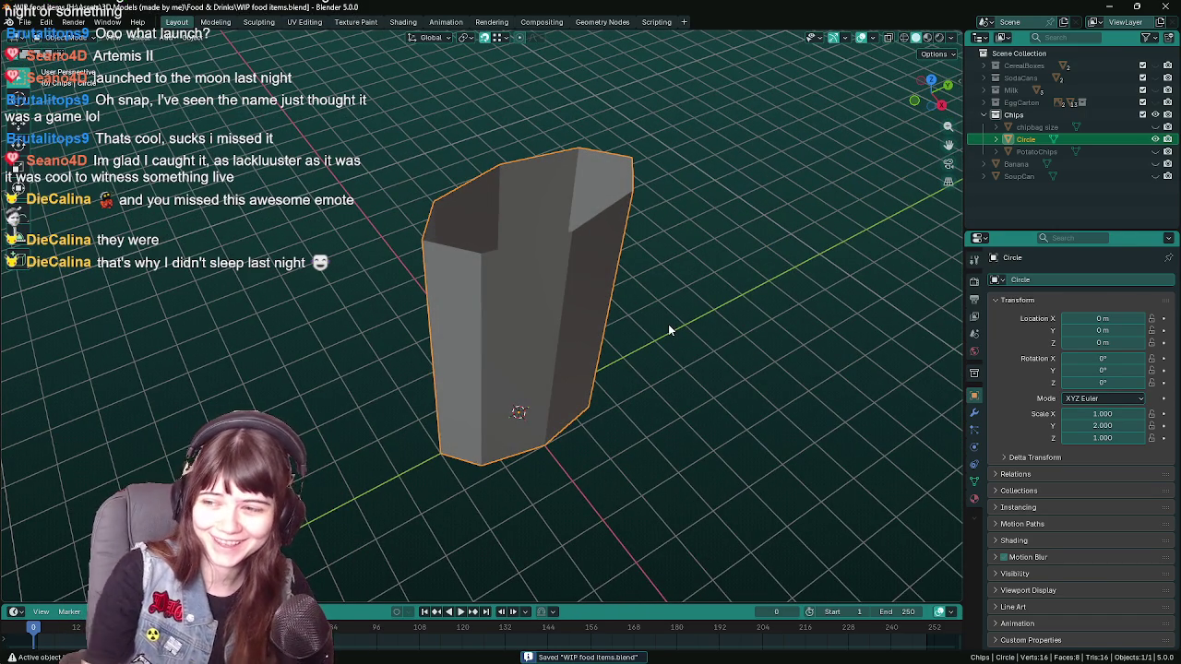
drag(688, 309, 643, 327)
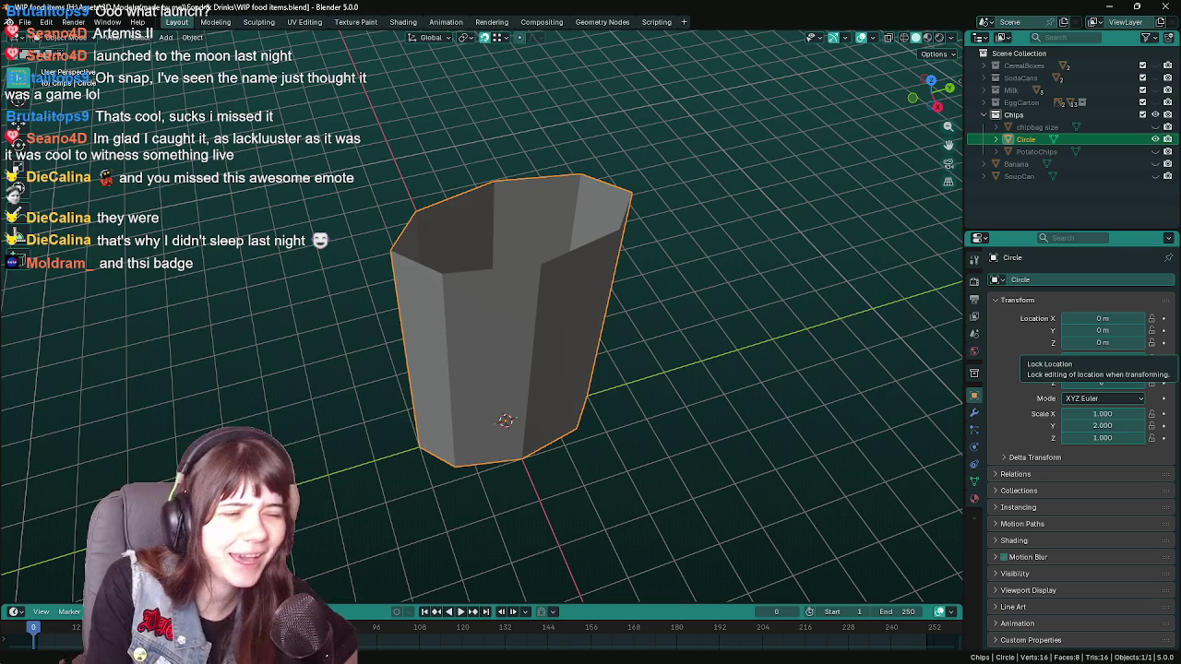
drag(758, 398, 585, 332)
key(ctrl+s)
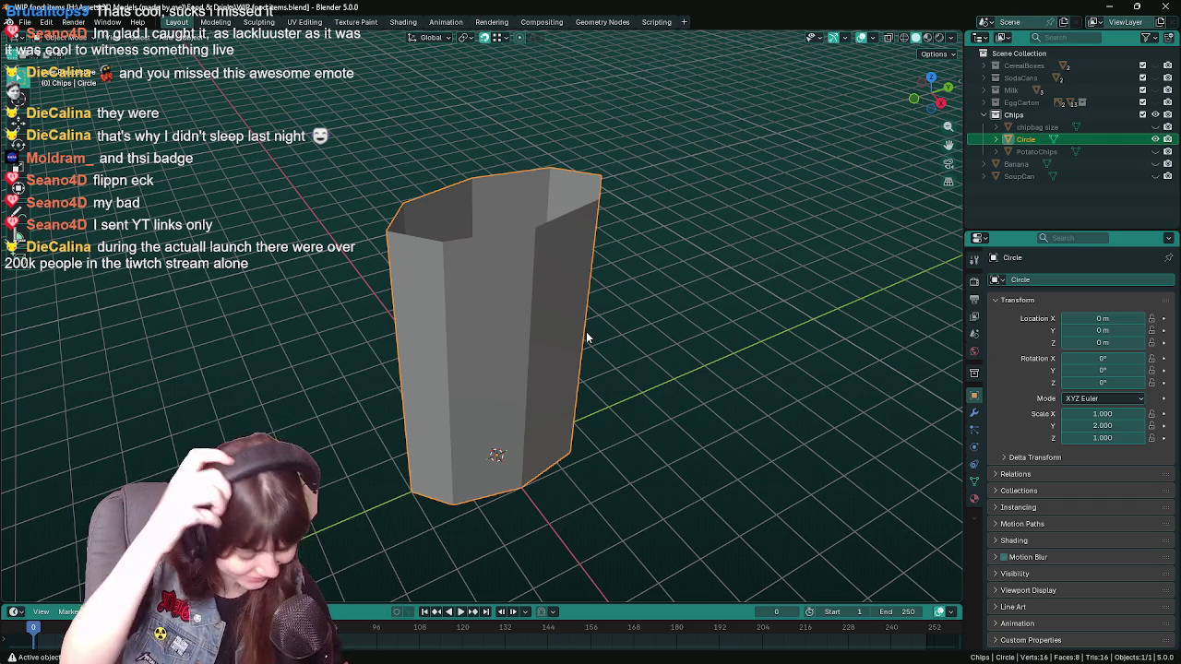
key(ctrl+s)
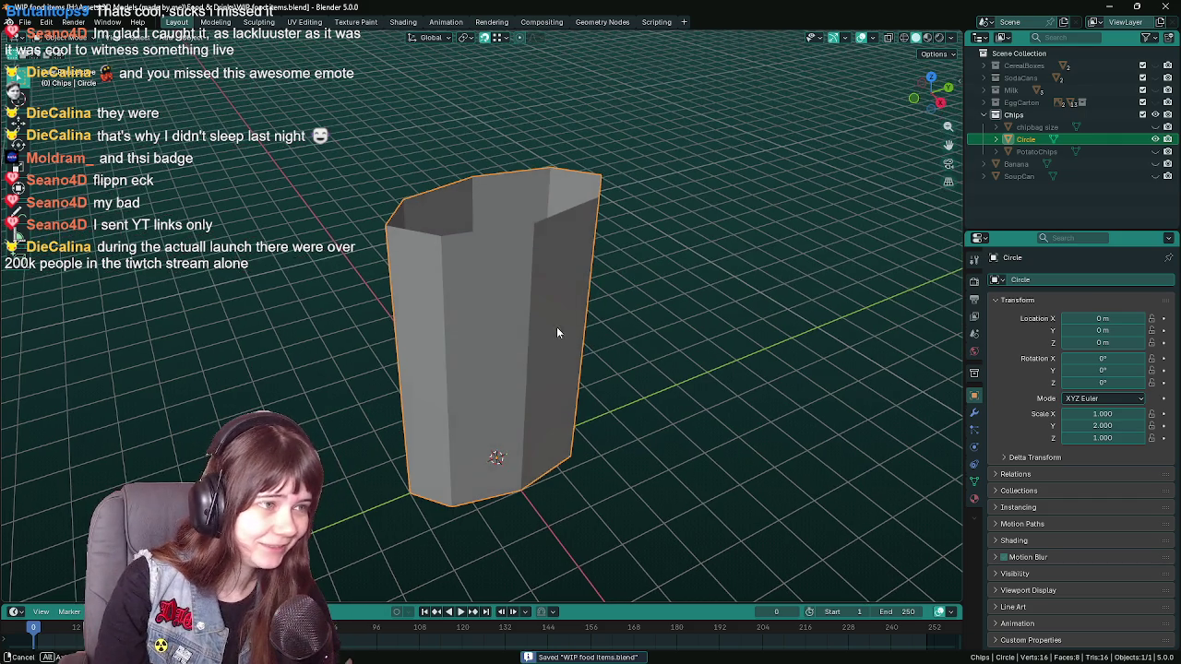
- Start a loop cut on the prism's side, preview multiple cuts, and cancel it
key(Tab)
drag(542, 320, 441, 358)
key(ctrl+r)
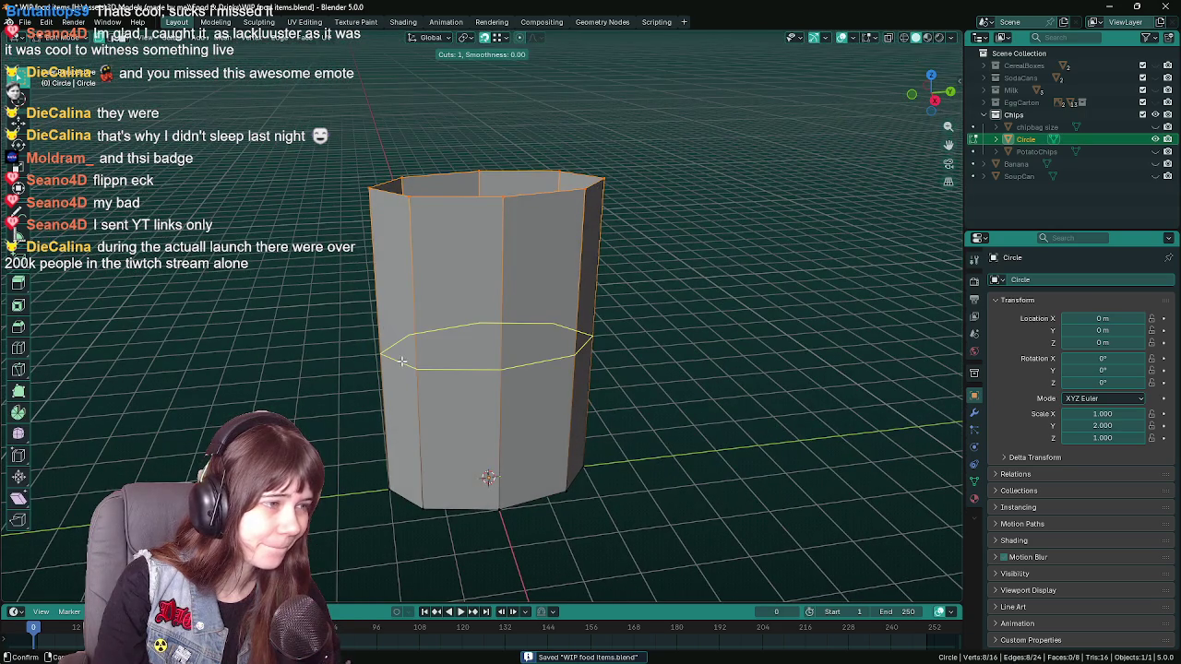
scroll(up, 3)
scroll(up, 3)
scroll(up, 3)
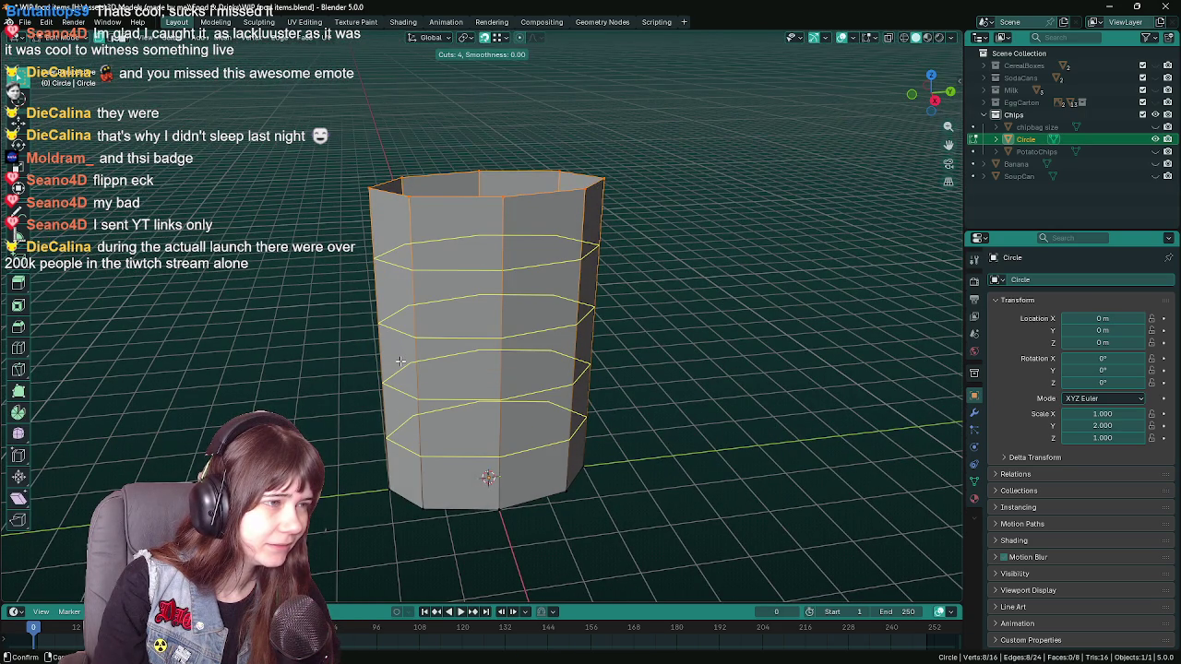
scroll(up, 3)
key(Escape)
- Place a single edge loop at the prism's middle, save, and return to Object Mode
drag(400, 361, 447, 298)
key(ctrl+r)
click(402, 333)
click(401, 333)
key(ctrl+s)
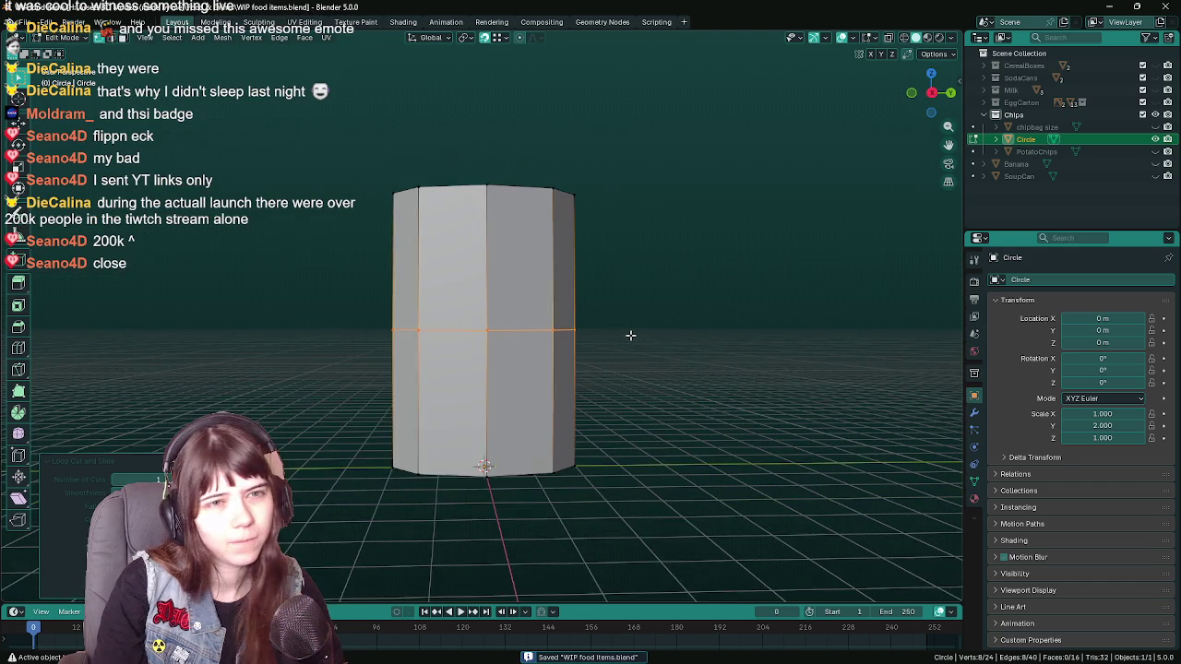
key(Tab)
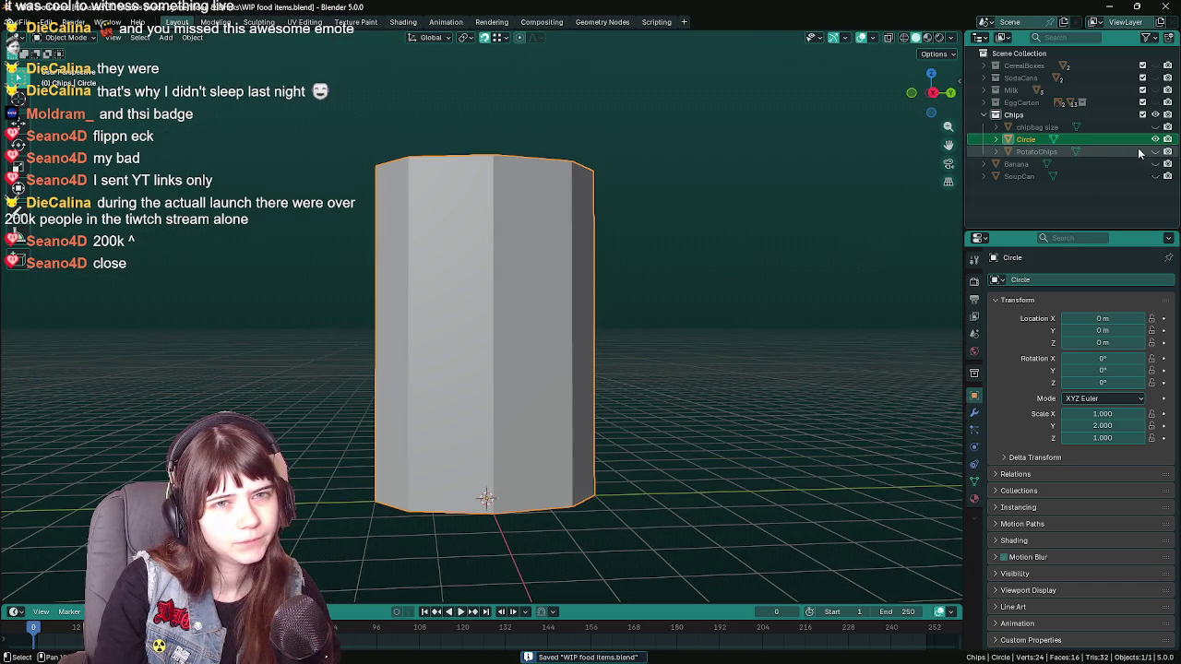
- Delete the old PotatoChips plane, save, and rename the Circle object to PotatoChips
click(1038, 152)
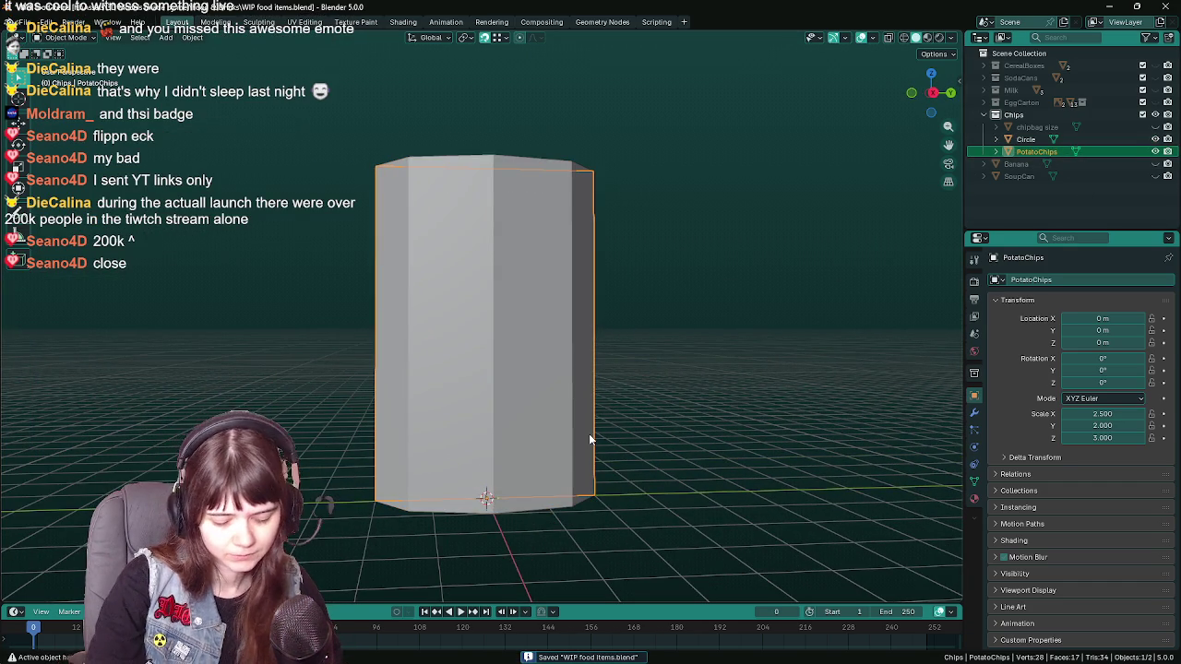
key(Delete)
key(ctrl+s)
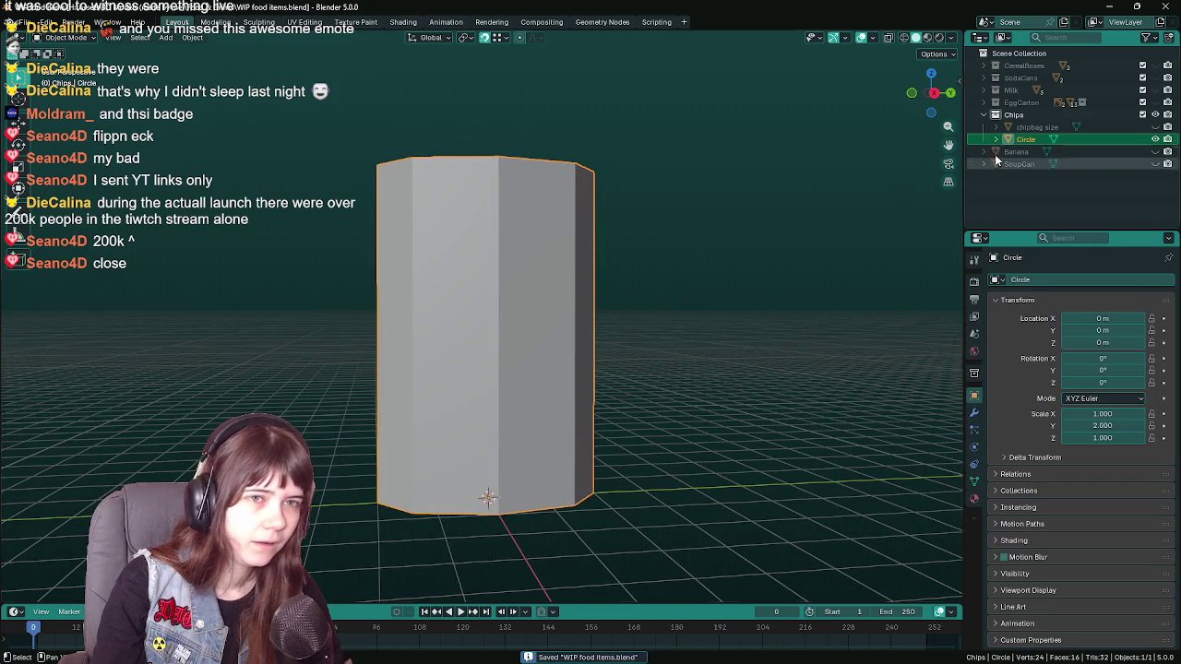
double_click(1025, 138)
text(PotatoChips)
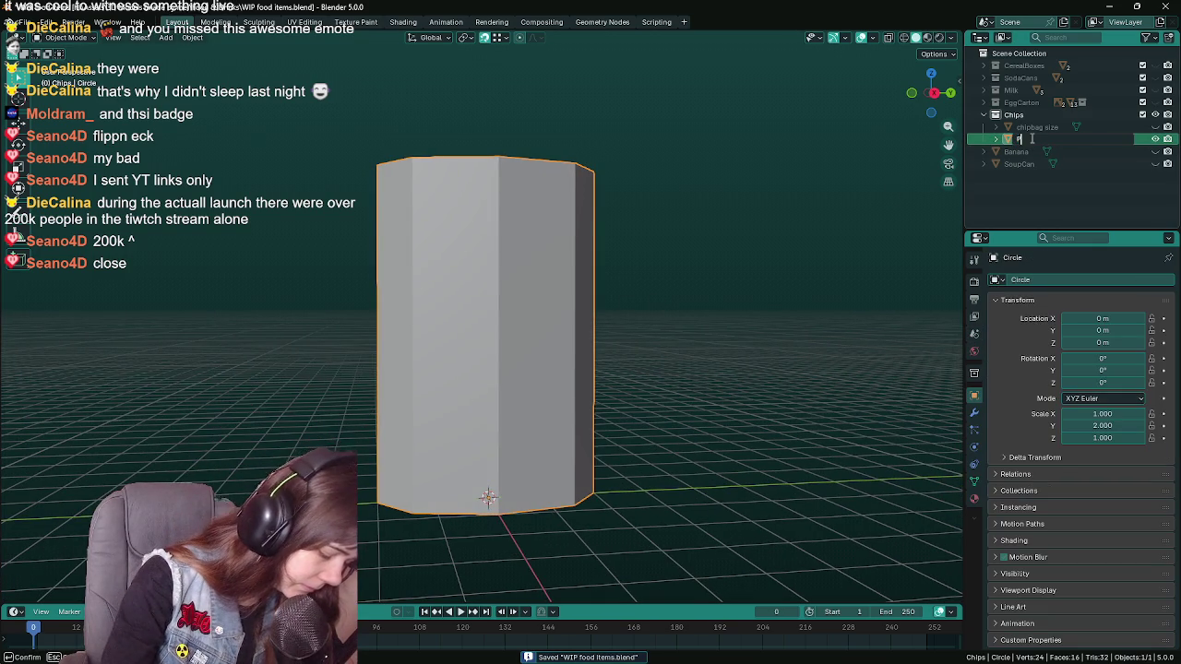
key(Return)
- Duplicate PotatoChips in place and rename the copy 'PotatoChips backup'
drag(637, 330, 651, 345)
key(shift+d)
right_click(646, 338)
double_click(1076, 151)
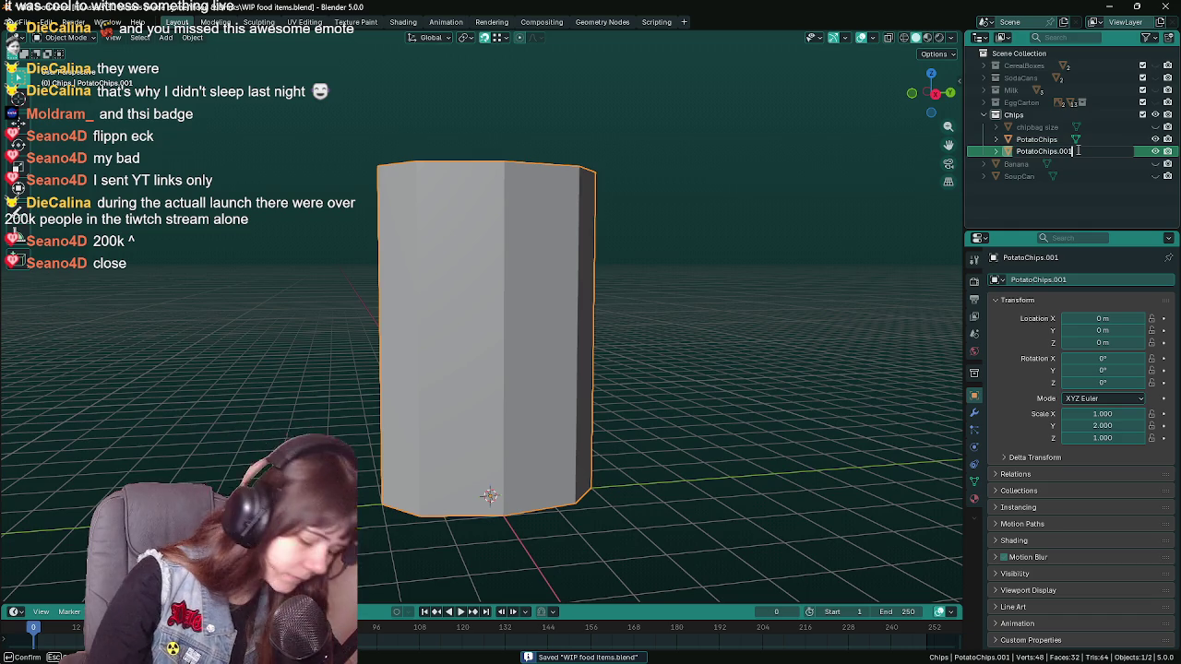
key(BackSpace)
text(_back)
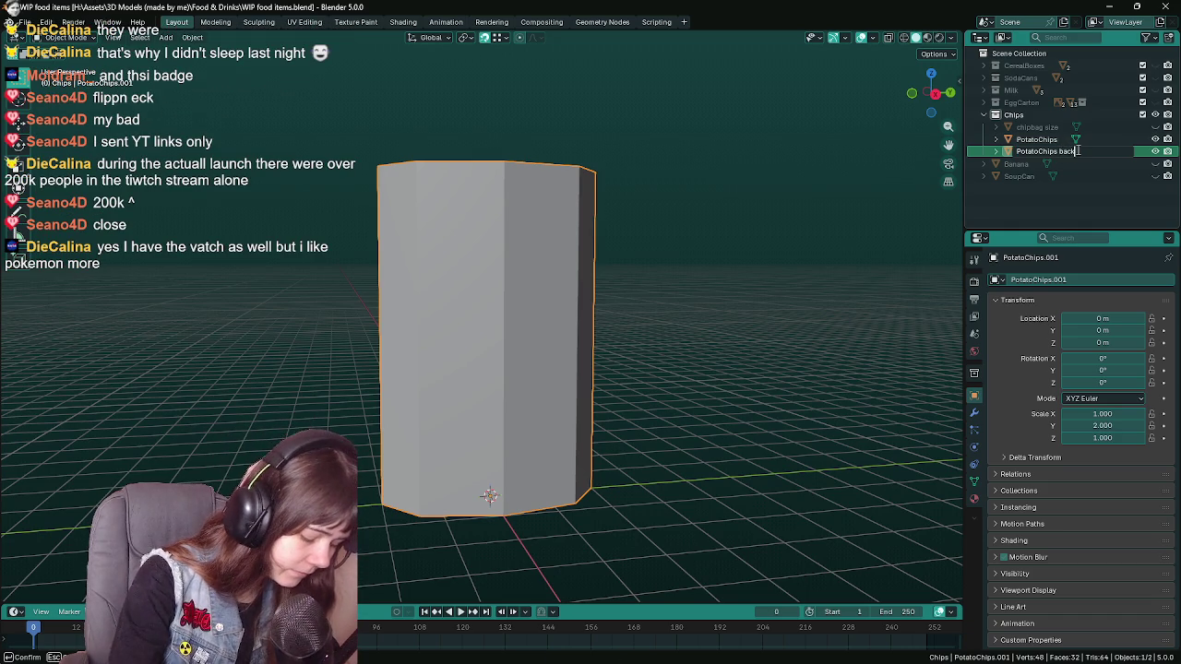
text(p)
key(Return)
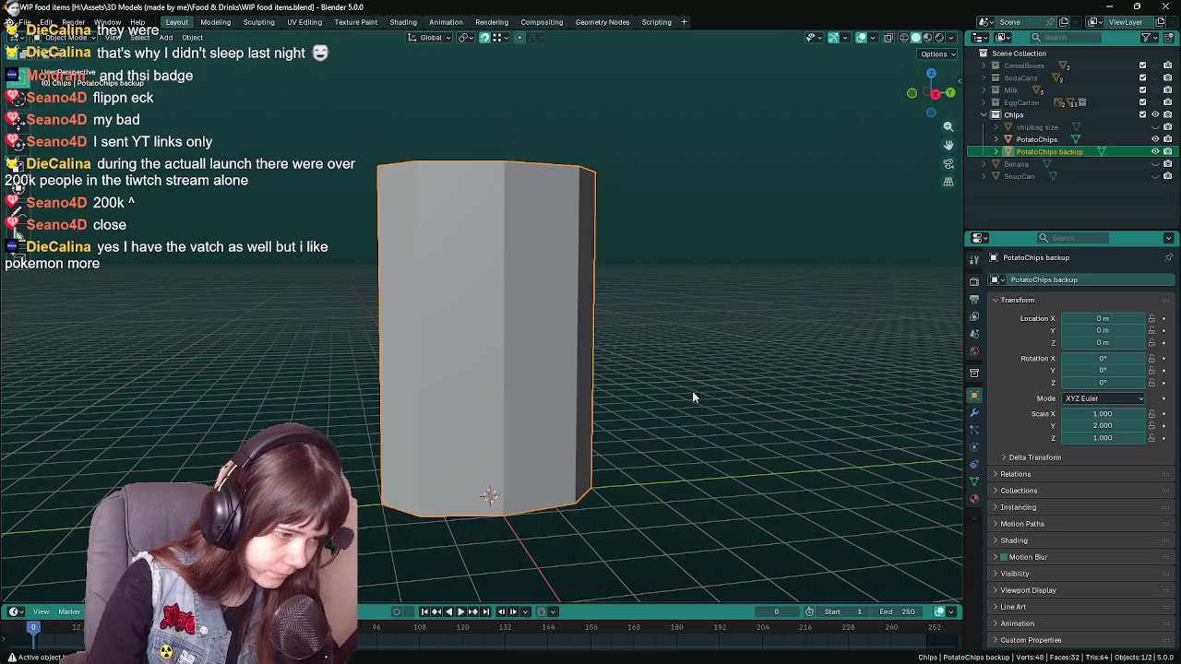
- Hide the backup copy, select PotatoChips, save, and enter Edit Mode
key(h)
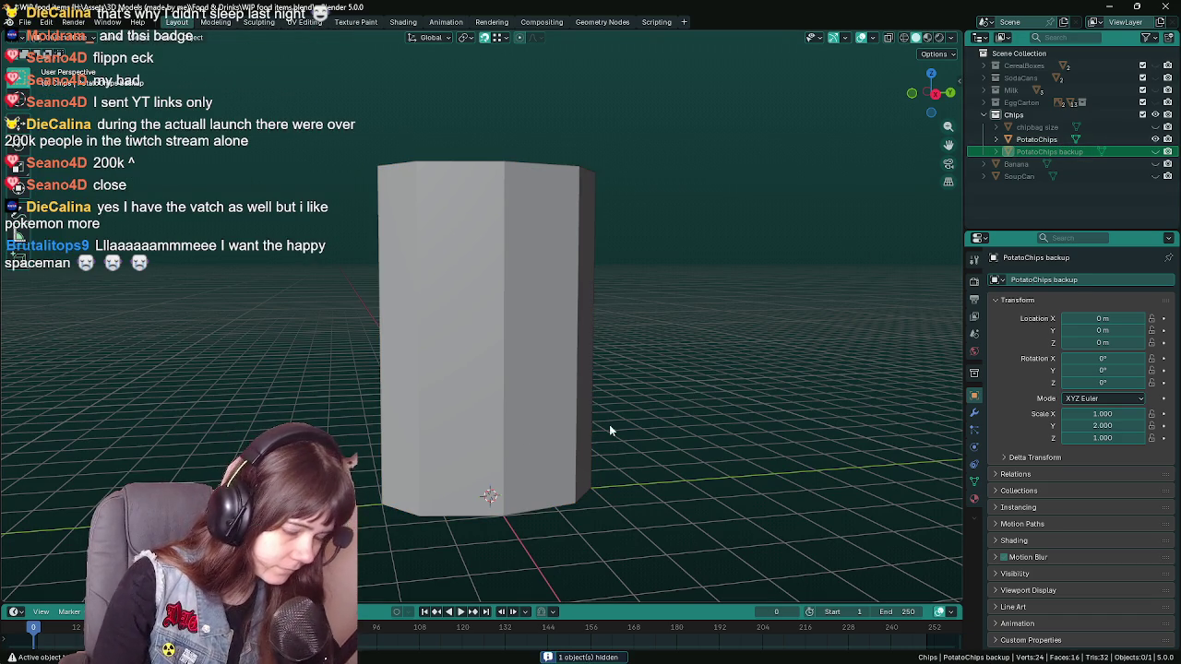
click(579, 416)
key(ctrl+s)
drag(666, 405, 583, 393)
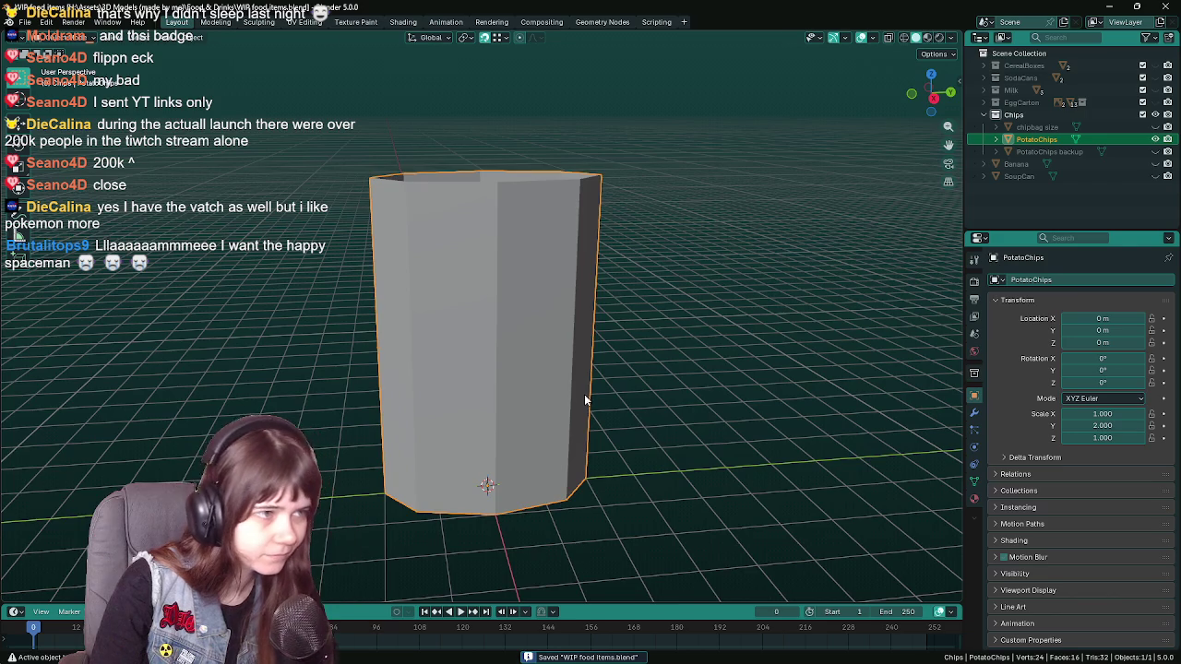
key(Tab)
- Add loop cuts near the prism's top, upper middle, and bottom
key(ctrl+r)
key(ctrl+r)
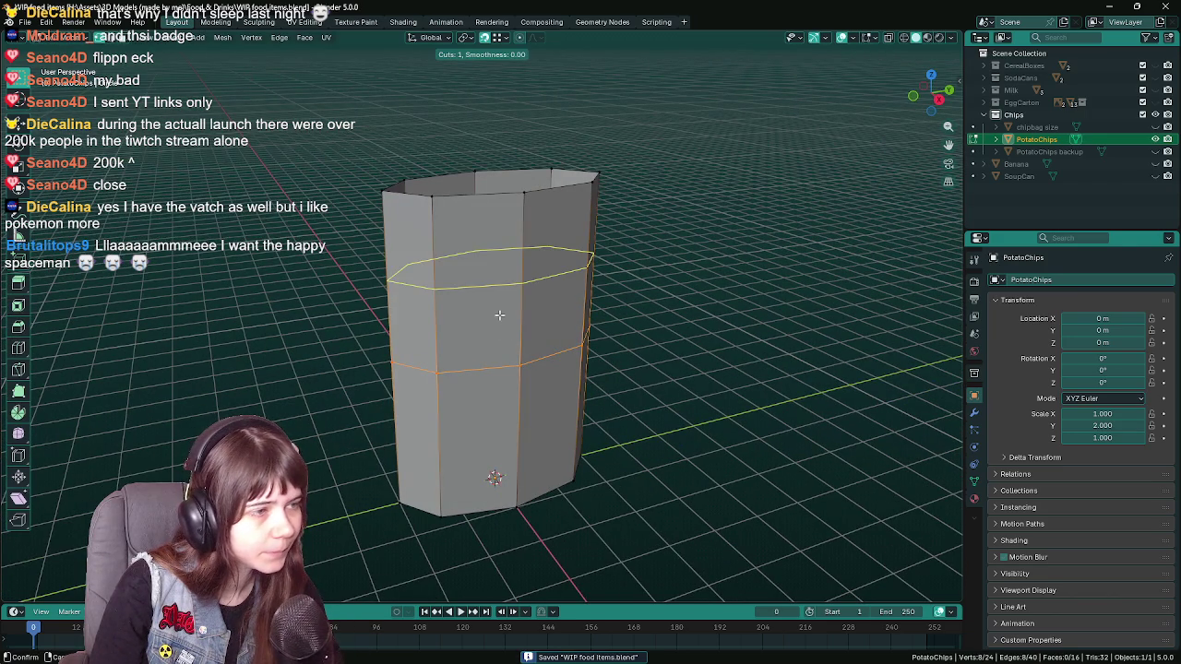
double_click(502, 302)
key(ctrl+r)
double_click(452, 245)
key(ctrl+r)
click(442, 462)
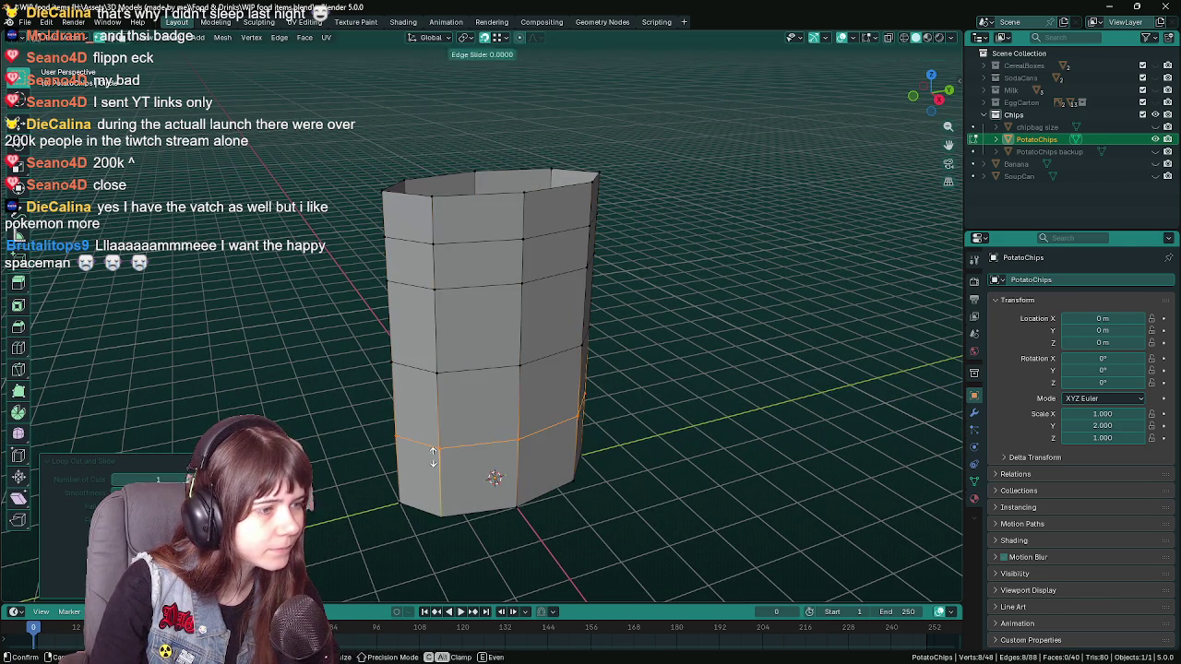
key(ctrl+r)
click(450, 484)
- Save and inspect the prism from below, selecting a vertex on the bottom rim
drag(450, 485, 496, 425)
key(ctrl+s)
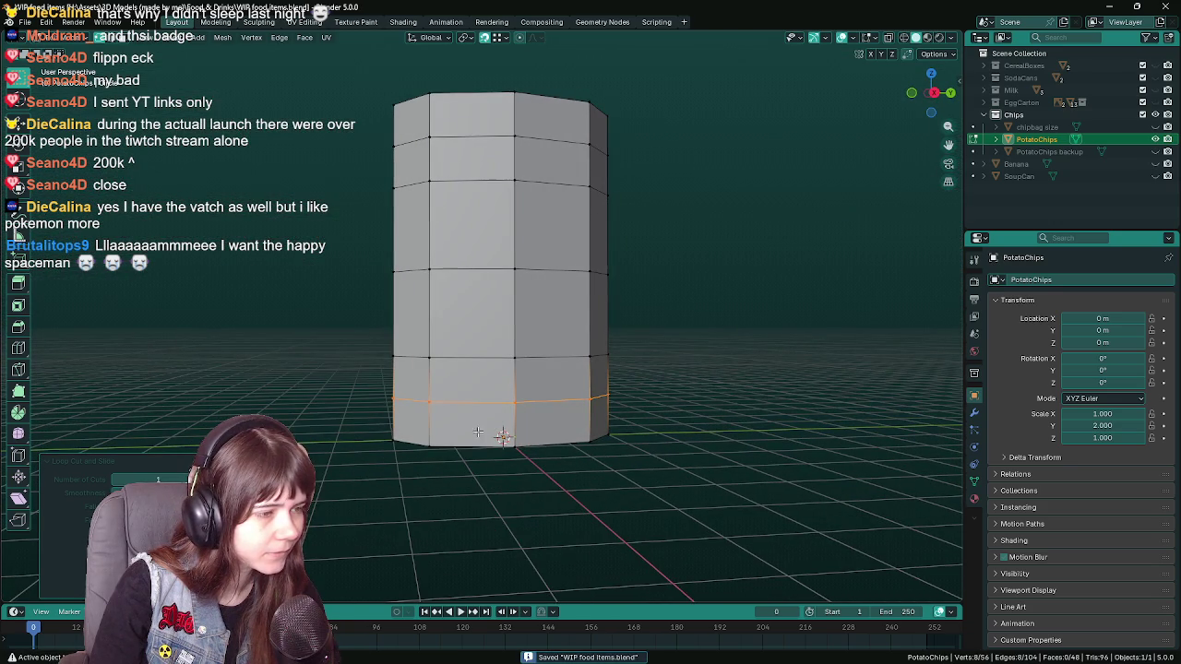
drag(432, 425, 411, 353)
click(417, 418)
- Merge pairs of bottom rim vertices At Center so the bottom edge pinches
click(384, 444)
key(m)
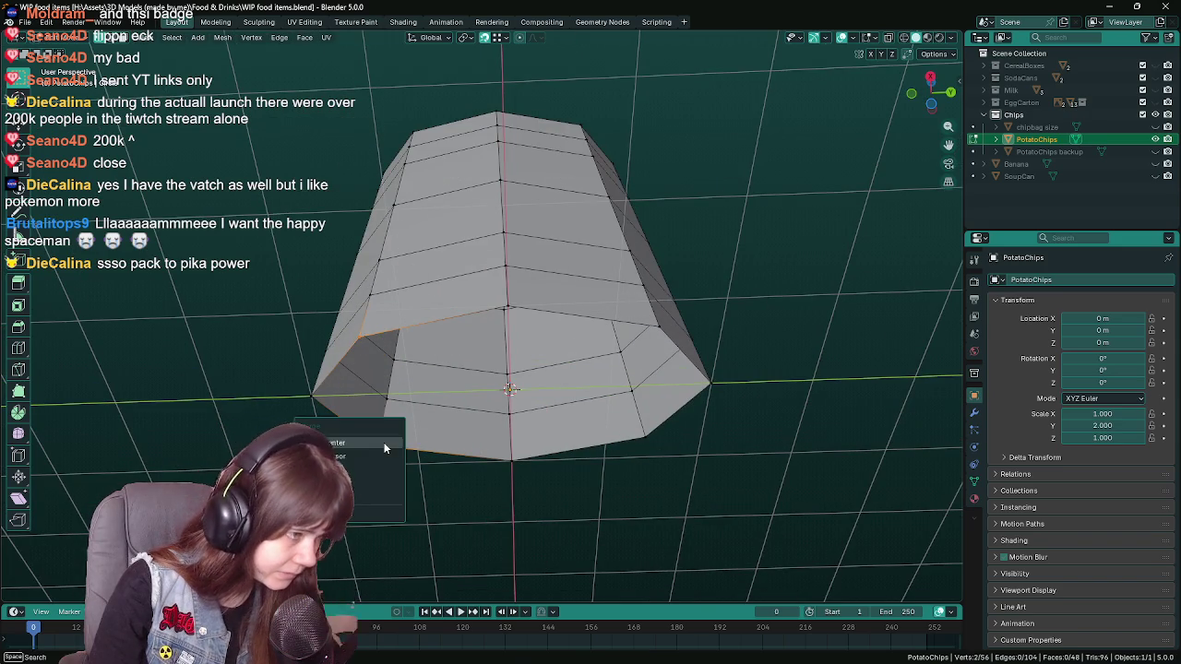
click(380, 452)
drag(501, 305, 495, 456)
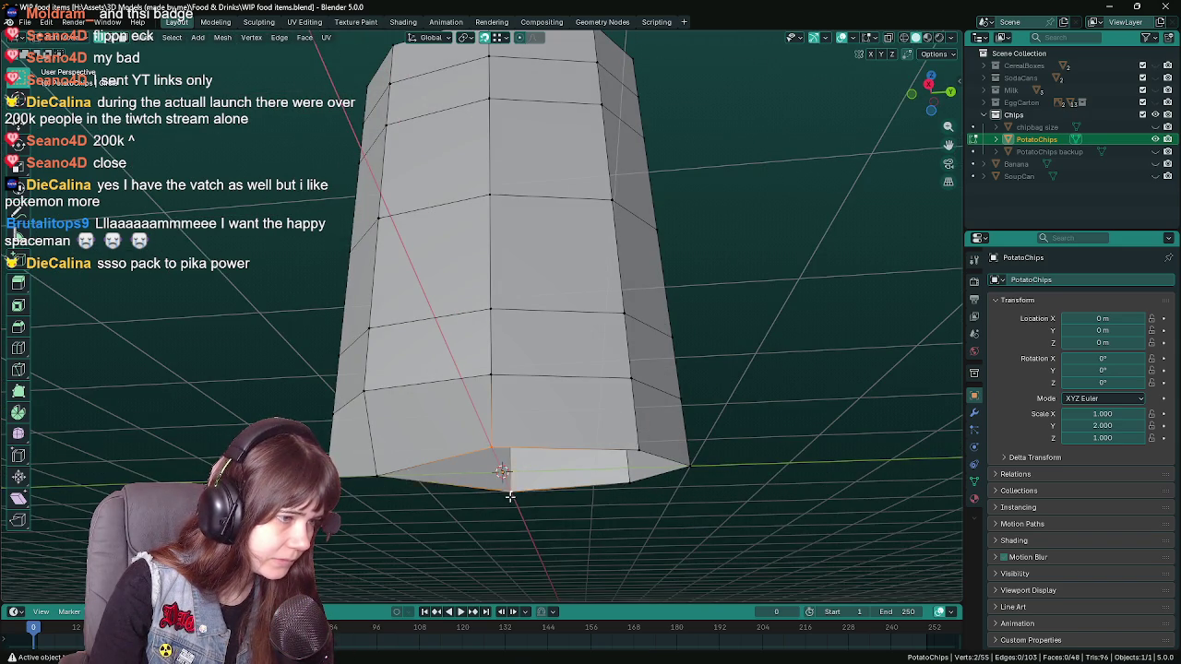
key(m)
click(514, 499)
drag(674, 488, 577, 485)
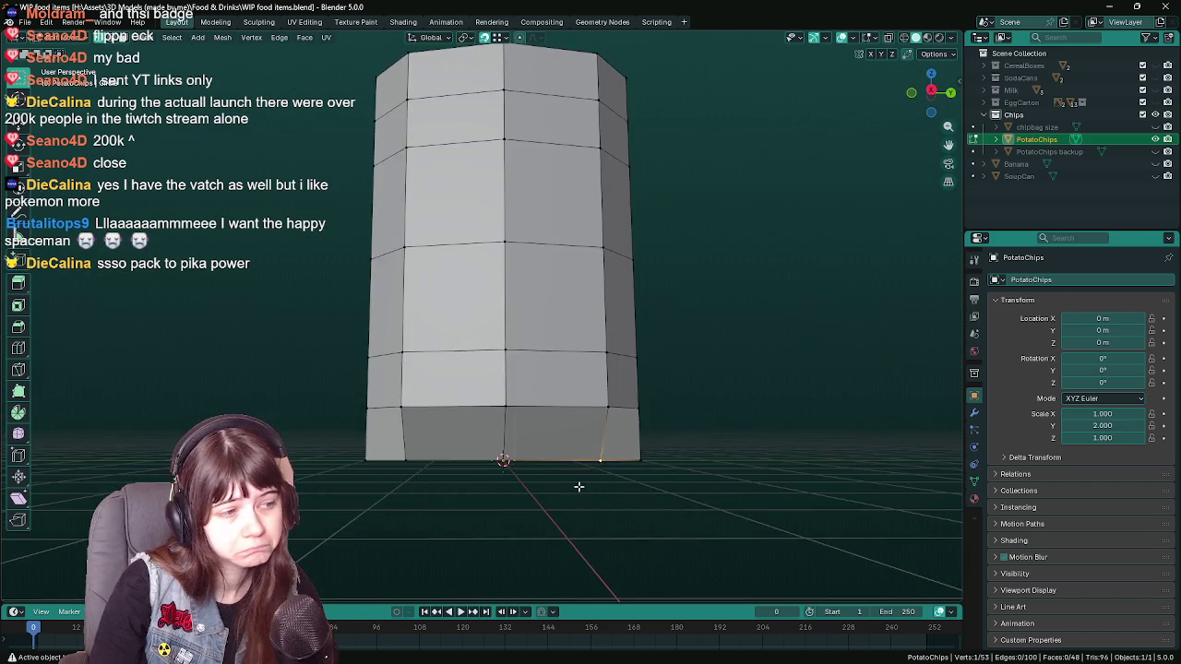
- Check the shape in Object Mode, dissolve a top rim vertex, and review again
key(Tab)
drag(533, 406, 576, 412)
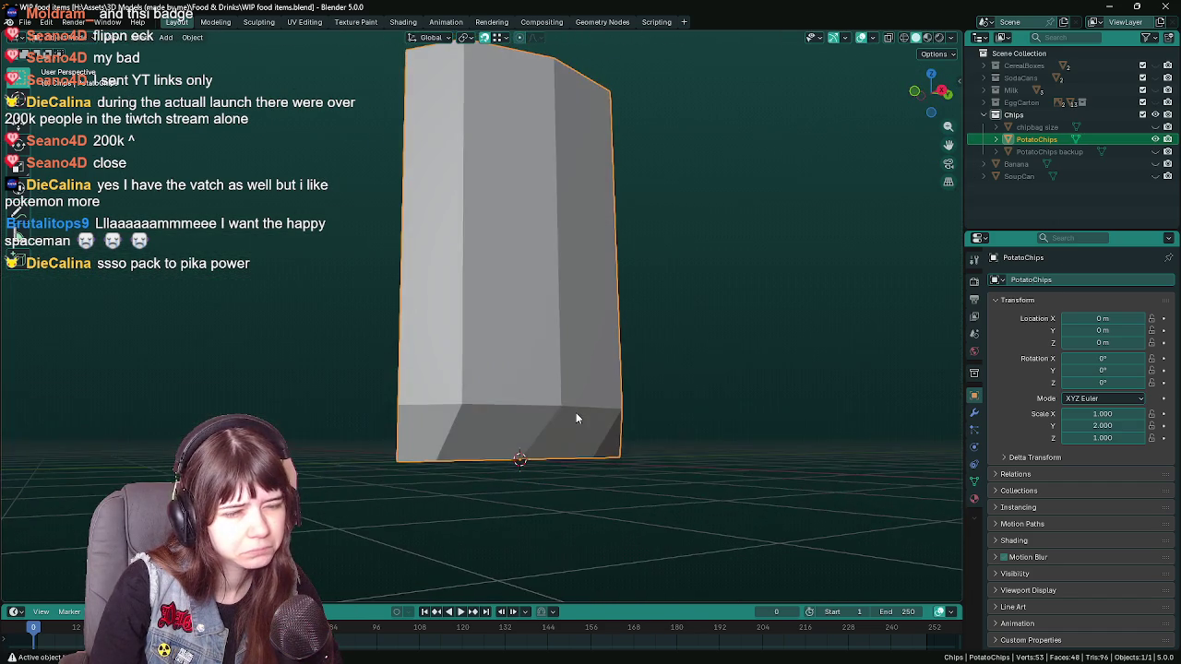
drag(505, 326, 495, 380)
scroll(up, 3)
key(Tab)
key(Tab)
key(Tab)
key(shift+g)
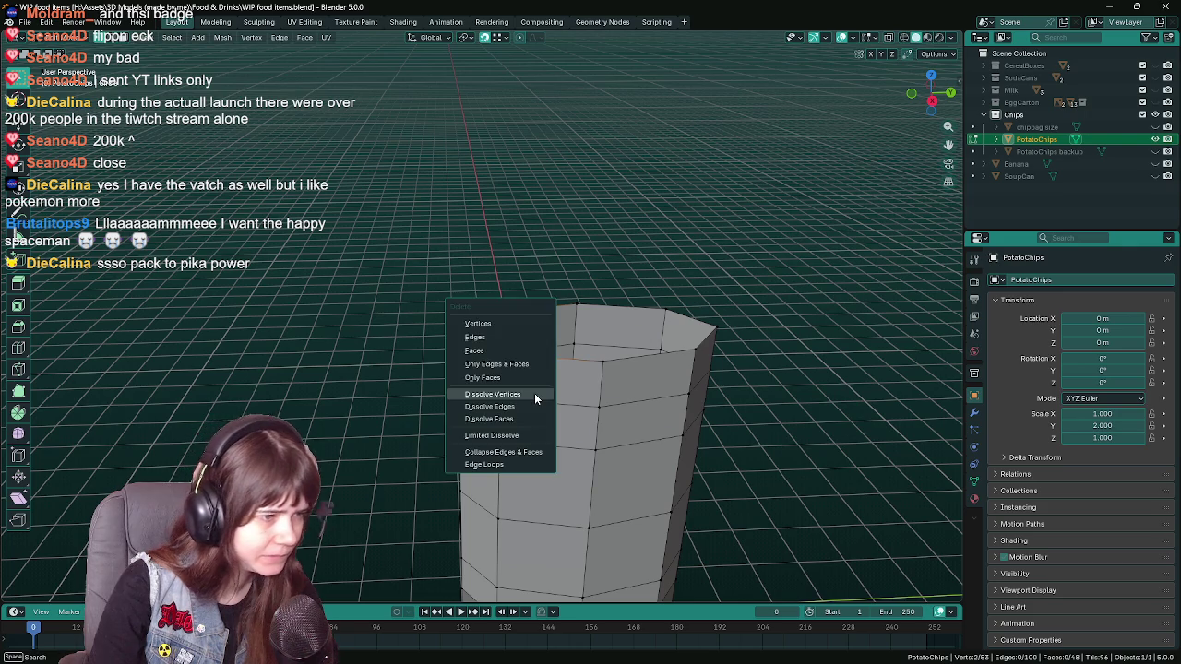
key(x)
click(576, 383)
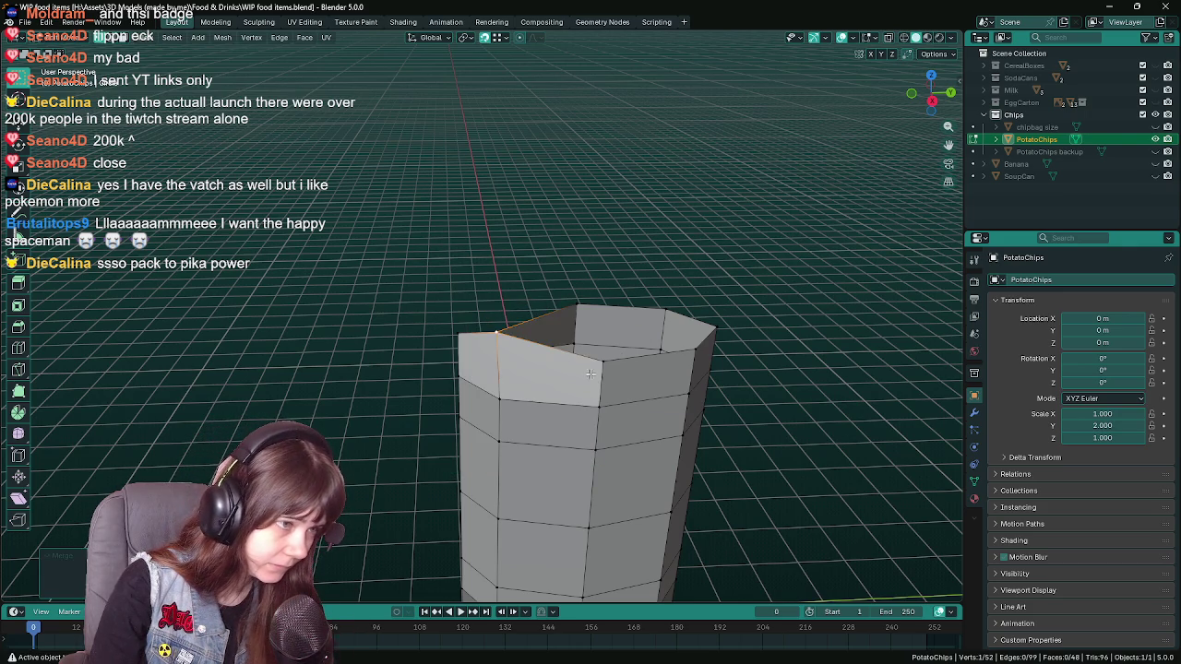
click(594, 327)
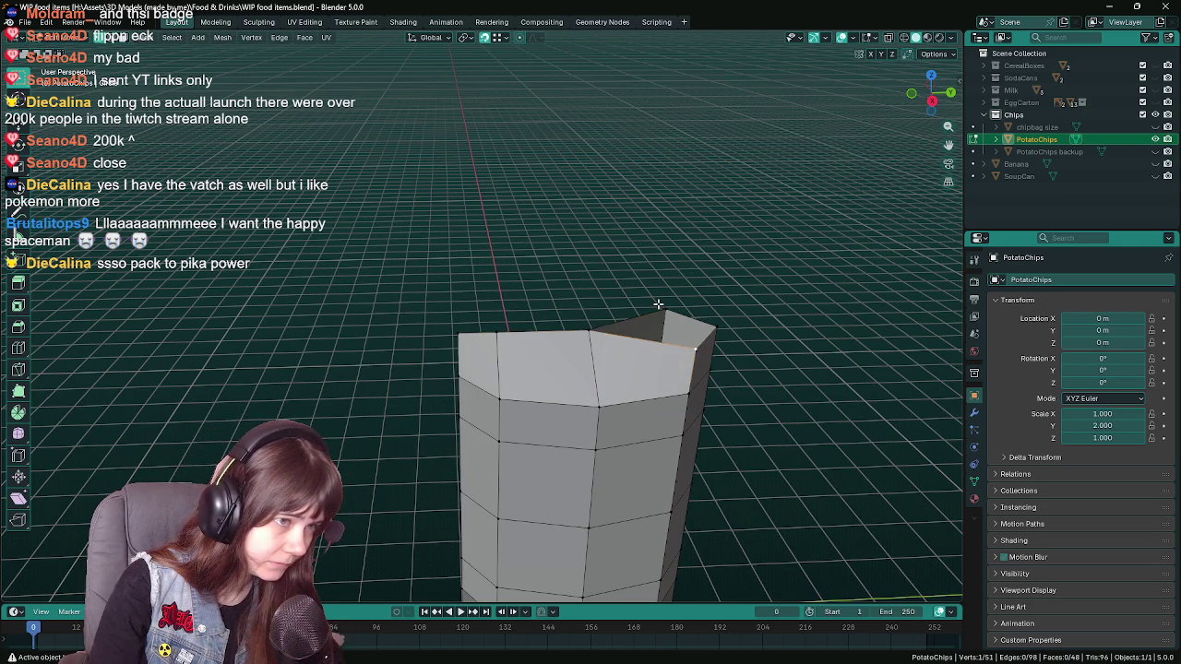
key(Tab)
drag(680, 482, 501, 466)
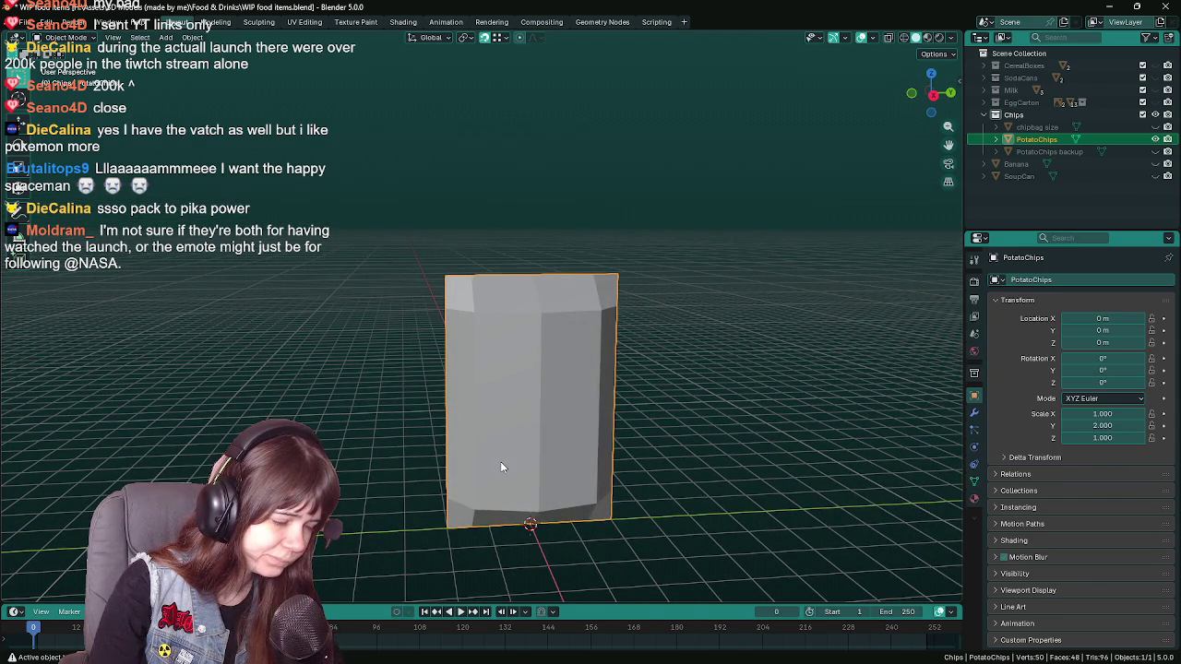
- Undo the recent top-rim changes and save the file
key(Tab)
key(ctrl+z)
key(Tab)
key(Tab)
key(Tab)
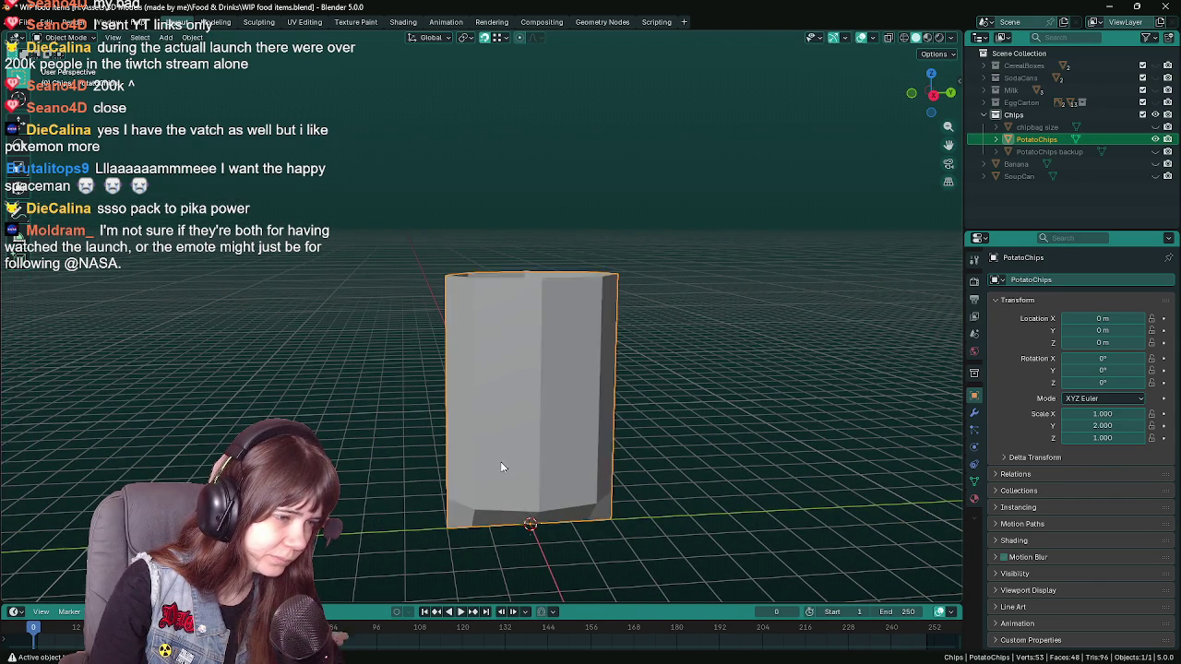
key(Tab)
drag(559, 537, 479, 484)
key(ctrl+s)
- Add centred loop cuts near the bottom and near the top of the prism
key(ctrl+r)
click(468, 486)
right_click(468, 486)
drag(489, 359, 408, 451)
key(ctrl+r)
click(444, 299)
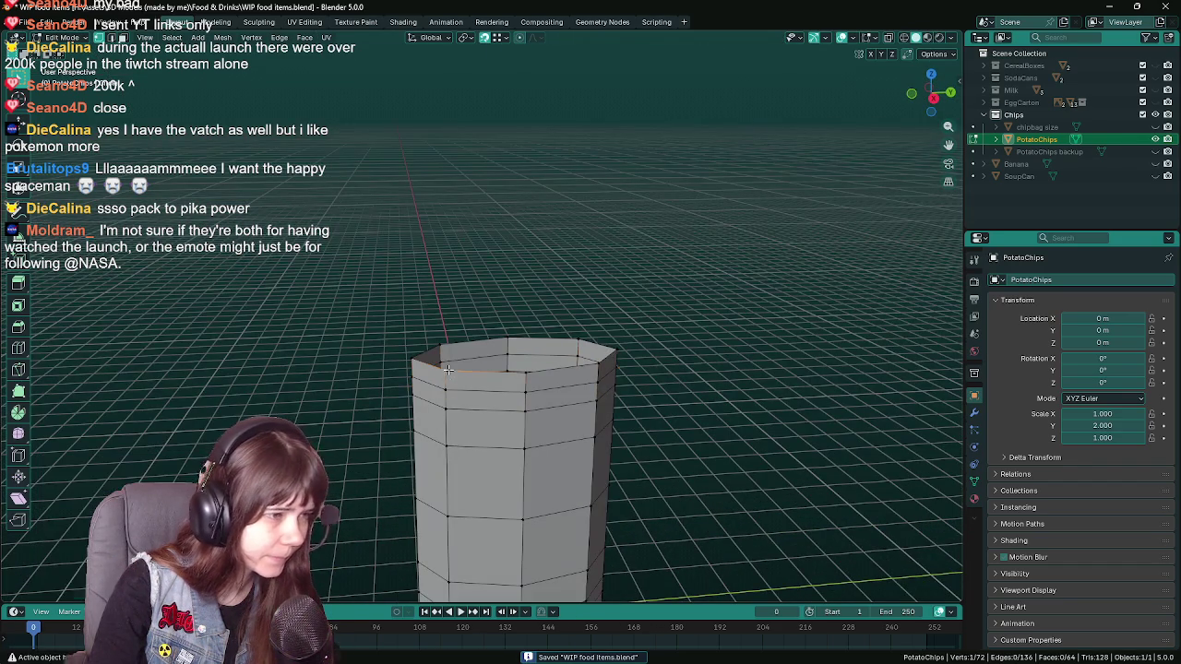
- Collapse the top loop At Center, snap it onto the rim vertices, and save
key(m)
click(437, 340)
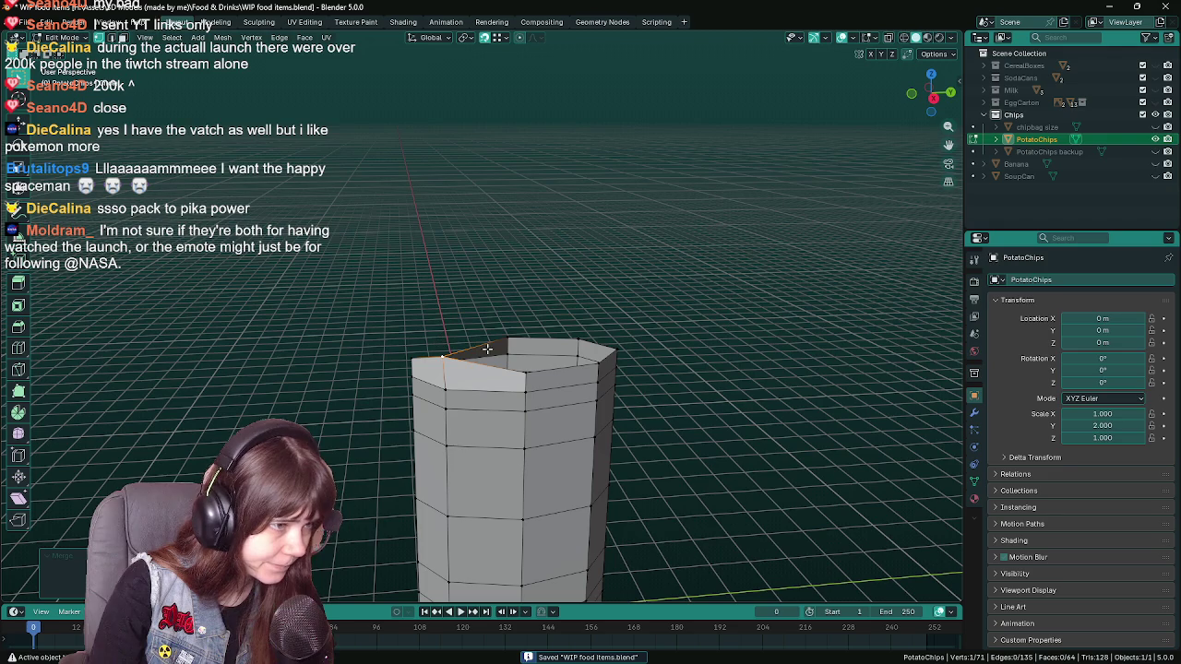
key(g)
click(523, 333)
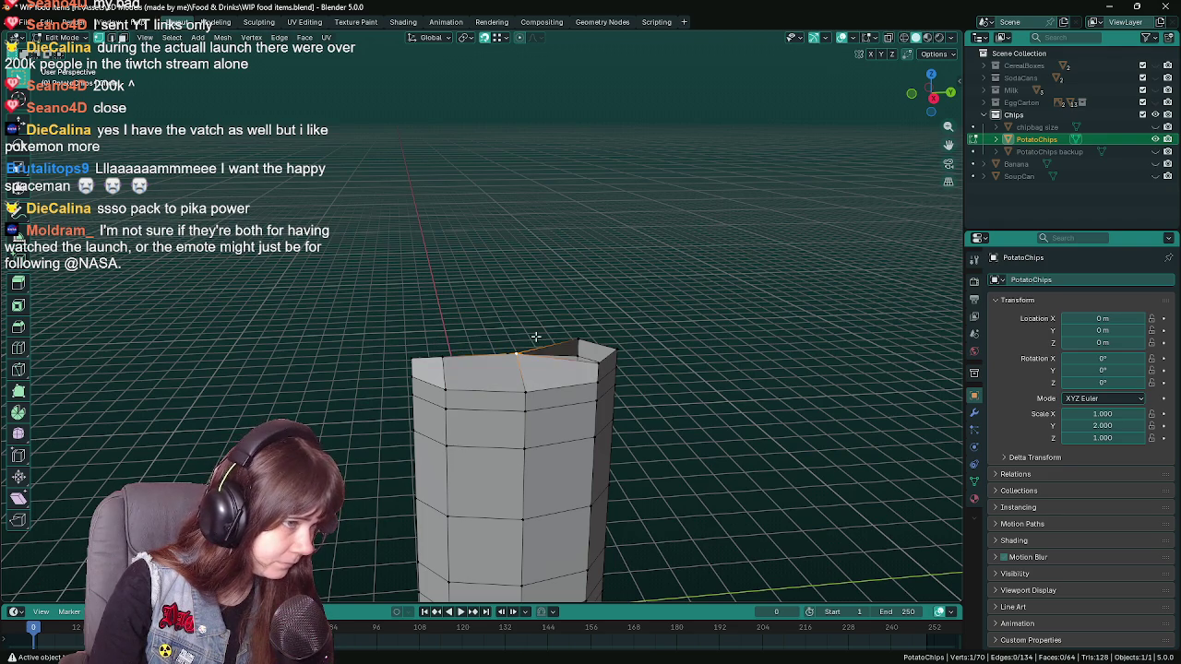
click(582, 332)
key(ctrl+s)
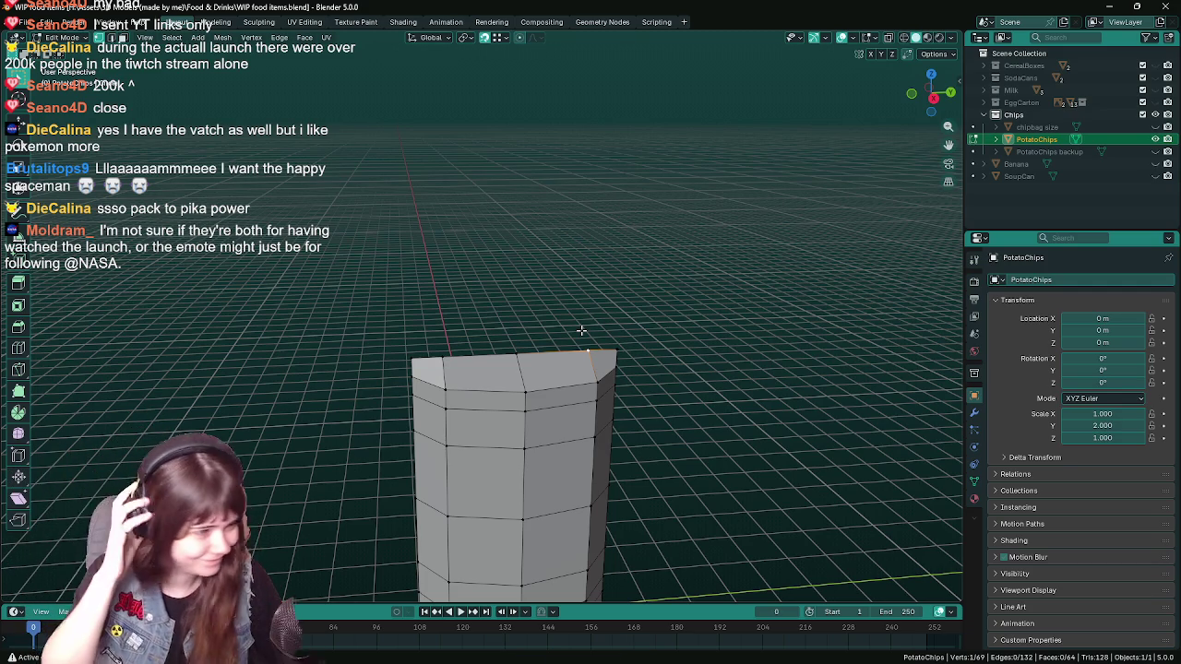
drag(581, 330, 398, 446)
key(ctrl+s)
scroll(up, 3)
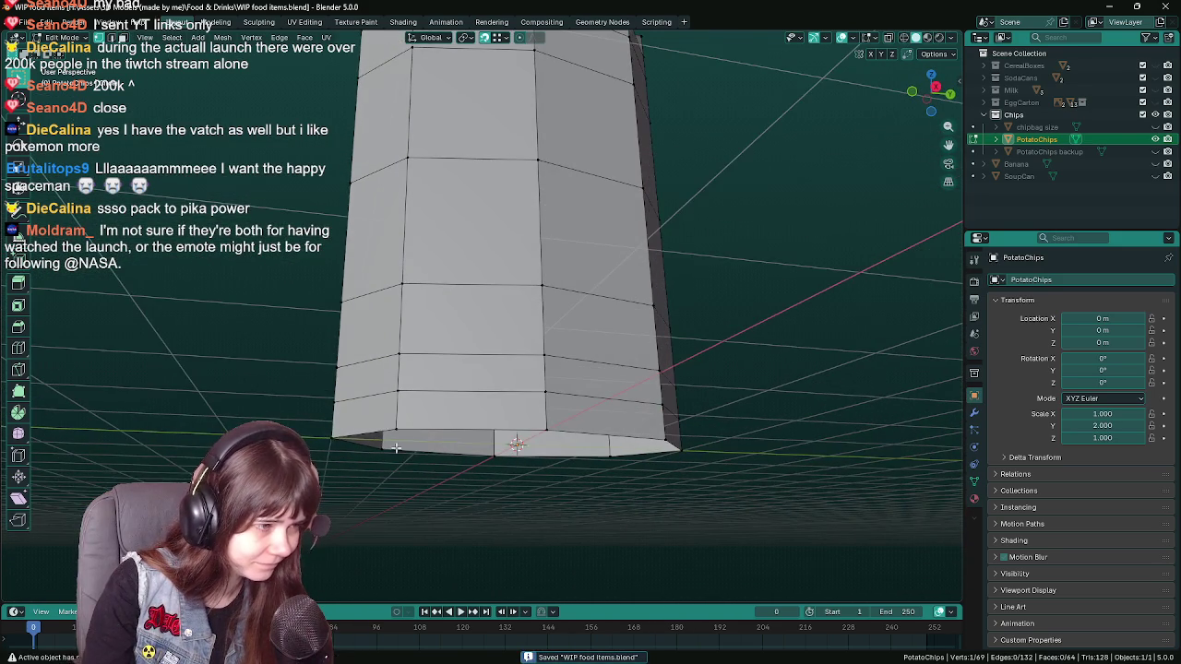
- Dissolve and merge bottom-edge vertices so the bottom pinches, then save
key(x)
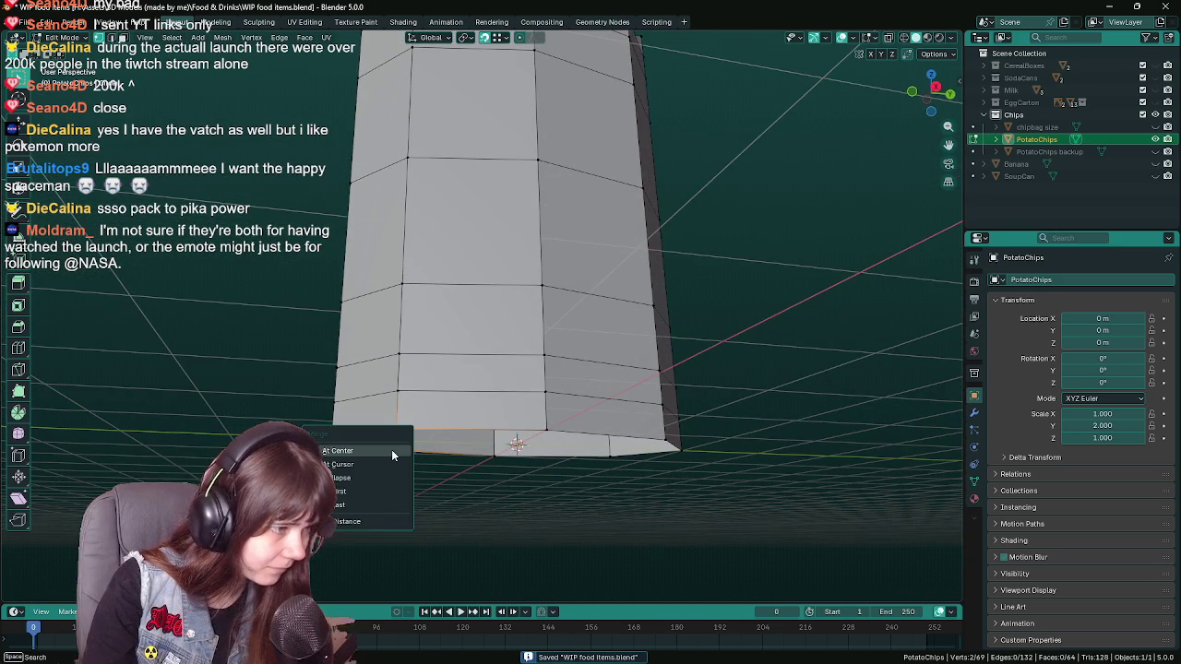
click(391, 452)
click(518, 447)
drag(545, 463, 529, 416)
key(m)
click(628, 460)
key(ctrl+s)
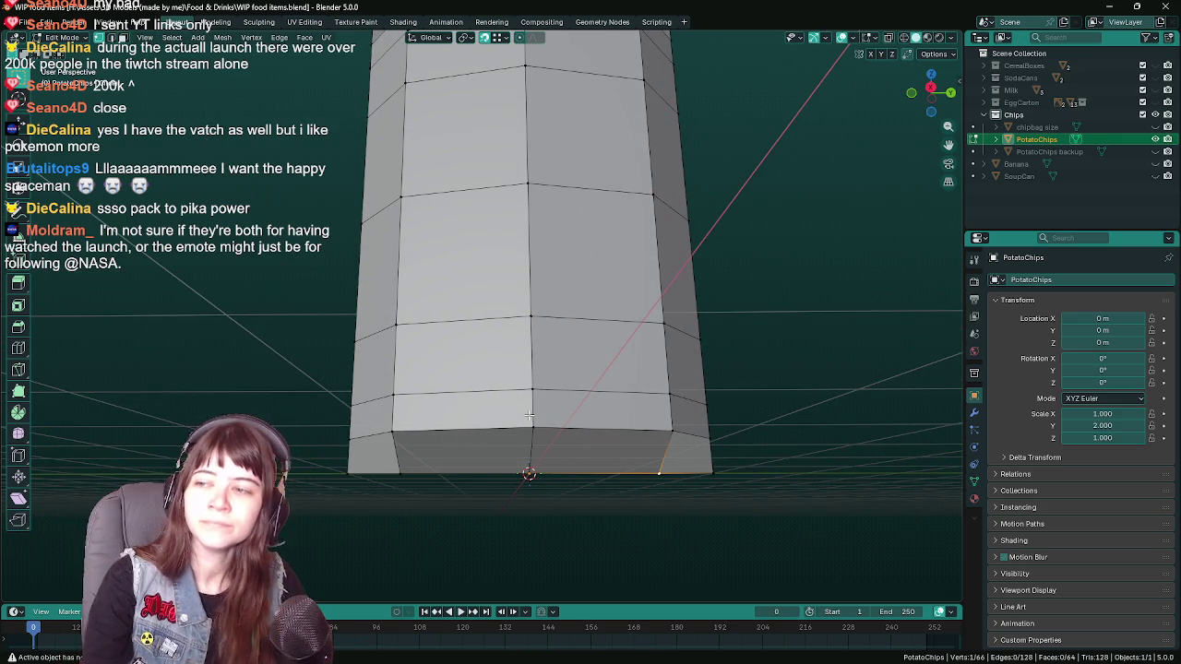
key(ctrl+s)
- Split the column's top face with a new edge using J
drag(539, 328, 546, 392)
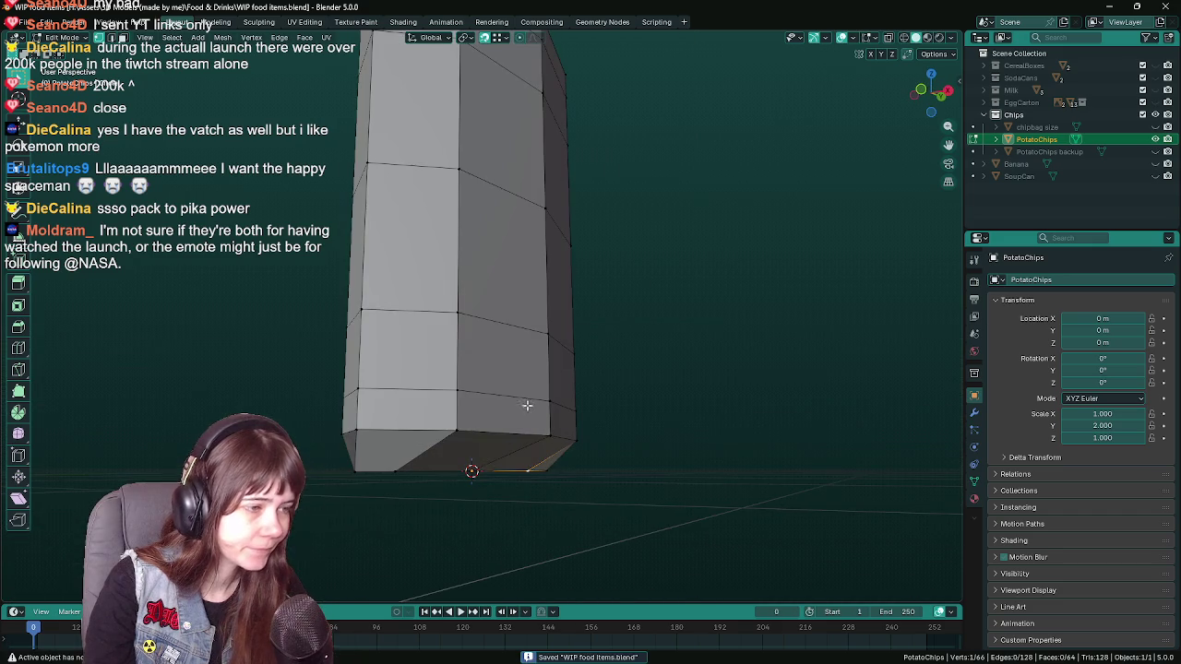
drag(454, 426, 525, 346)
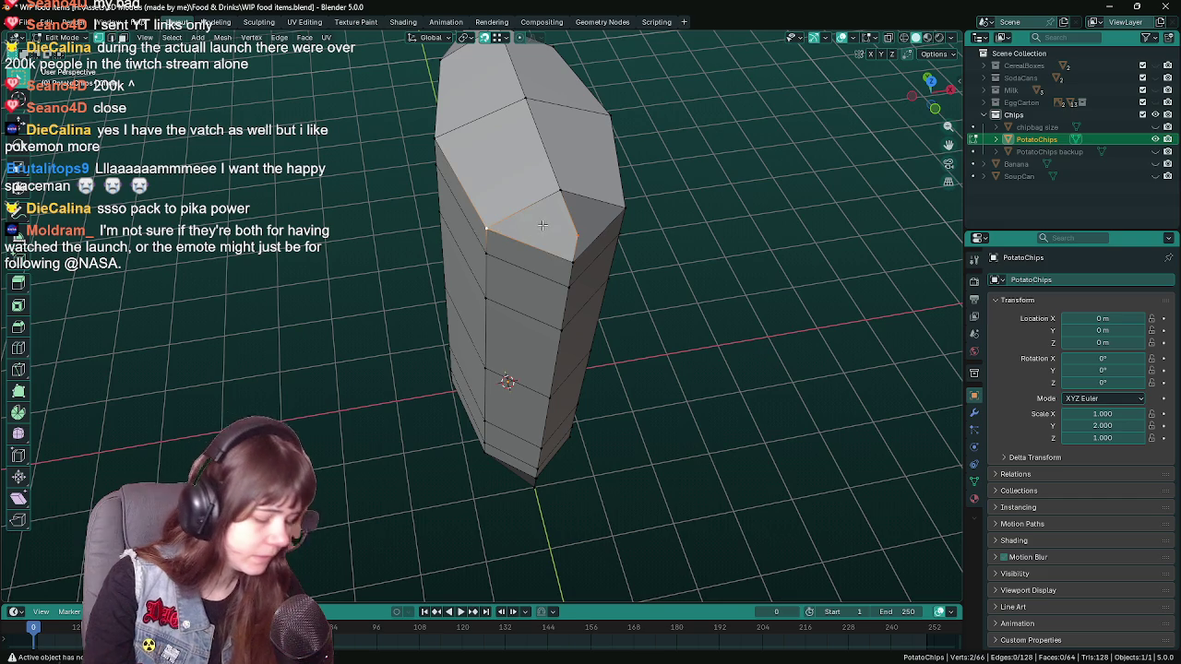
drag(543, 225, 470, 235)
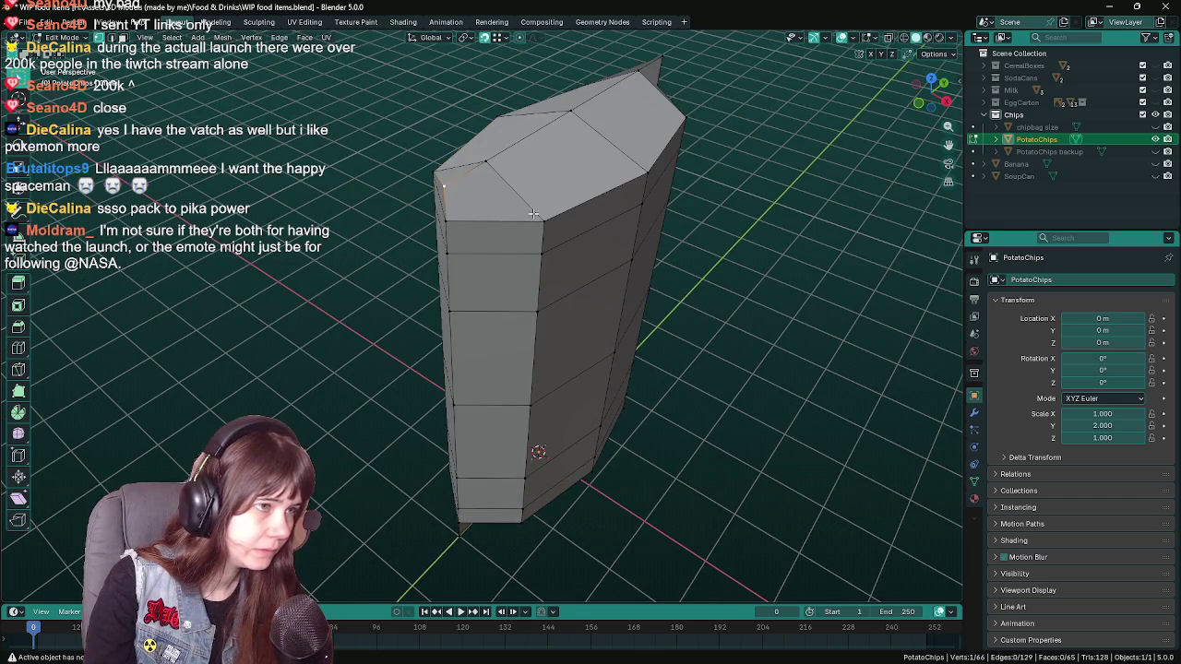
drag(638, 273, 597, 206)
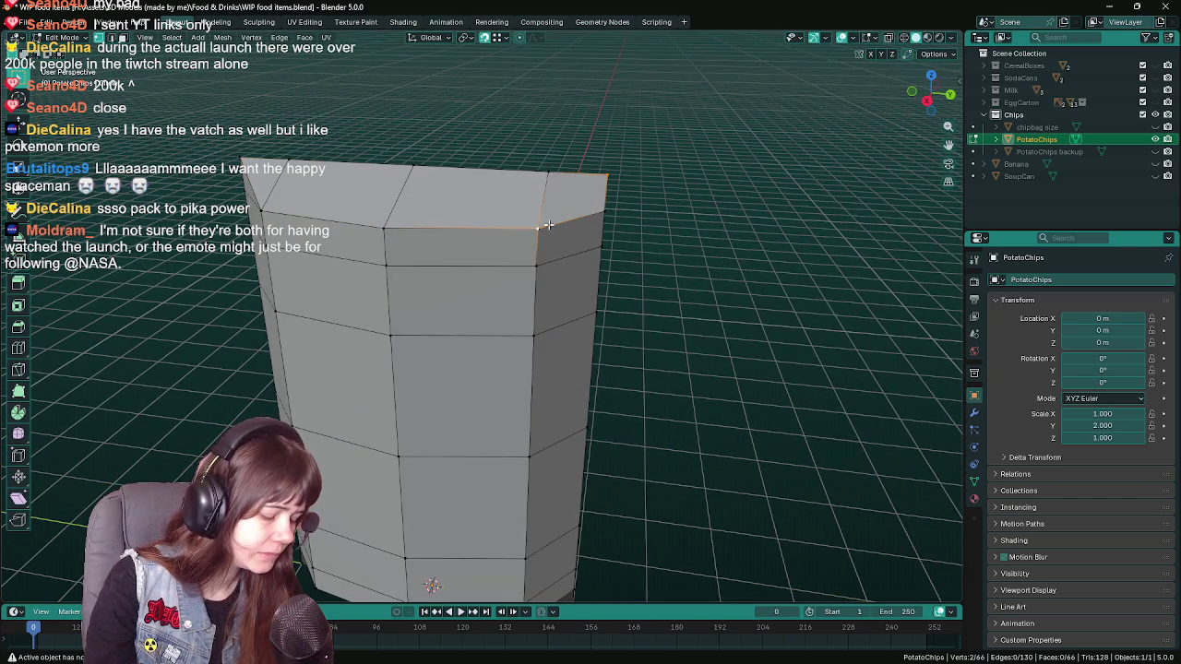
key(j)
- Turn on X-ray and view the column in Right Orthographic
drag(540, 264, 503, 336)
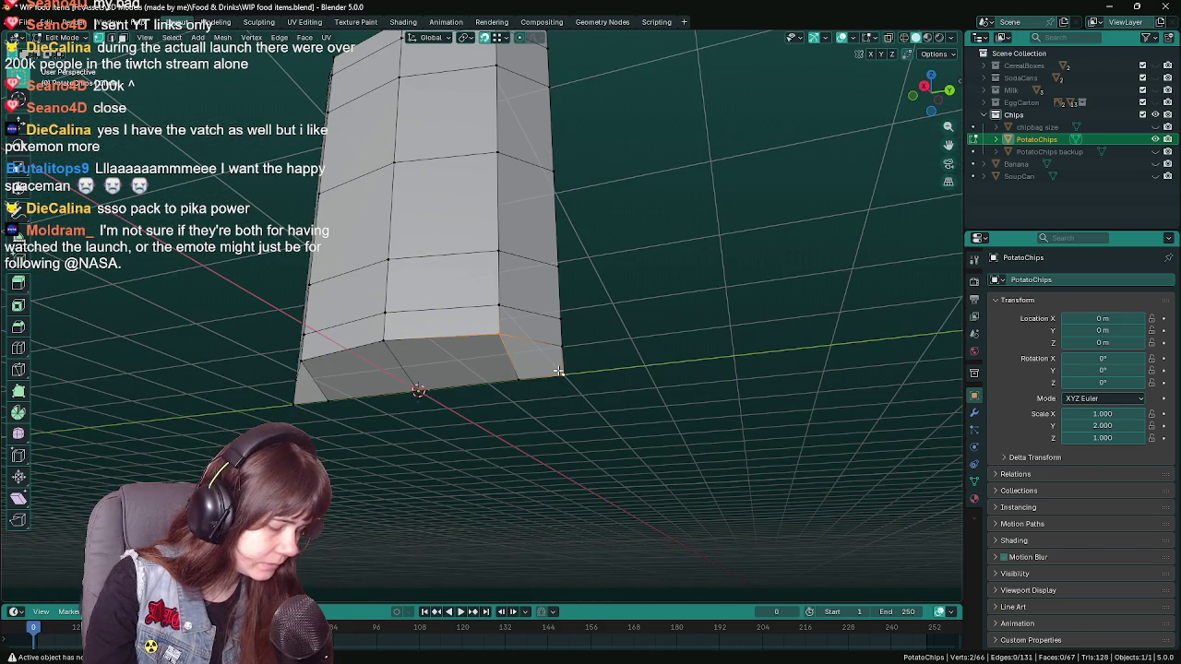
drag(356, 368, 495, 327)
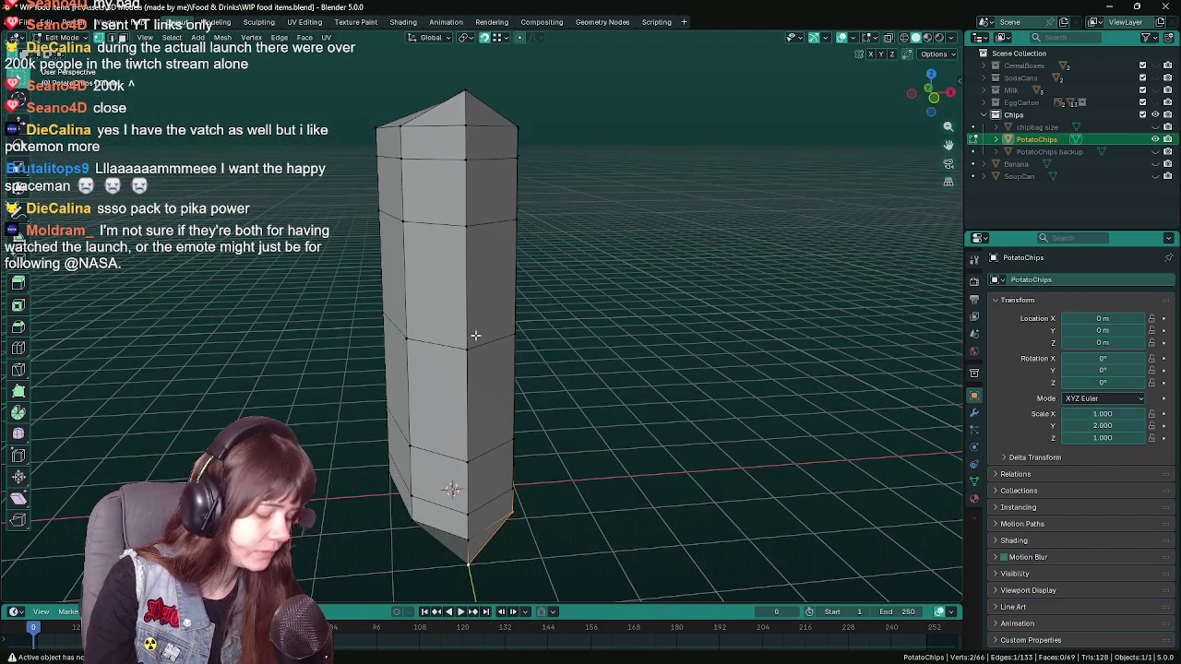
key(alt+z)
drag(390, 345, 434, 293)
key(KP_3)
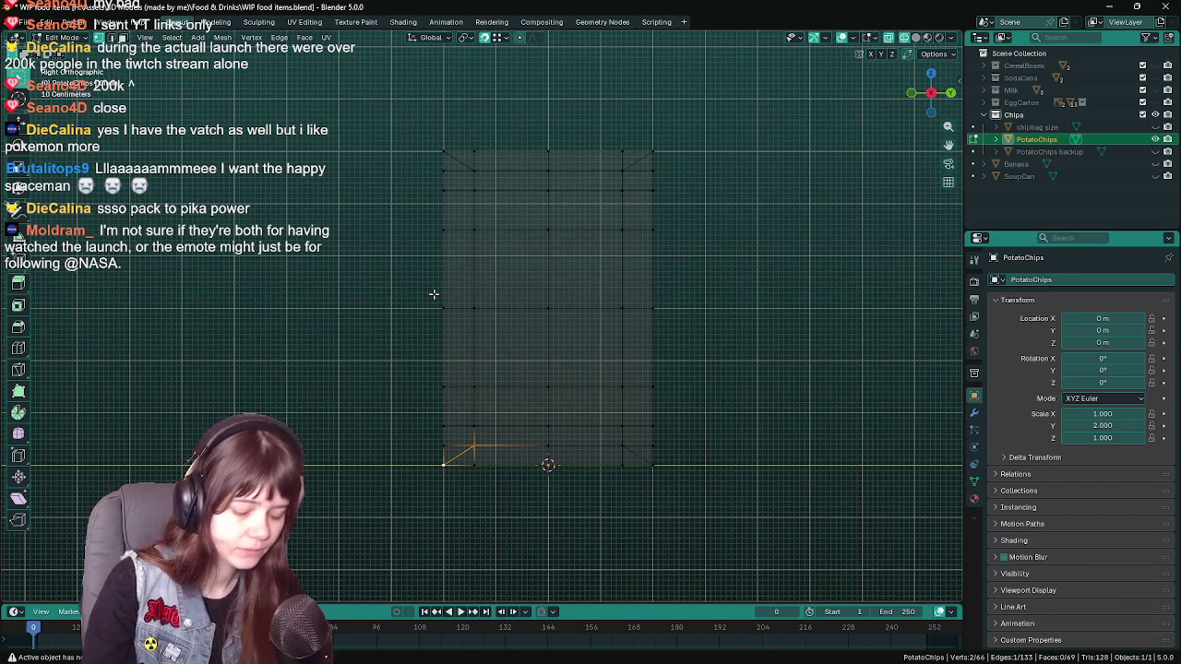
- Delete the faces of the column's left half in Front Orthographic view
key(KP_1)
drag(385, 117, 471, 496)
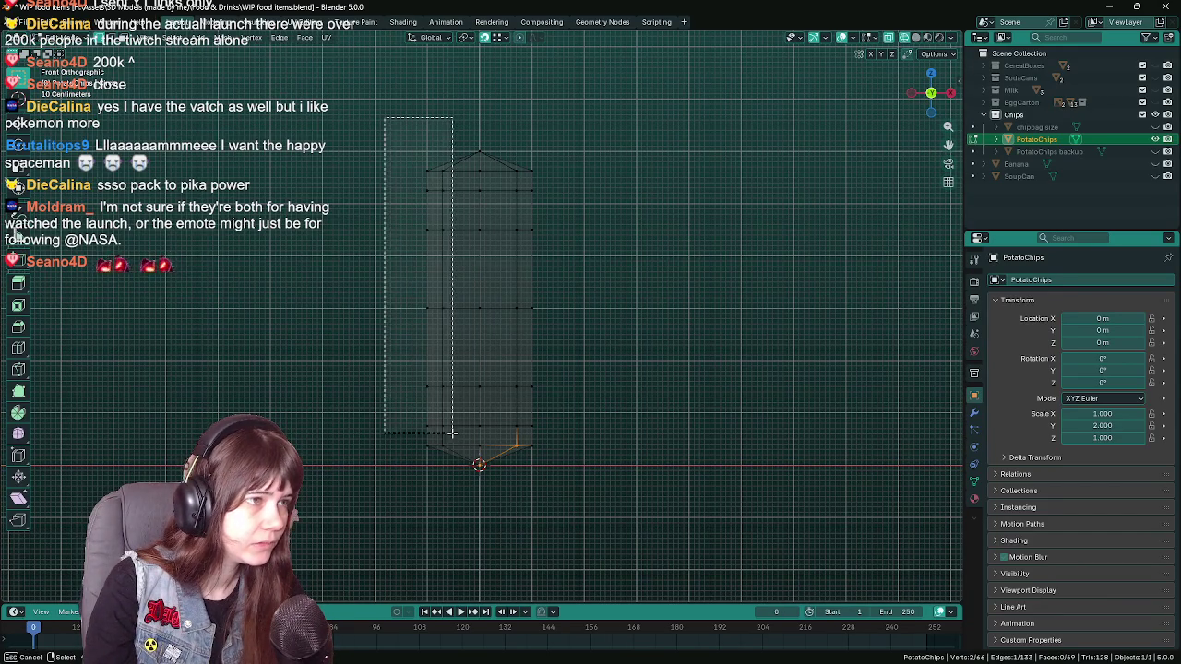
key(x)
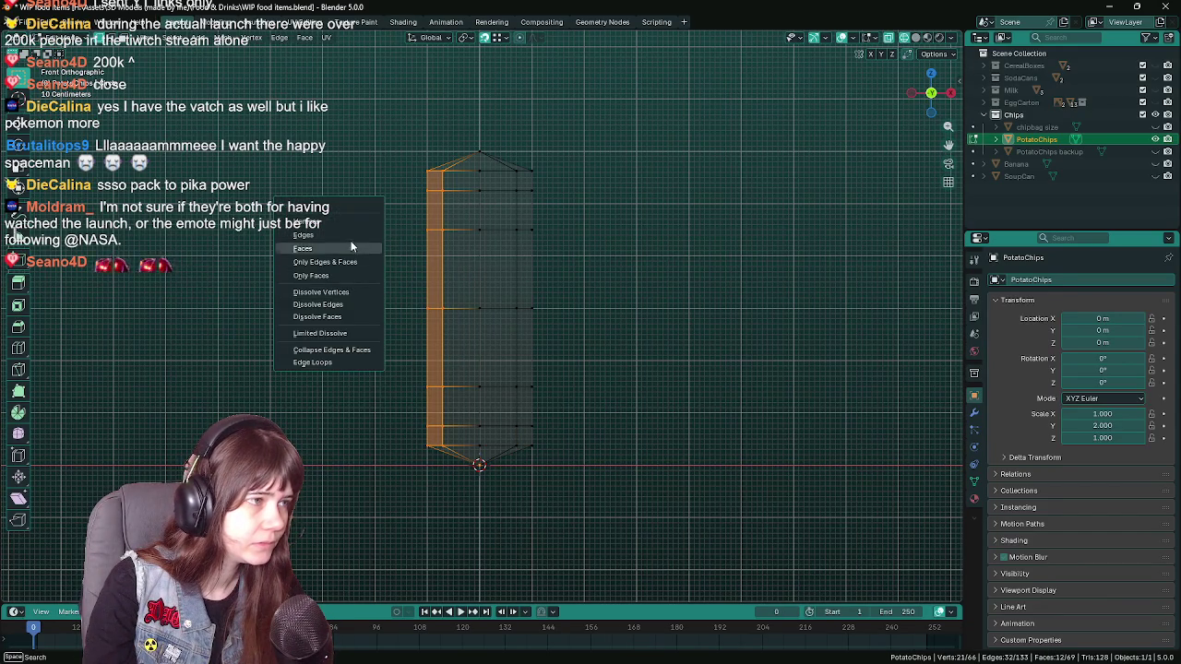
click(352, 246)
key(Tab)
- Switch to solid shading and add an X-axis Mirror modifier to the chip bag
drag(353, 247, 420, 282)
key(z)
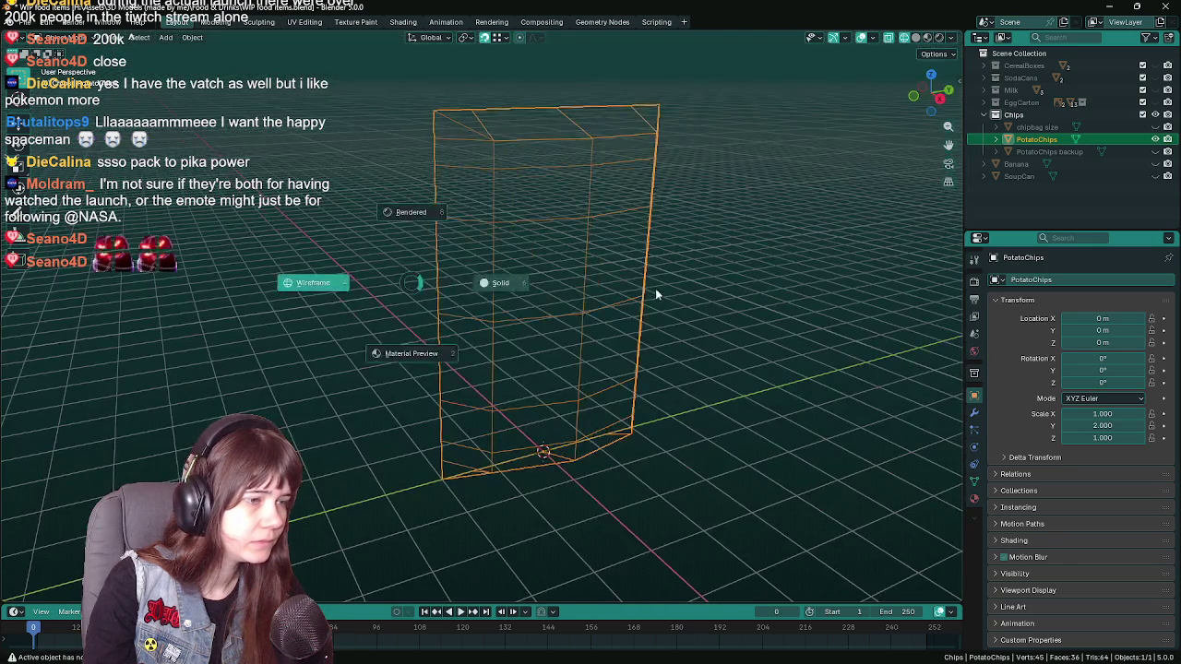
click(644, 292)
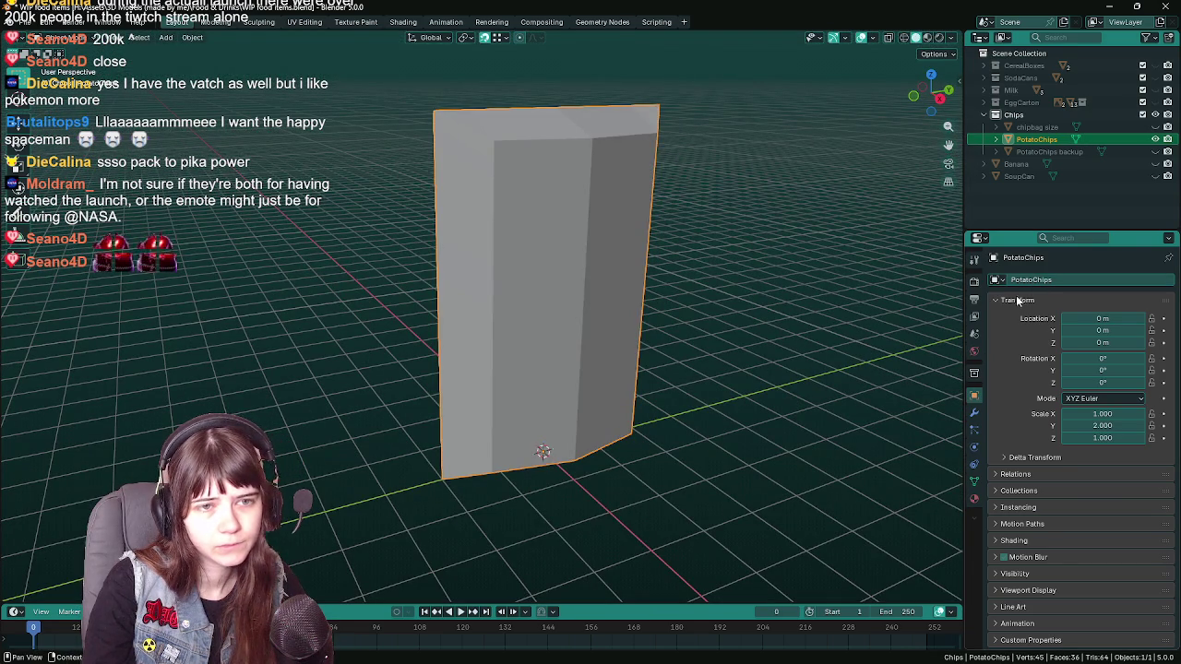
click(974, 413)
click(1043, 278)
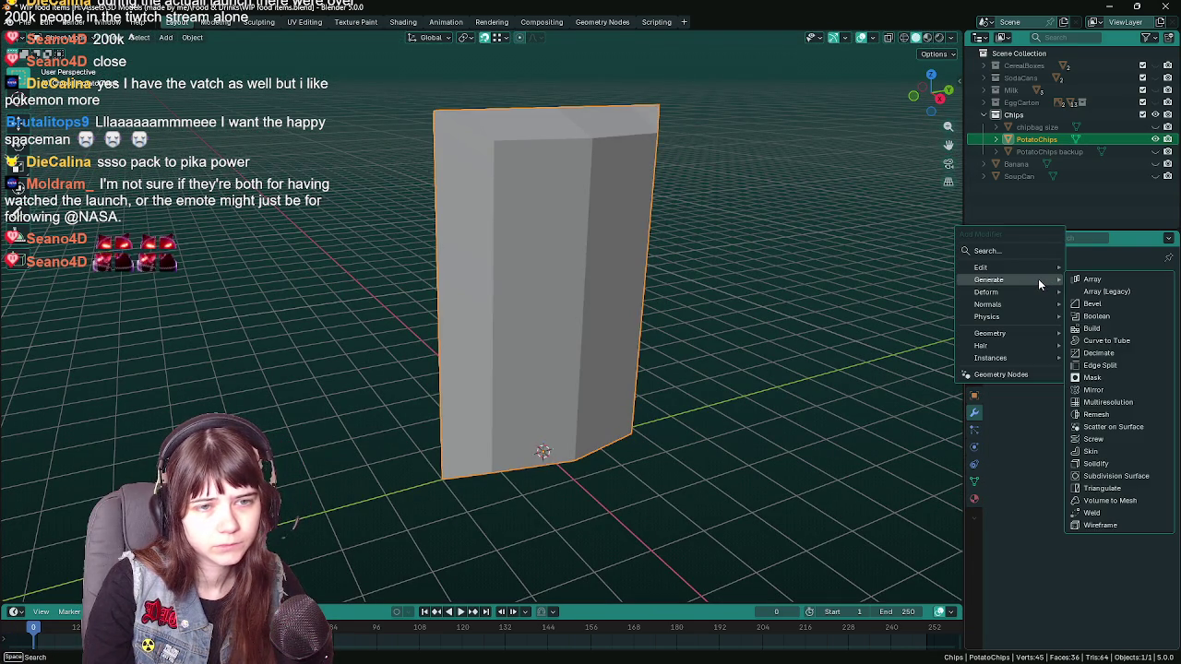
click(1112, 388)
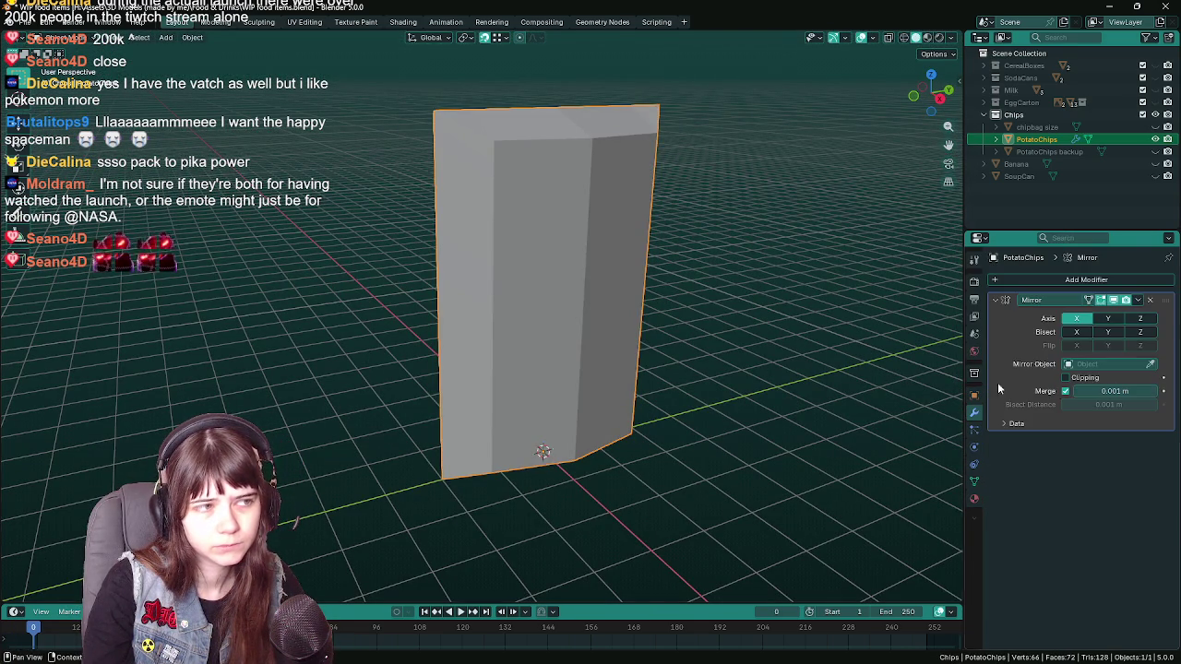
drag(770, 362, 633, 408)
- Return to Edit Mode and save the blend file
key(Tab)
scroll(up, 3)
drag(544, 367, 548, 307)
key(ctrl+s)
- Merge the top-left corner edge into one vertex and save the file
click(447, 218)
key(m)
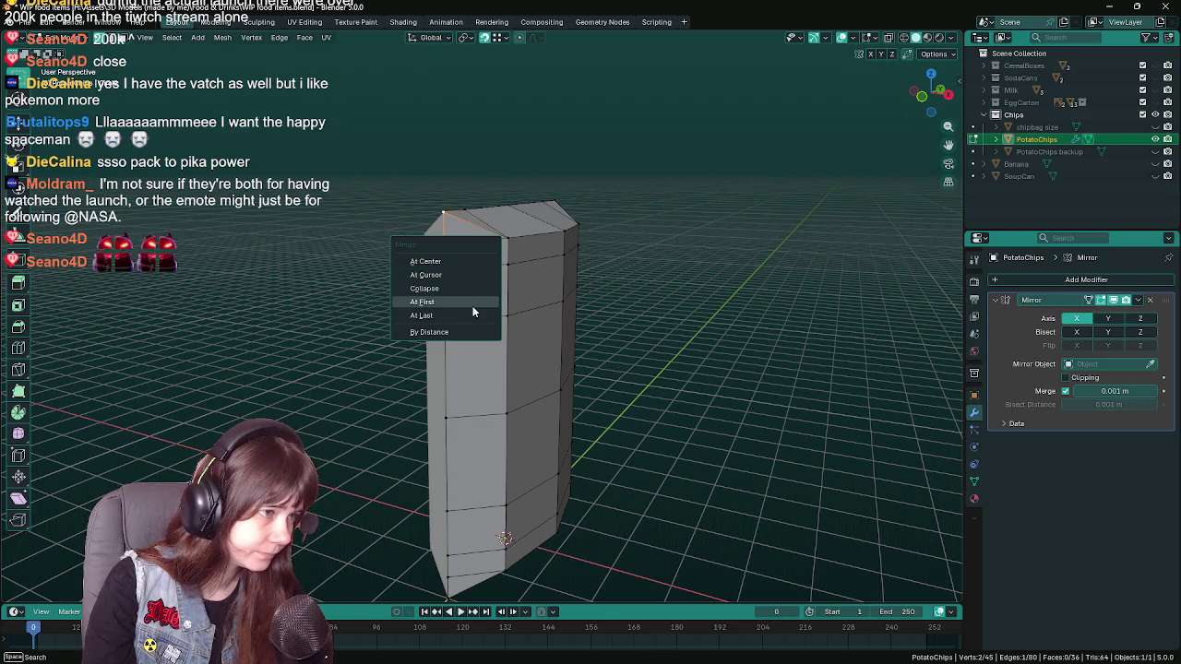
click(468, 312)
key(g)
drag(631, 326, 588, 345)
key(Tab)
key(ctrl+s)
drag(741, 345, 543, 370)
- Shade the chip bag smooth, then select the top corner edge in Edit Mode
right_click(521, 347)
click(521, 351)
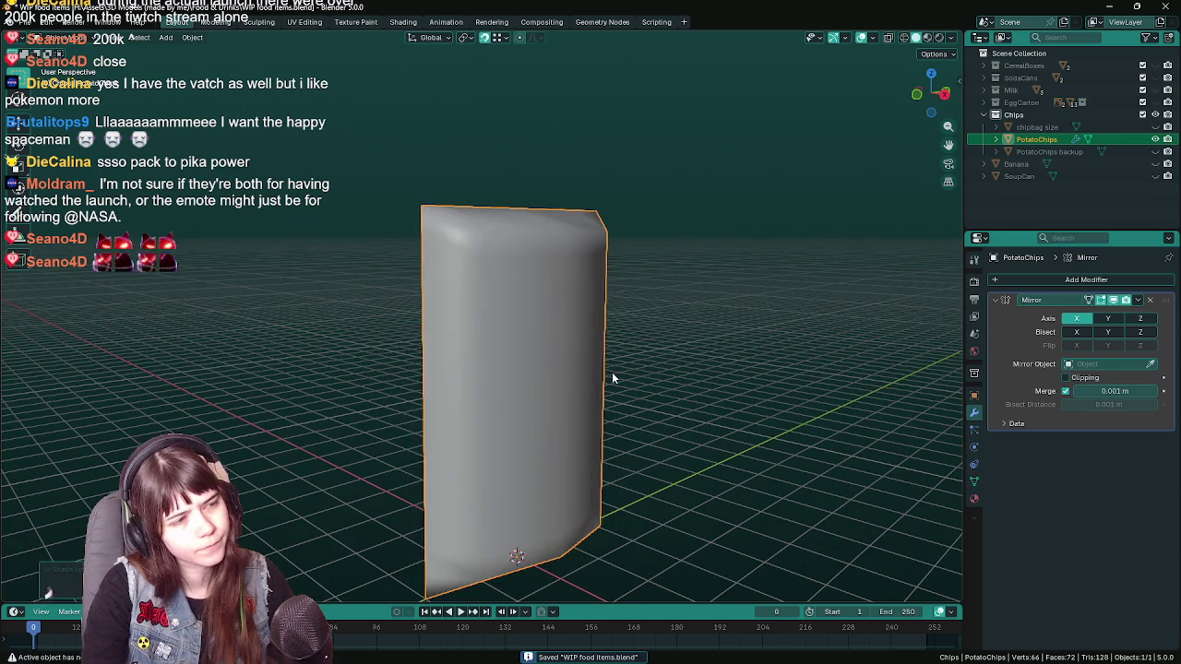
key(Tab)
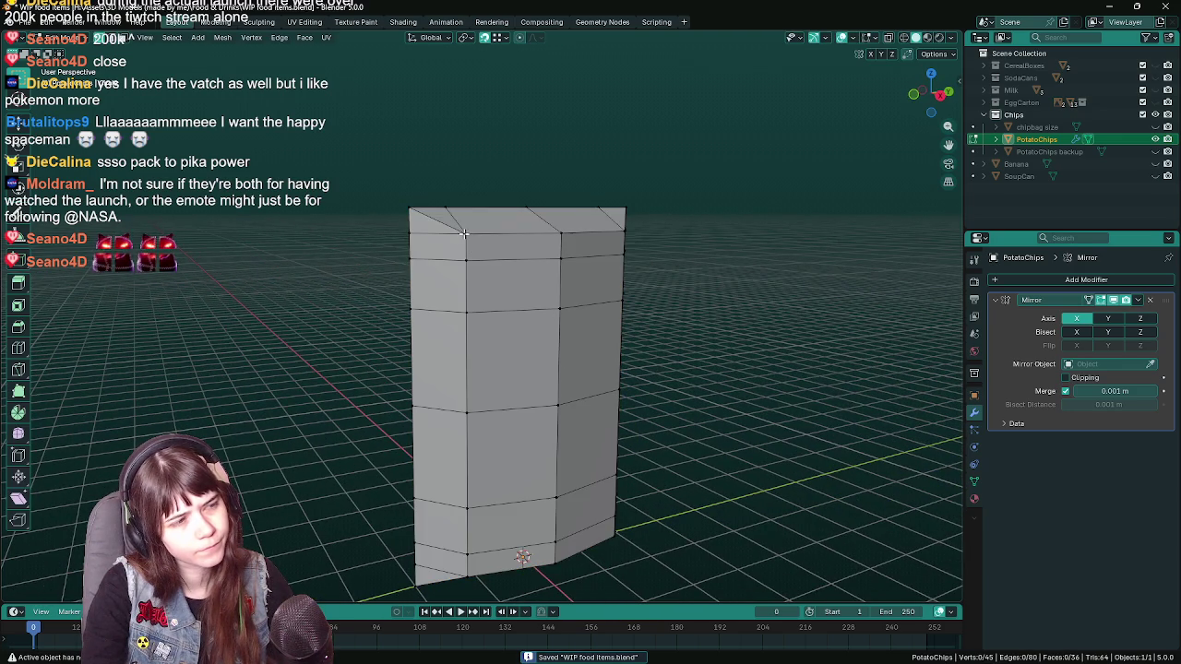
click(465, 236)
drag(465, 236, 484, 378)
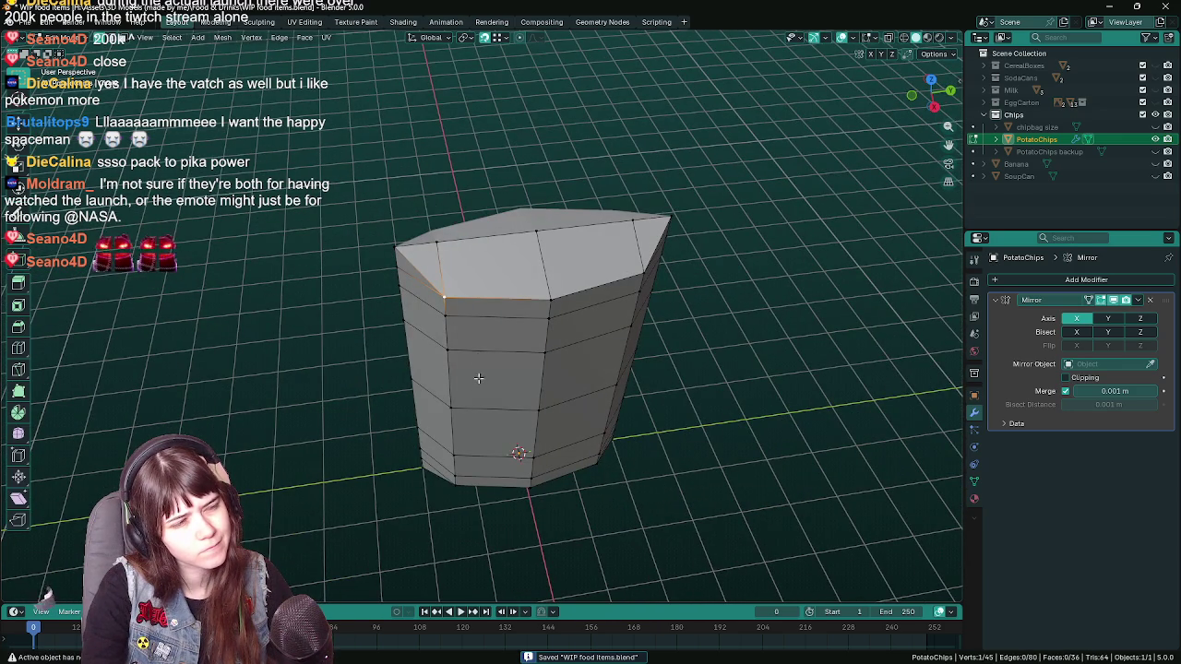
drag(453, 314, 494, 309)
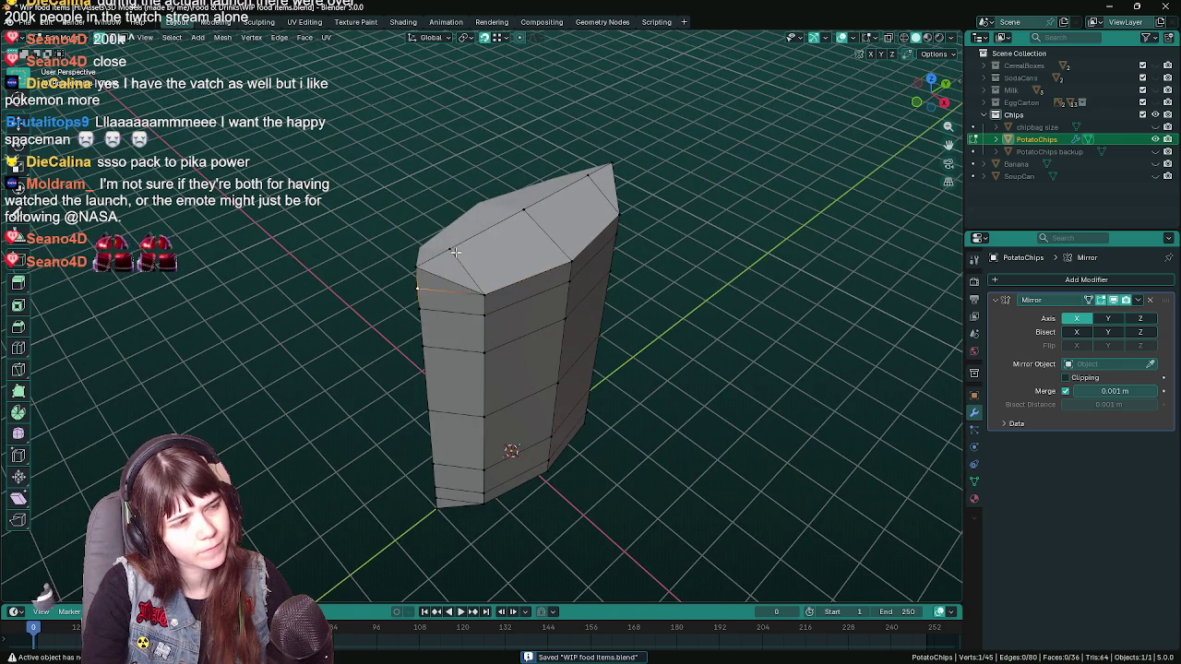
- Merge the neighbouring top corner vertices into one, then select the top-left corner vertex
click(420, 267)
key(m)
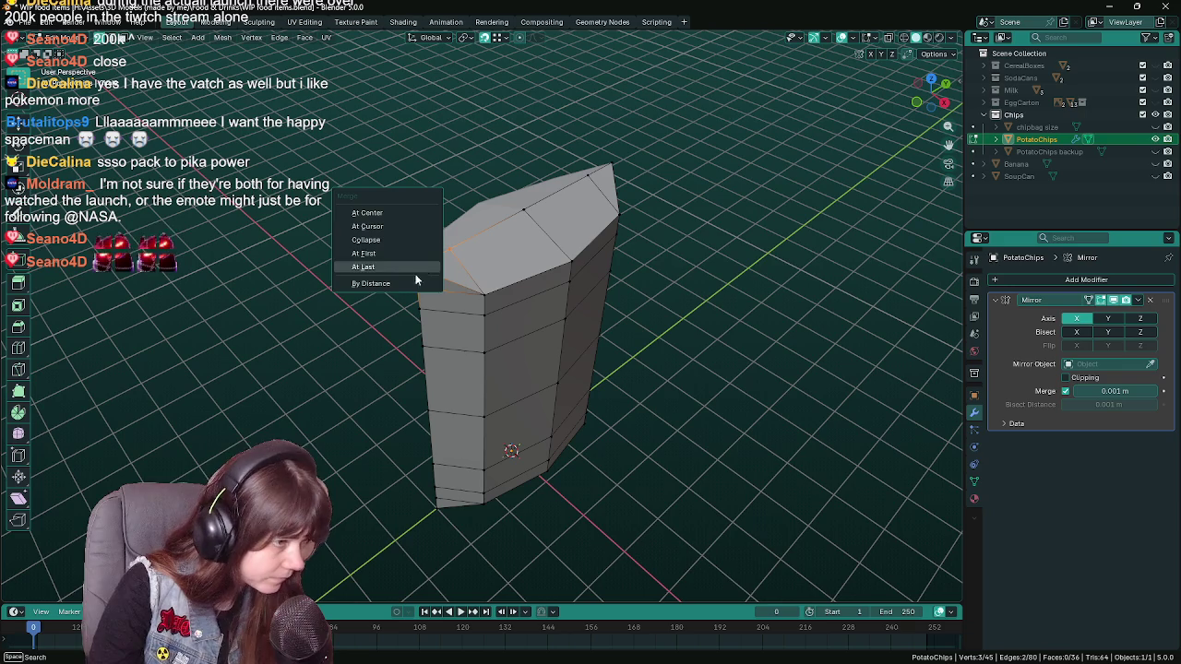
click(412, 264)
drag(551, 391, 498, 374)
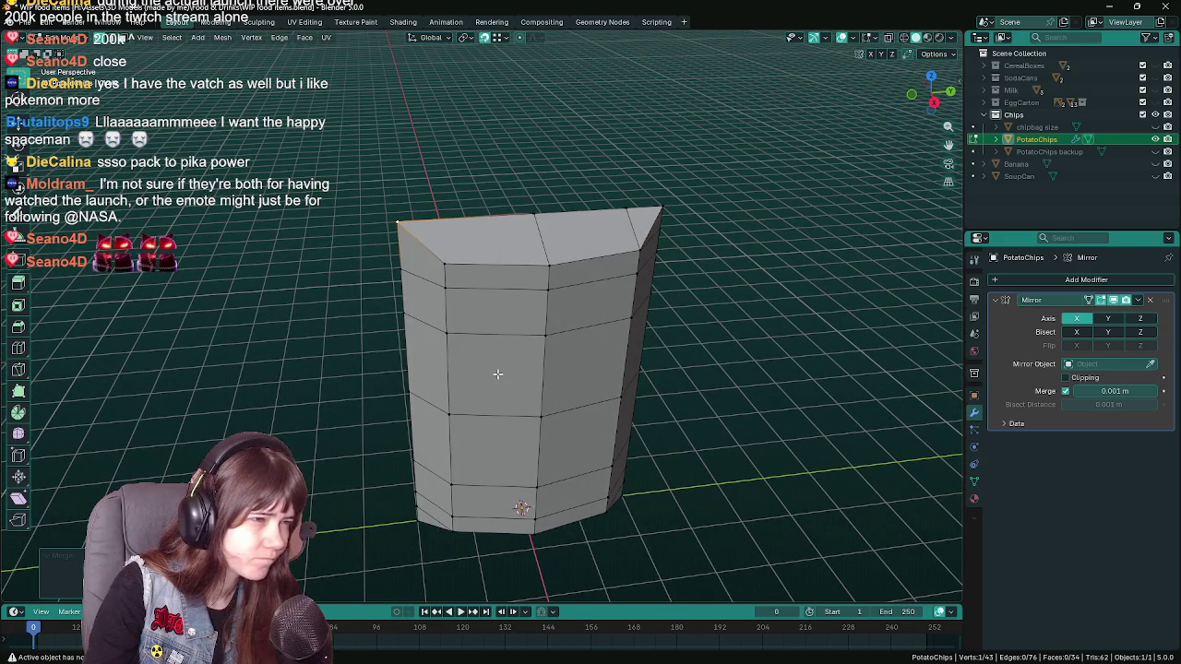
click(365, 335)
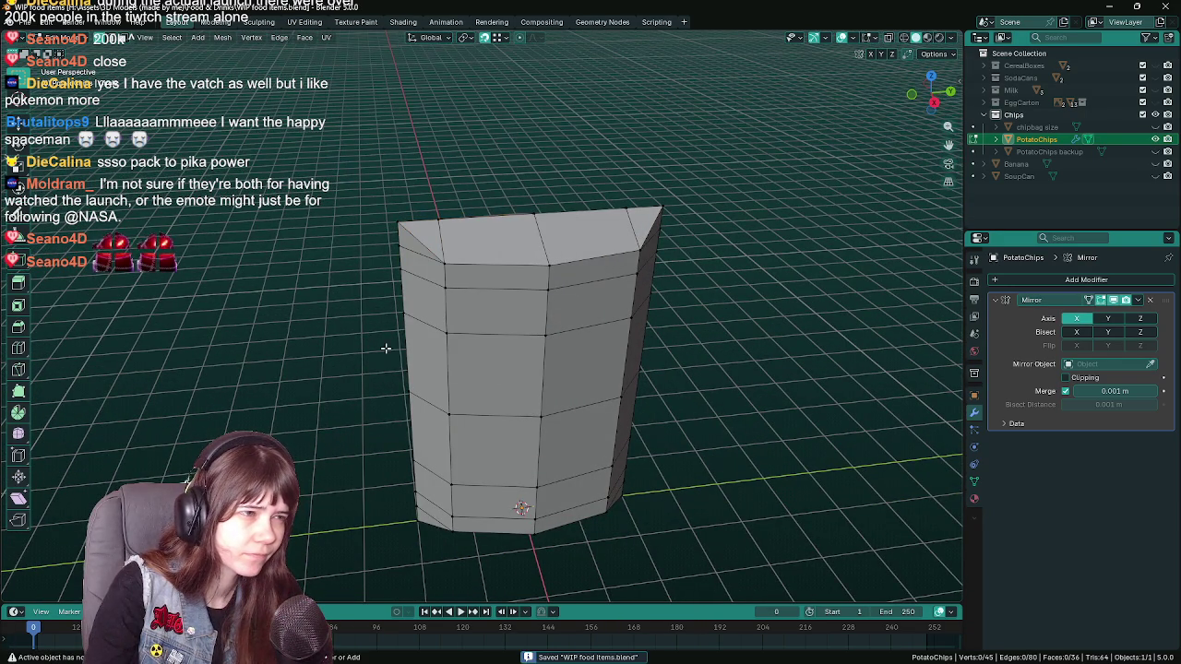
click(449, 232)
drag(449, 232, 474, 220)
- Set Snap Target to Edge Center and snap-move the corner vertex along Y
click(498, 37)
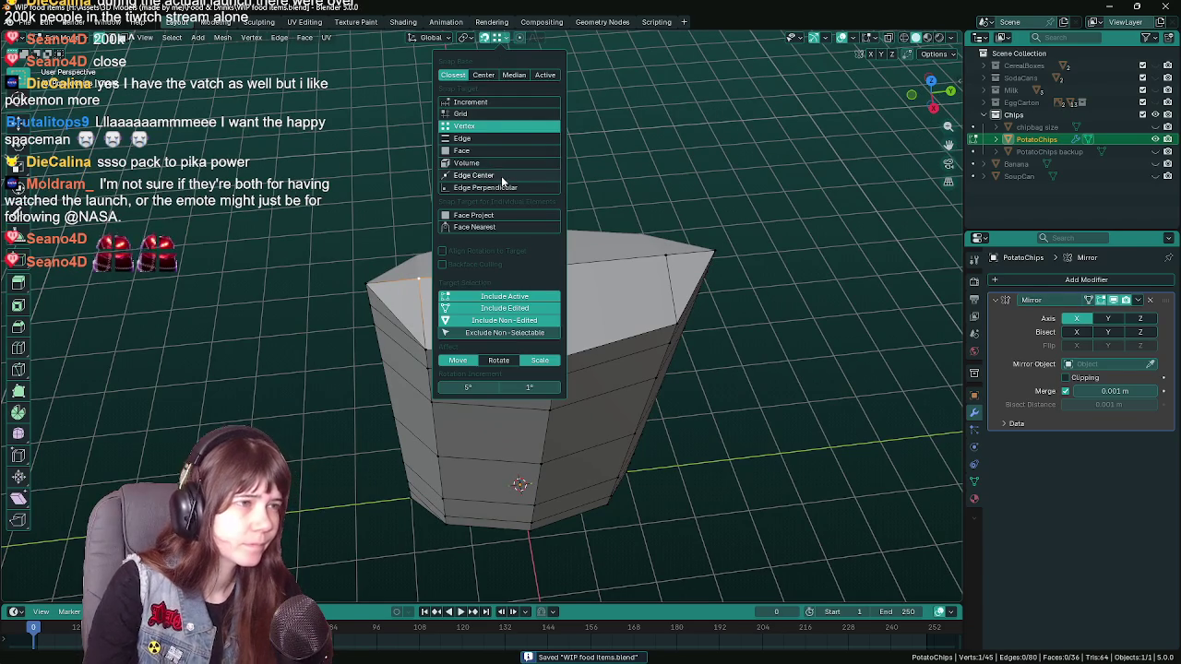
click(502, 178)
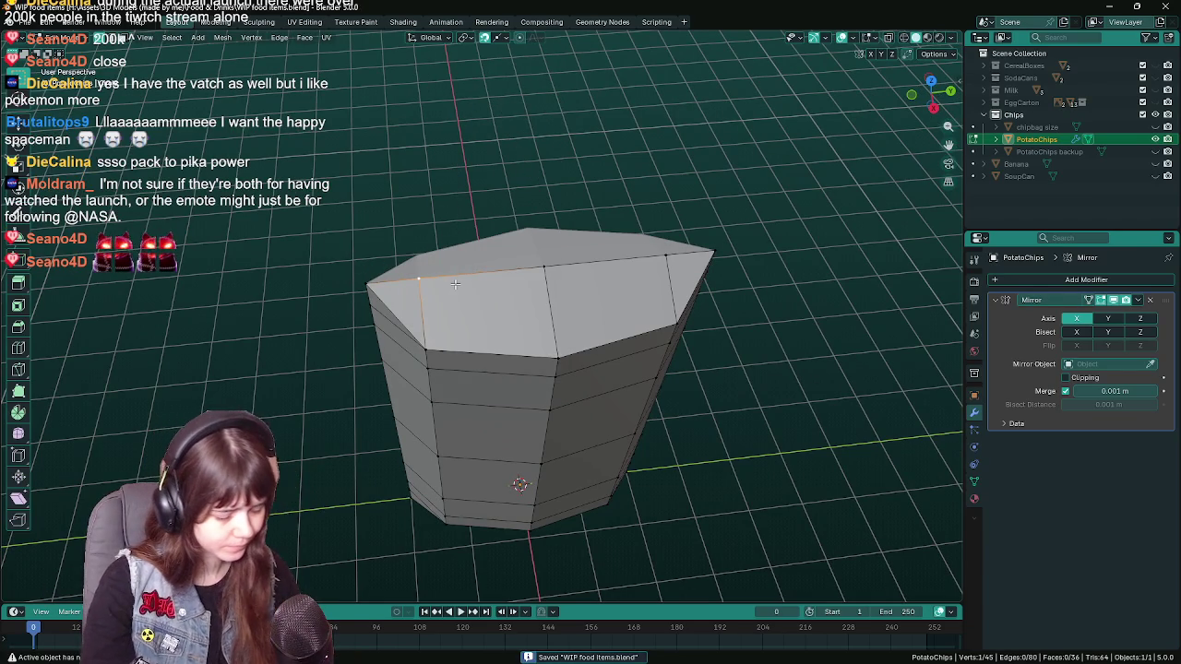
key(g)
key(x)
key(y)
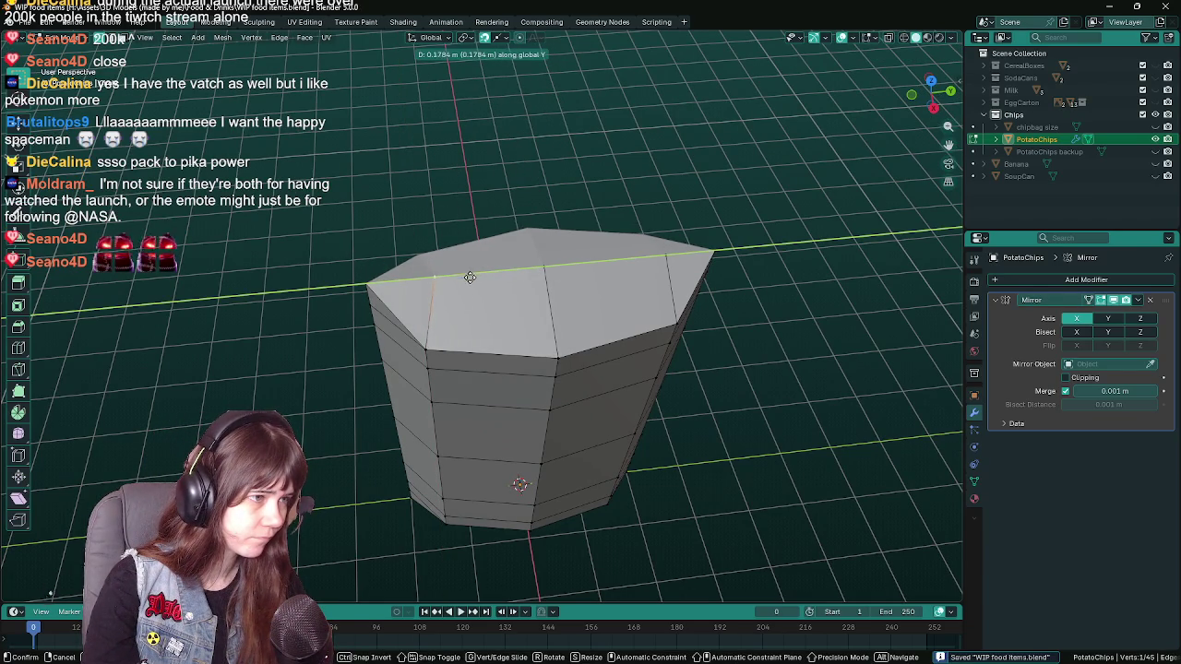
key(ctrl)
click(490, 353)
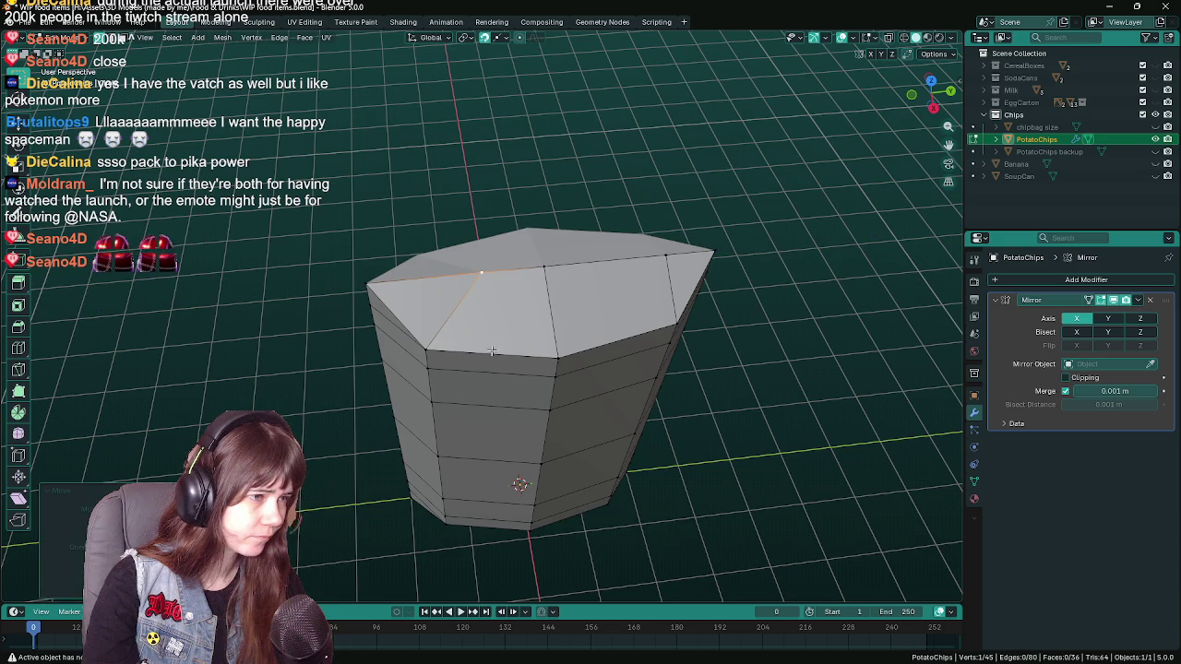
- Move the top vertex again along Y and save the blend file
key(g)
key(x)
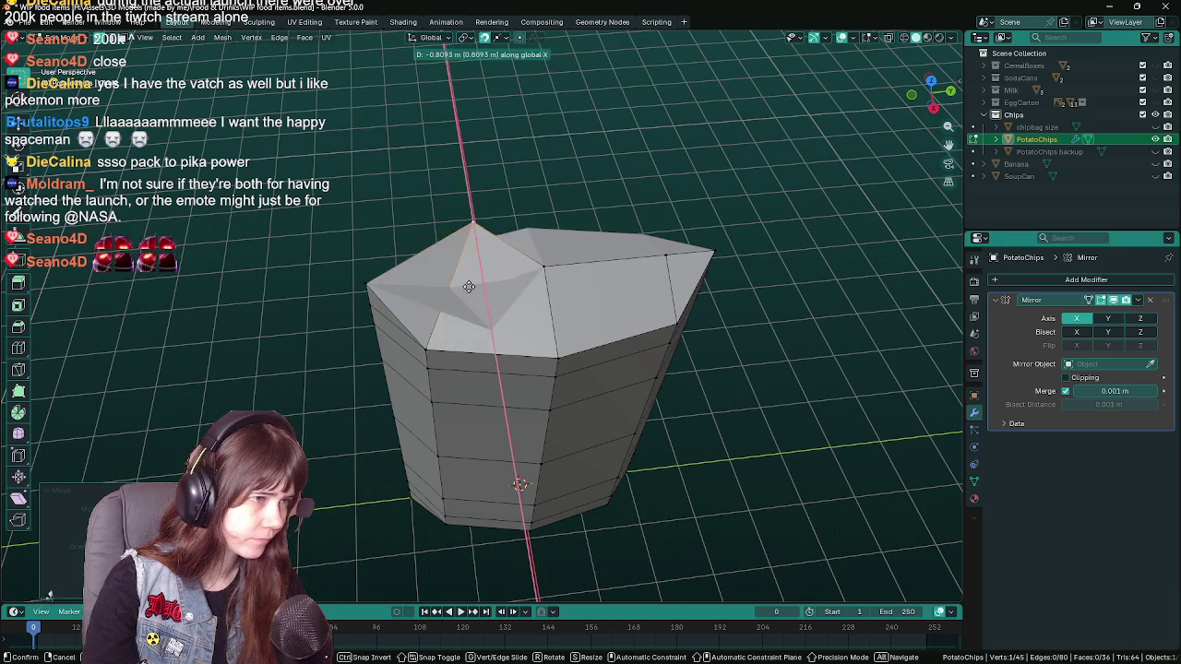
key(y)
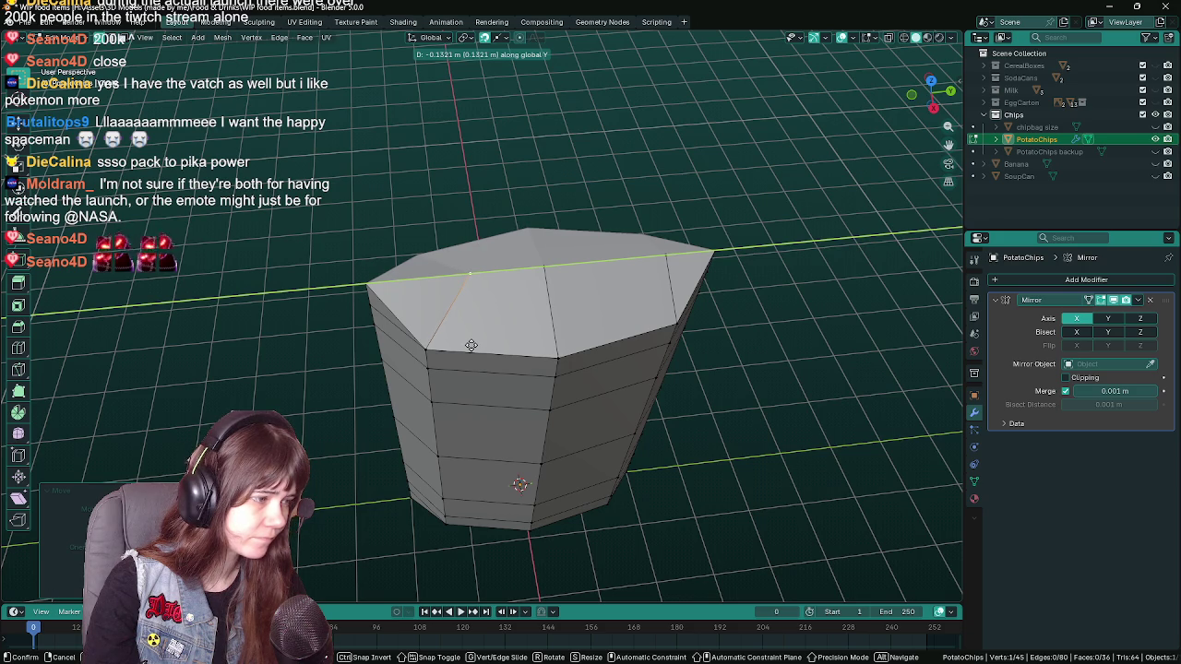
click(470, 345)
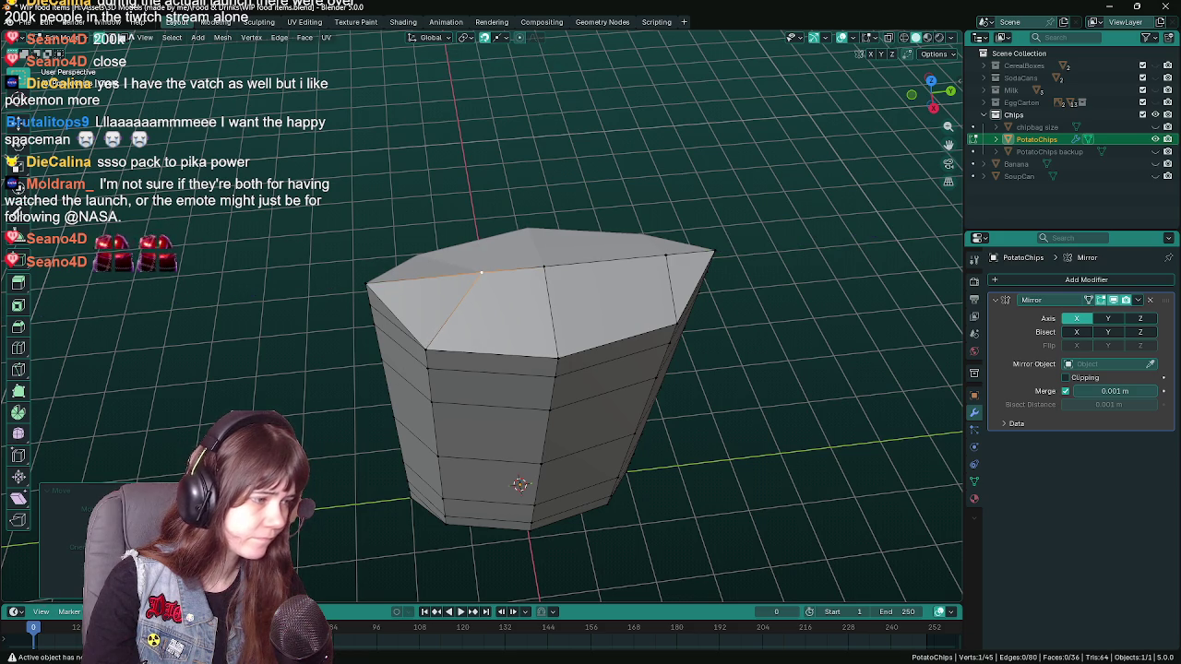
key(ctrl+s)
drag(279, 361, 294, 359)
click(495, 40)
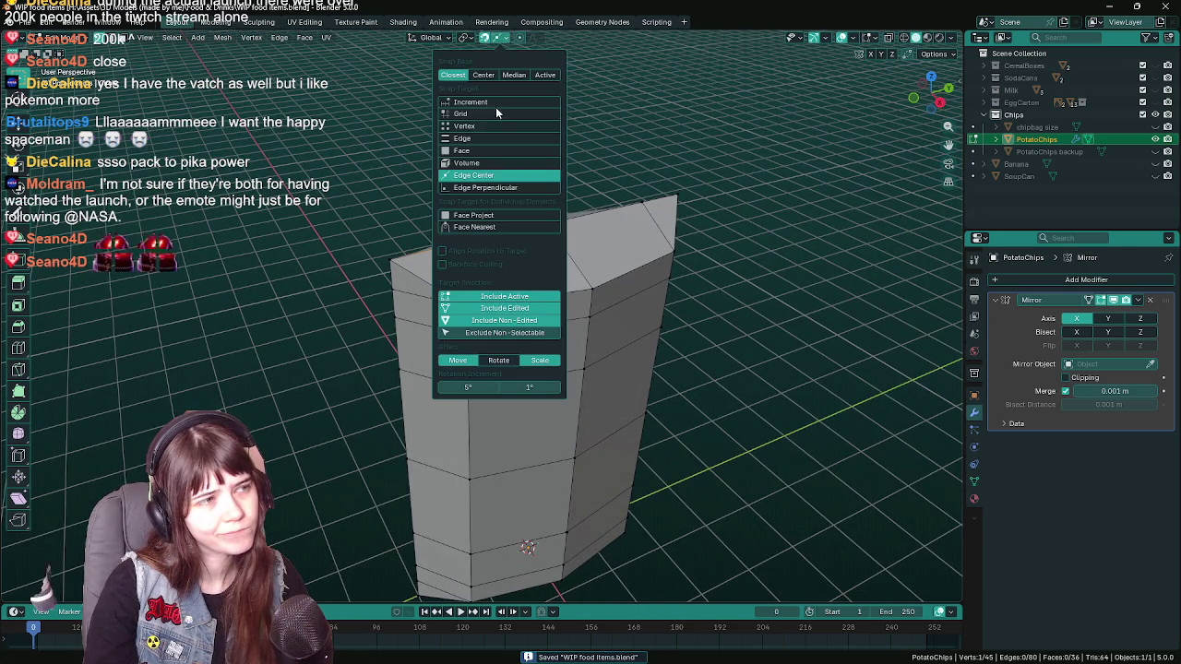
- Switch Snap Target back to Vertex, select the front bottom-left vertex, and save
click(473, 127)
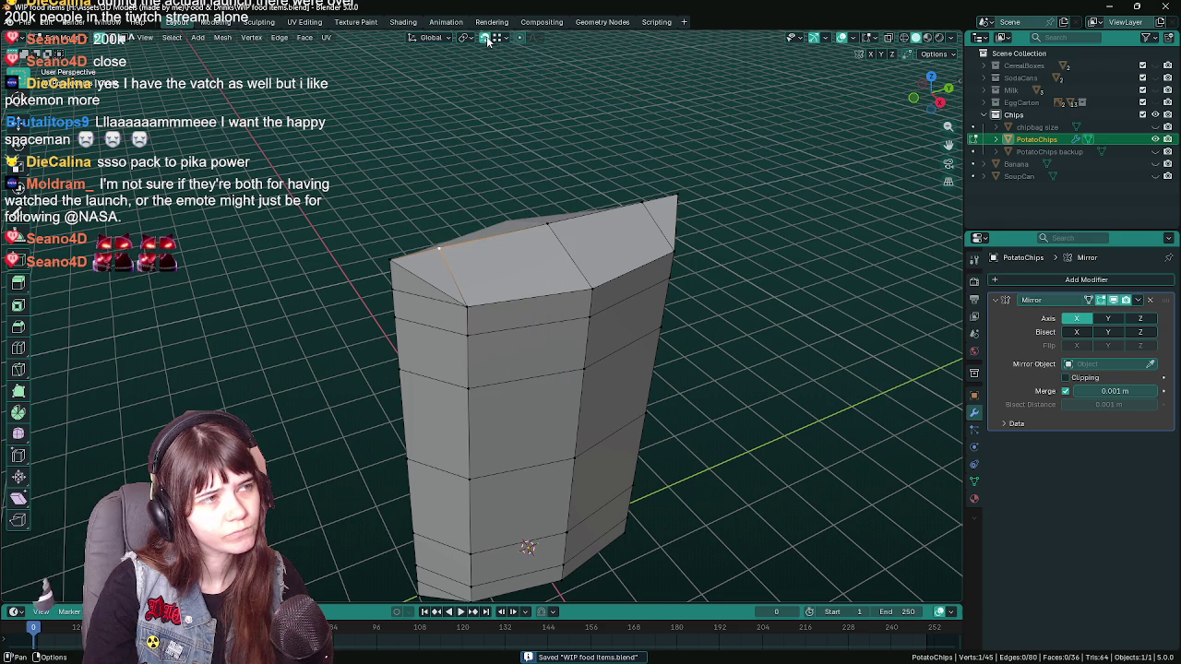
drag(336, 257, 461, 458)
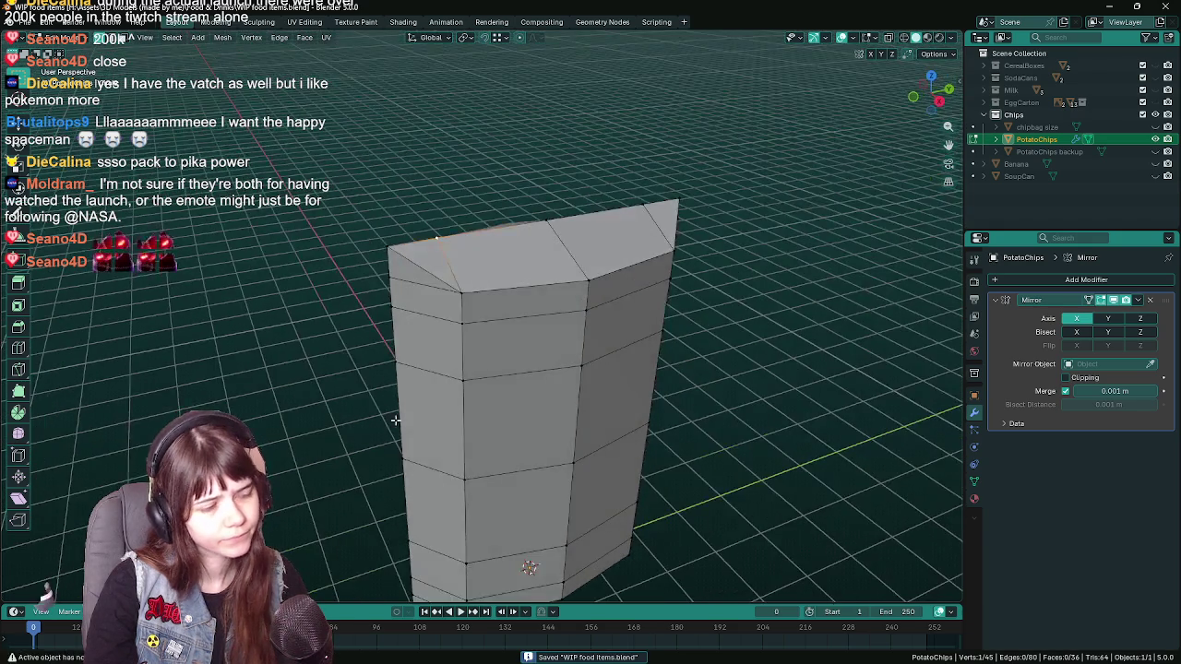
click(451, 464)
drag(446, 467, 345, 380)
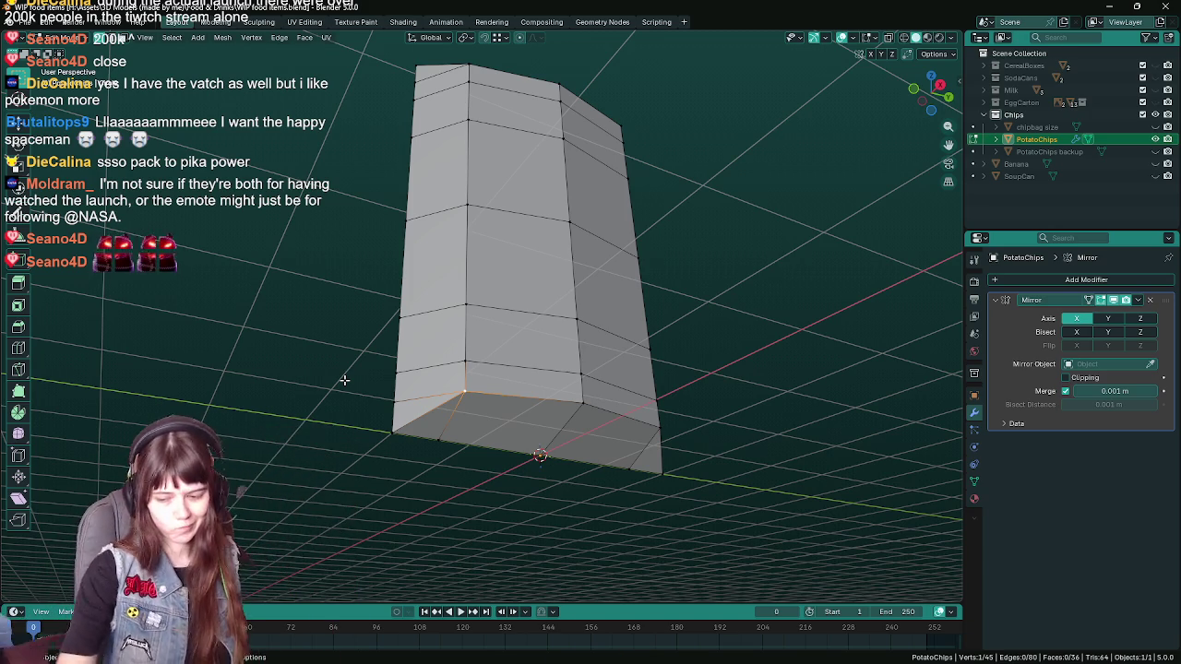
drag(423, 369, 479, 225)
key(ctrl+s)
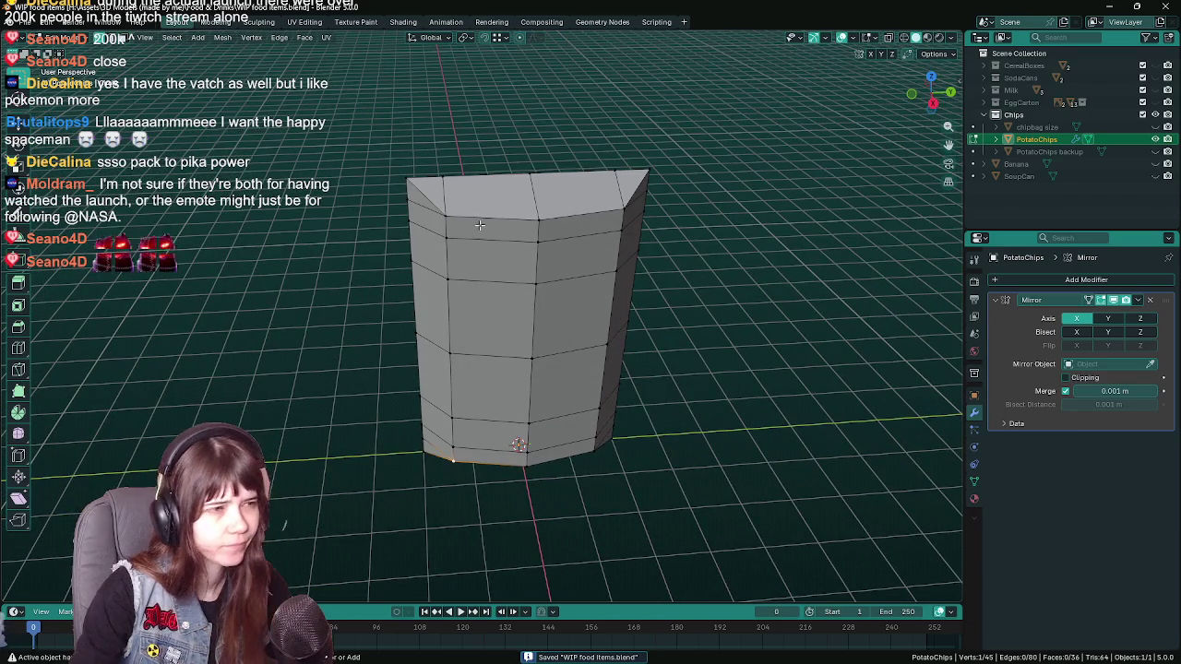
- Merge the selected vertices into one
key(ctrl+r)
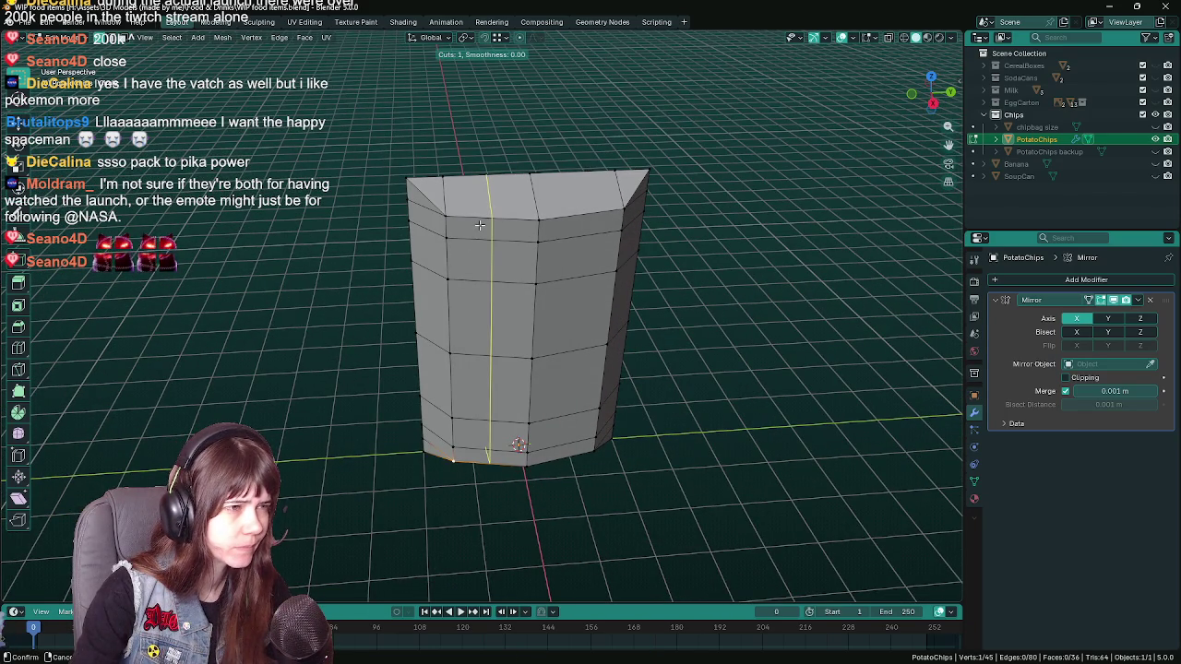
drag(480, 225, 462, 153)
key(m)
click(433, 197)
- Add a centred vertical loop cut and select a single vertex
key(ctrl+r)
click(476, 143)
right_click(476, 142)
drag(482, 374, 519, 235)
scroll(down, 3)
click(506, 231)
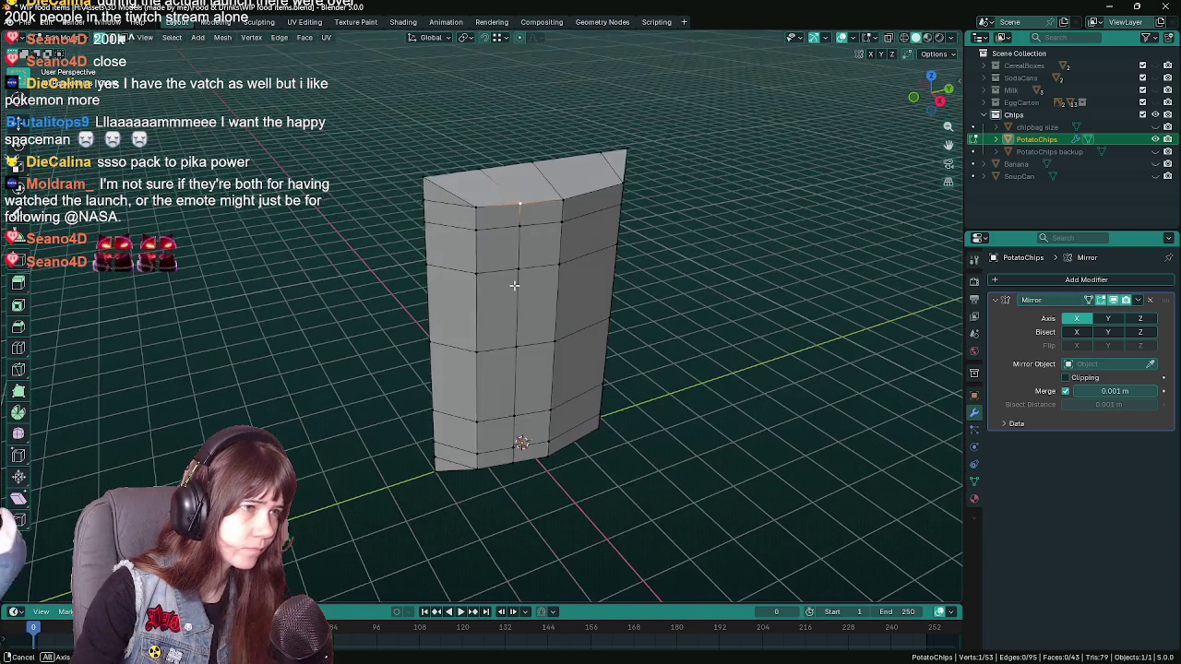
- Dissolve the selected edges from the mesh
drag(520, 372, 519, 359)
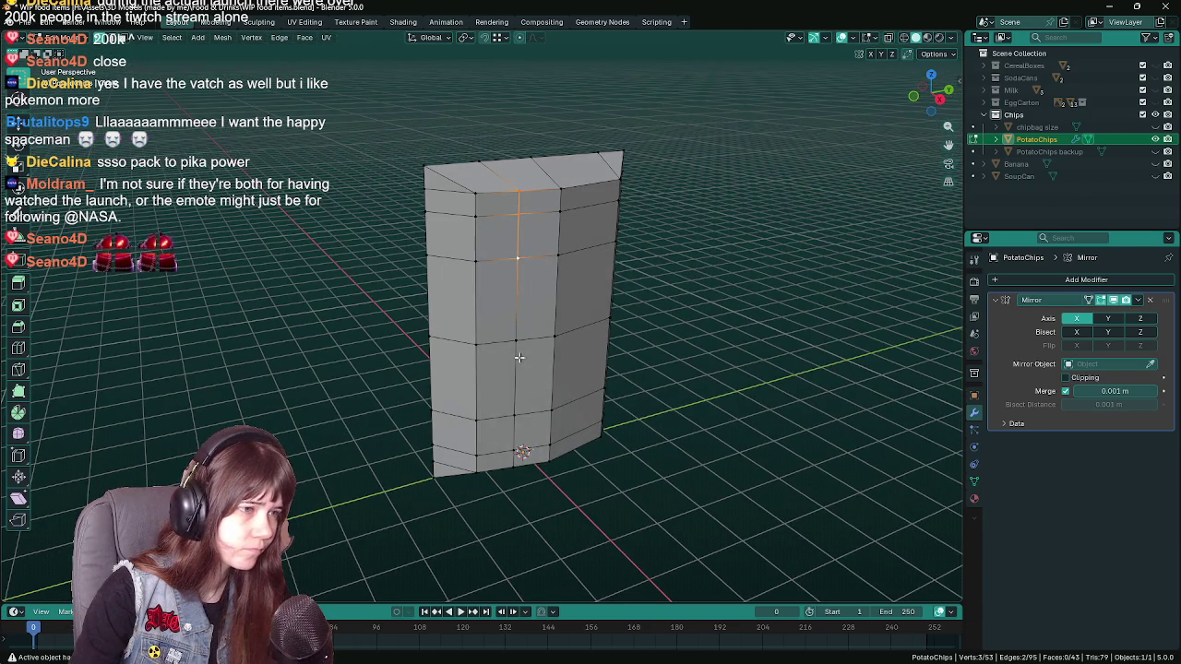
click(479, 162)
drag(479, 161, 507, 263)
key(x)
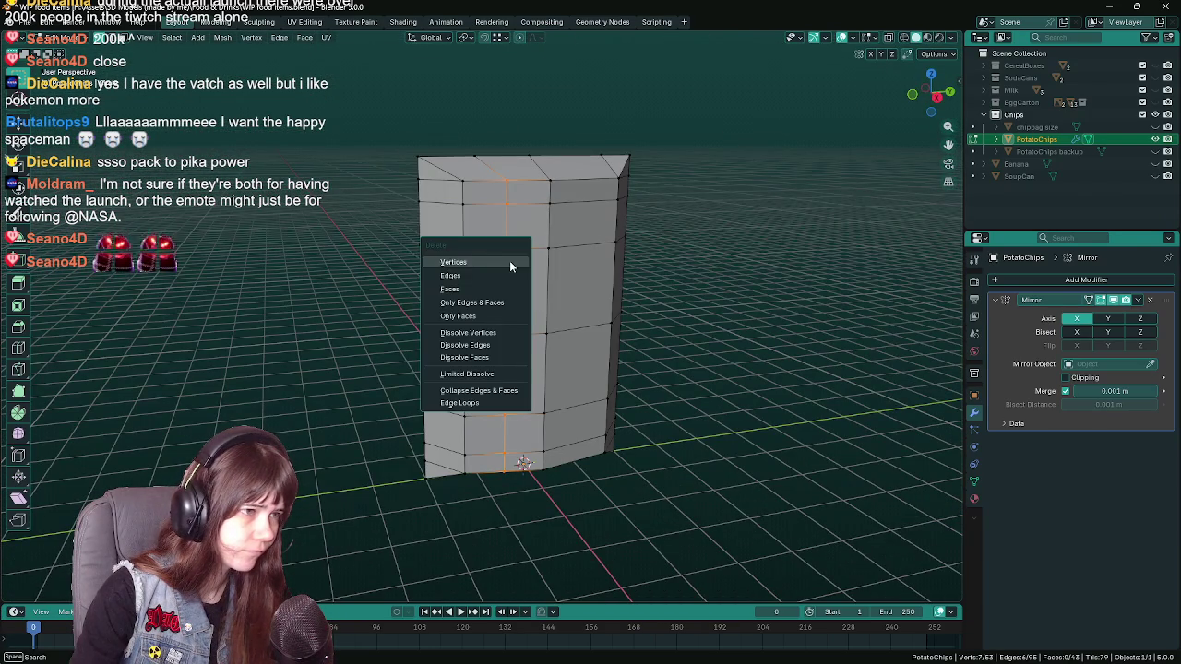
click(484, 344)
- Cut a vertical loop down the front middle and merge one edge into a single vertex
drag(486, 332, 509, 255)
key(ctrl+r)
click(519, 349)
key(m)
click(481, 206)
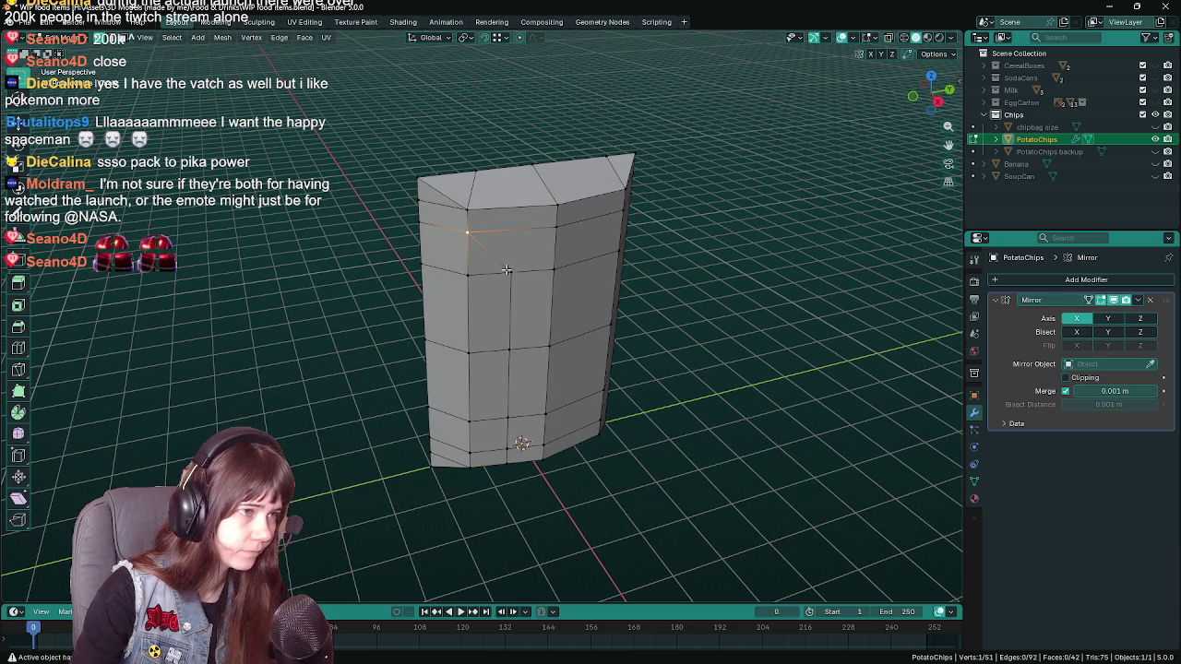
drag(460, 275, 505, 293)
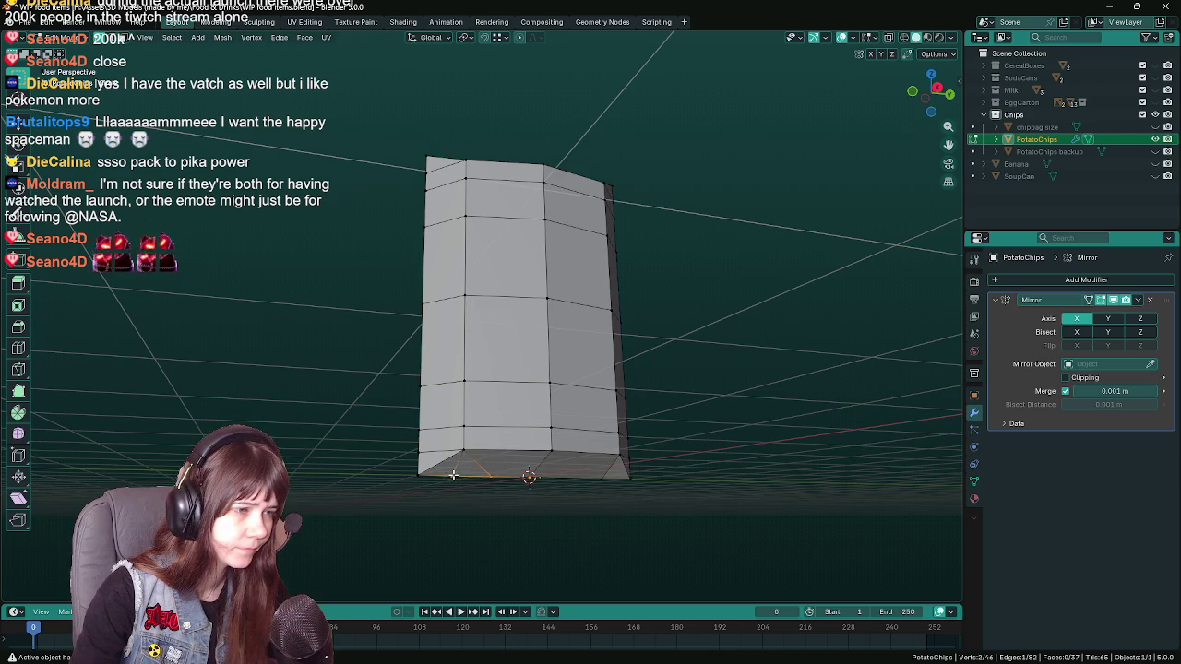
- In wireframe front view, delete the vertices of the bag's bottom rows
drag(514, 320, 493, 318)
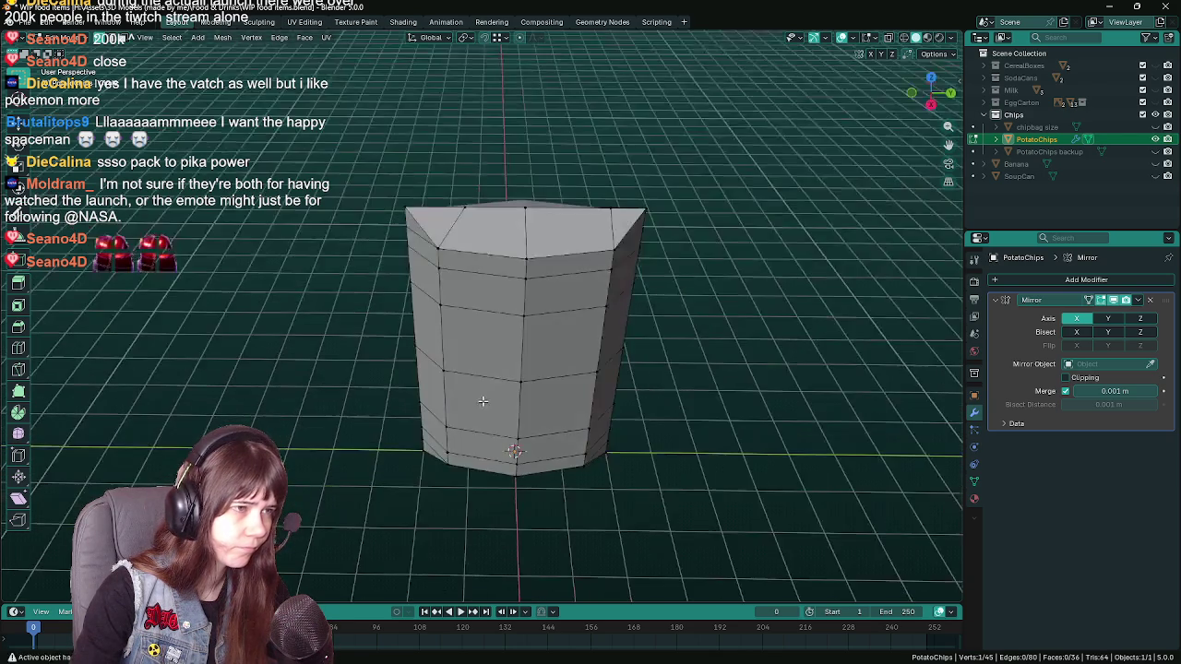
key(z)
click(427, 396)
drag(387, 390, 699, 562)
key(x)
click(647, 351)
key(Tab)
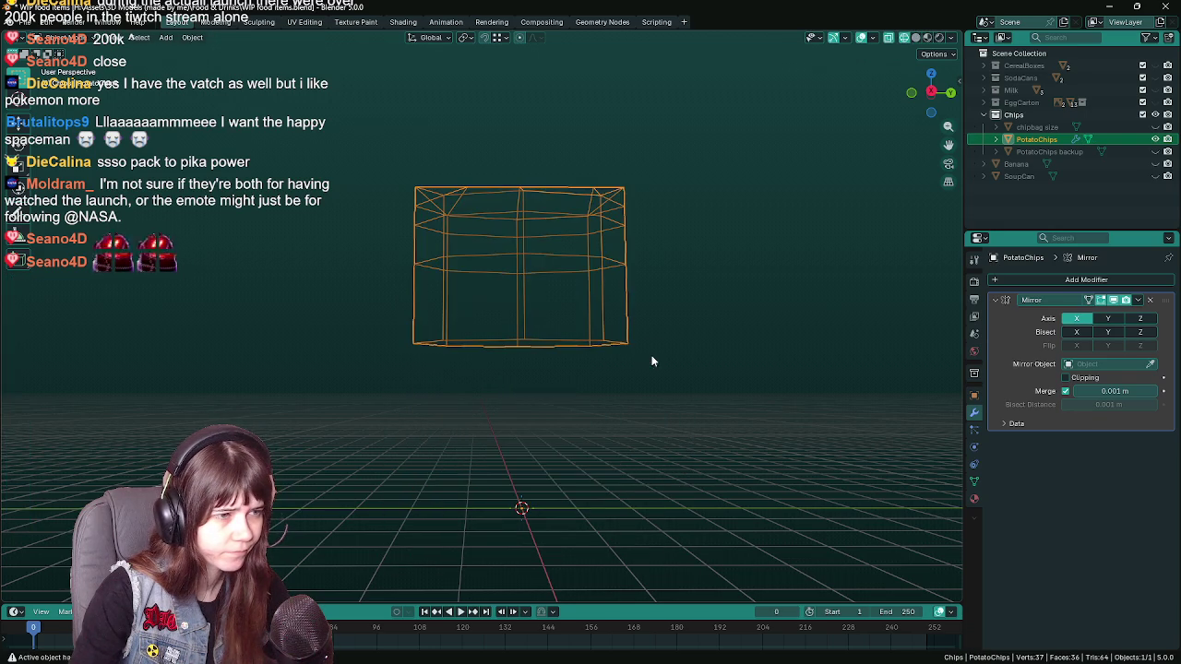
- Enable the Mirror modifier's Z axis and return to solid shading
click(1142, 318)
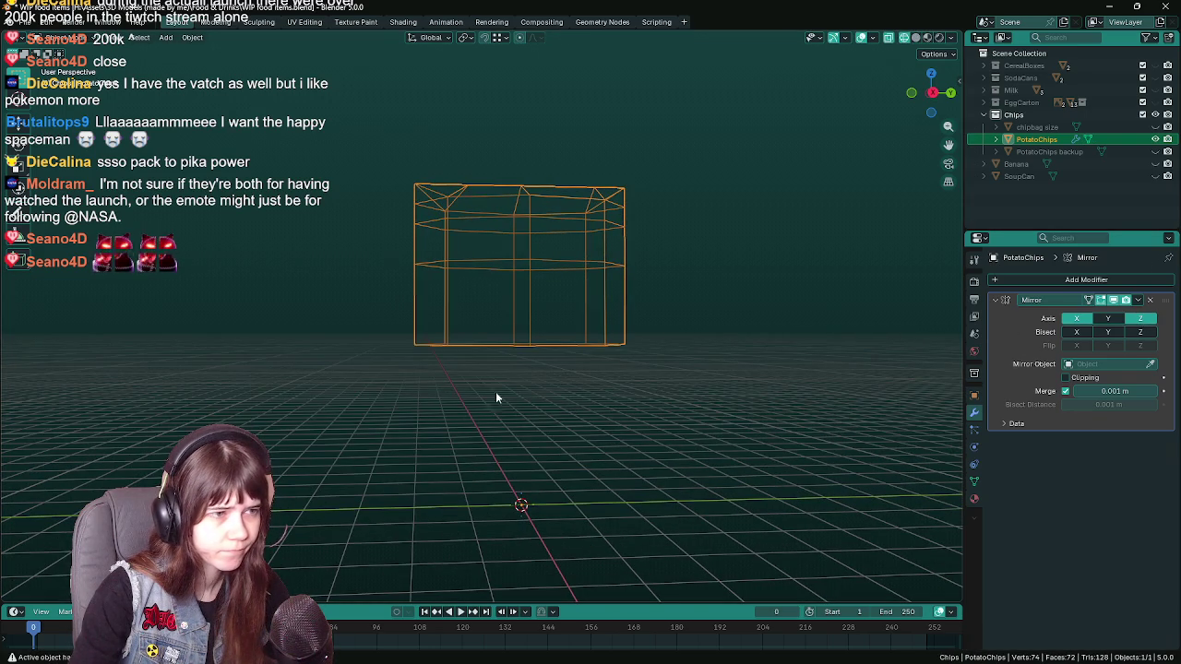
key(z)
click(854, 380)
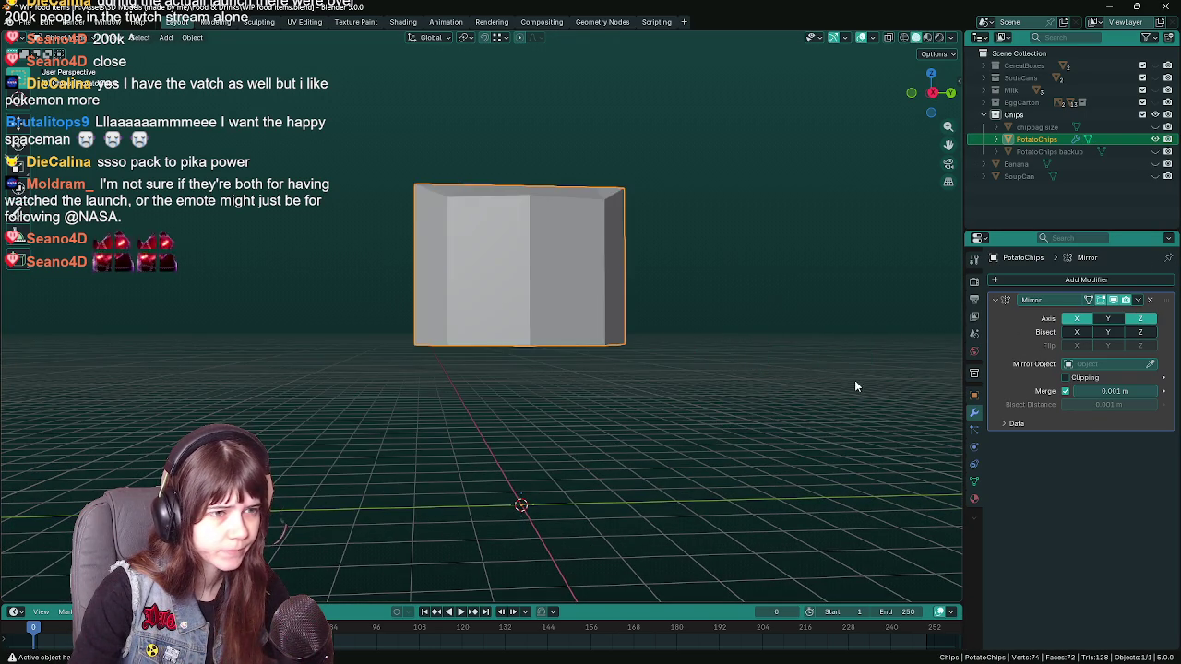
drag(855, 380, 749, 330)
key(Tab)
scroll(up, 3)
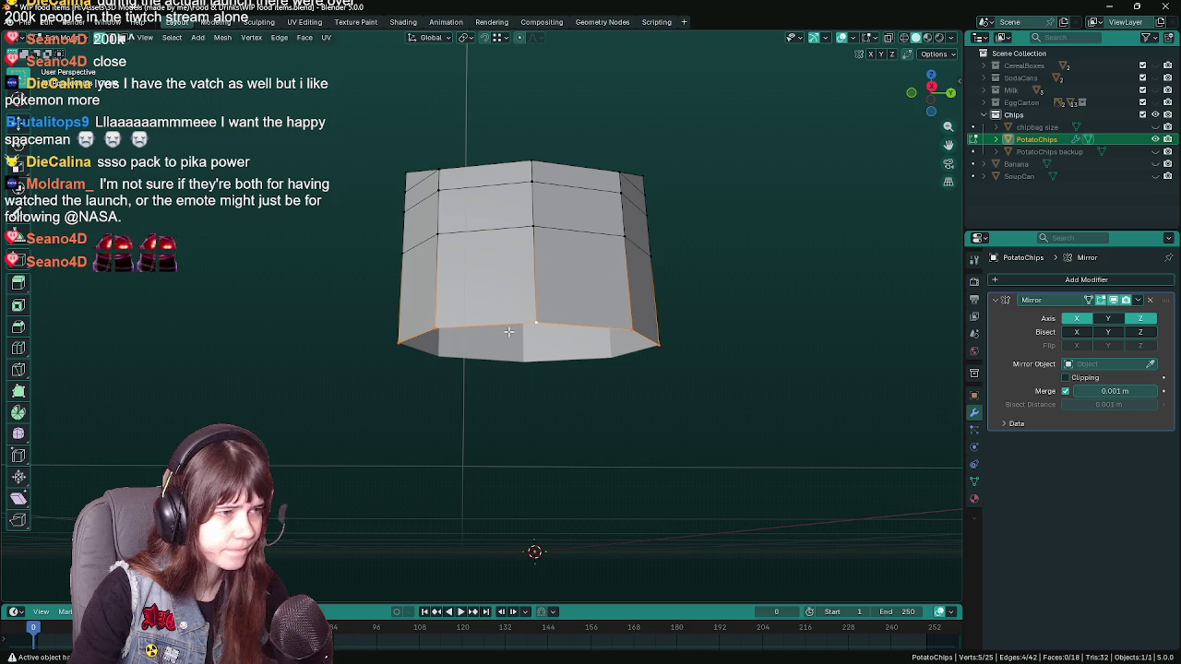
- Snap the 3D cursor to the selected bottom edge and save the file
click(222, 38)
mouse_move(239, 64)
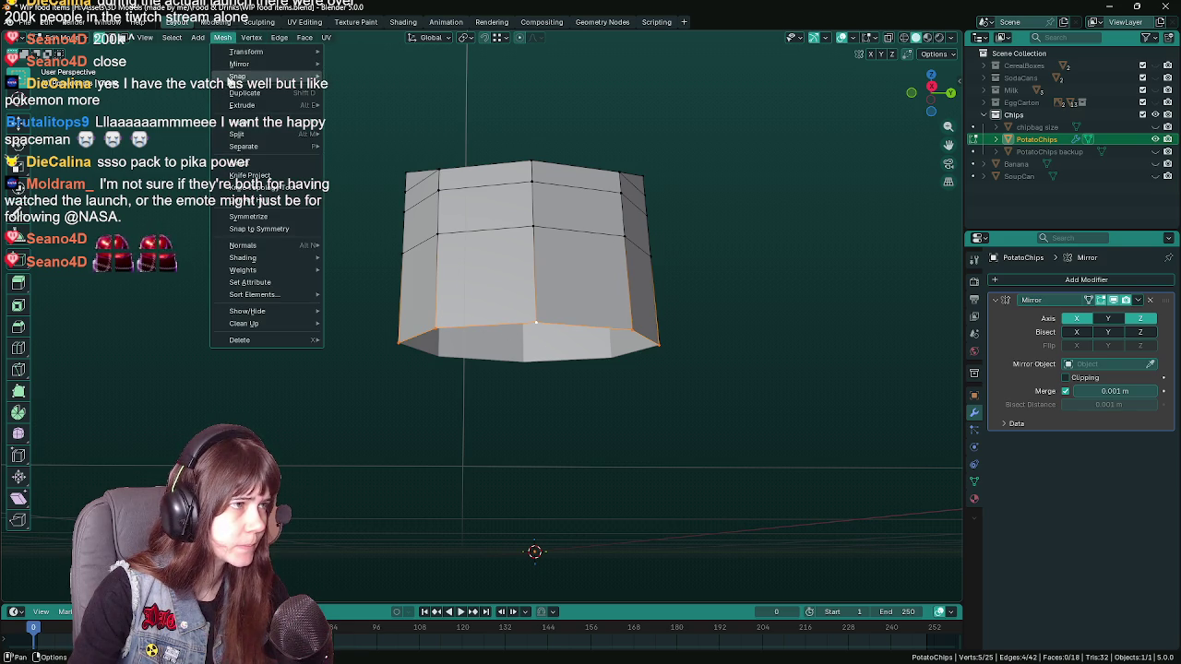
click(394, 128)
drag(389, 190, 643, 317)
key(Tab)
key(ctrl+s)
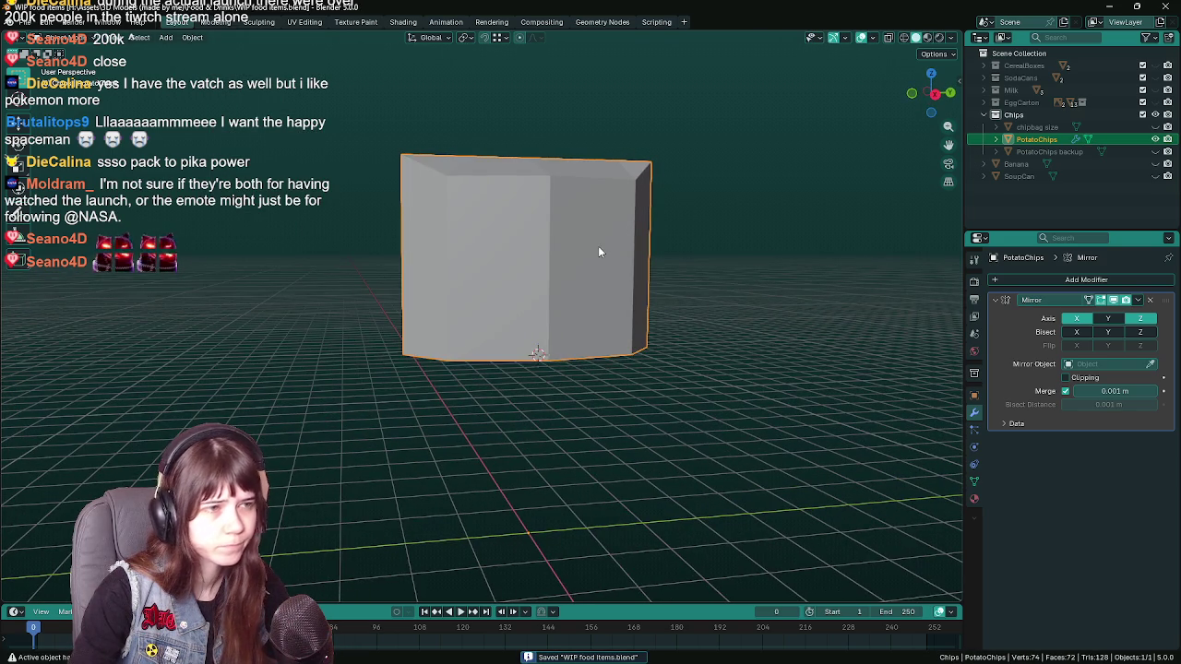
- Set PotatoChips' origin to the current 3D cursor position
click(192, 37)
click(369, 87)
drag(581, 305, 642, 328)
- Snap the 3D cursor to the selected left-side edges and move the origin there
key(Tab)
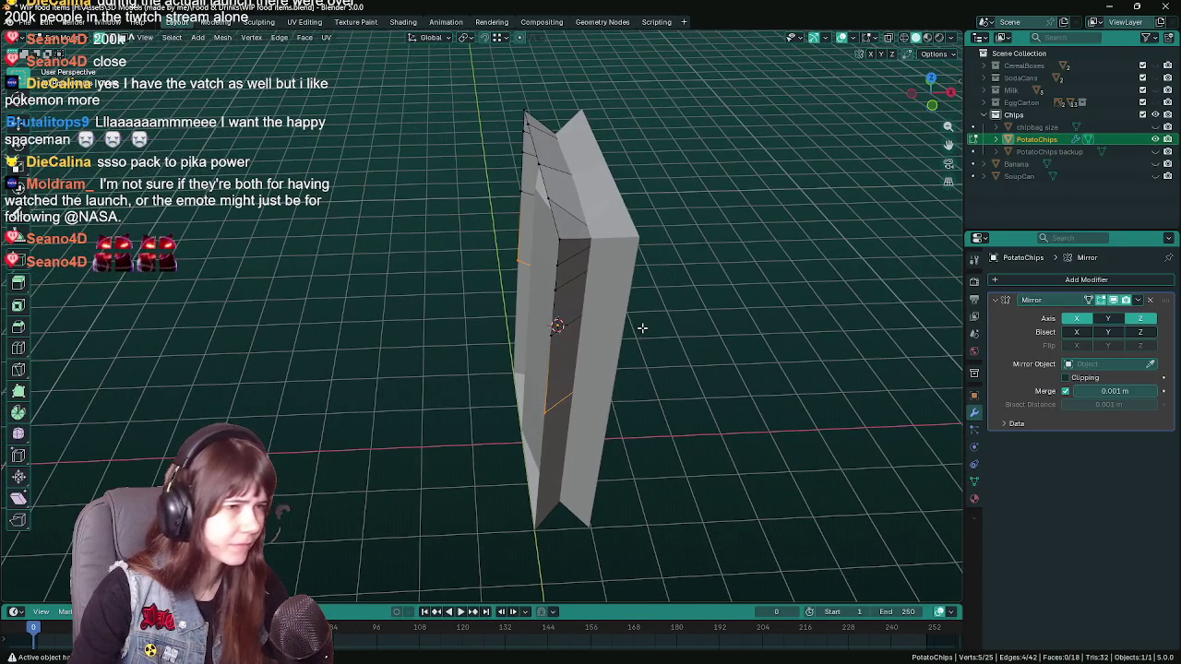
click(558, 238)
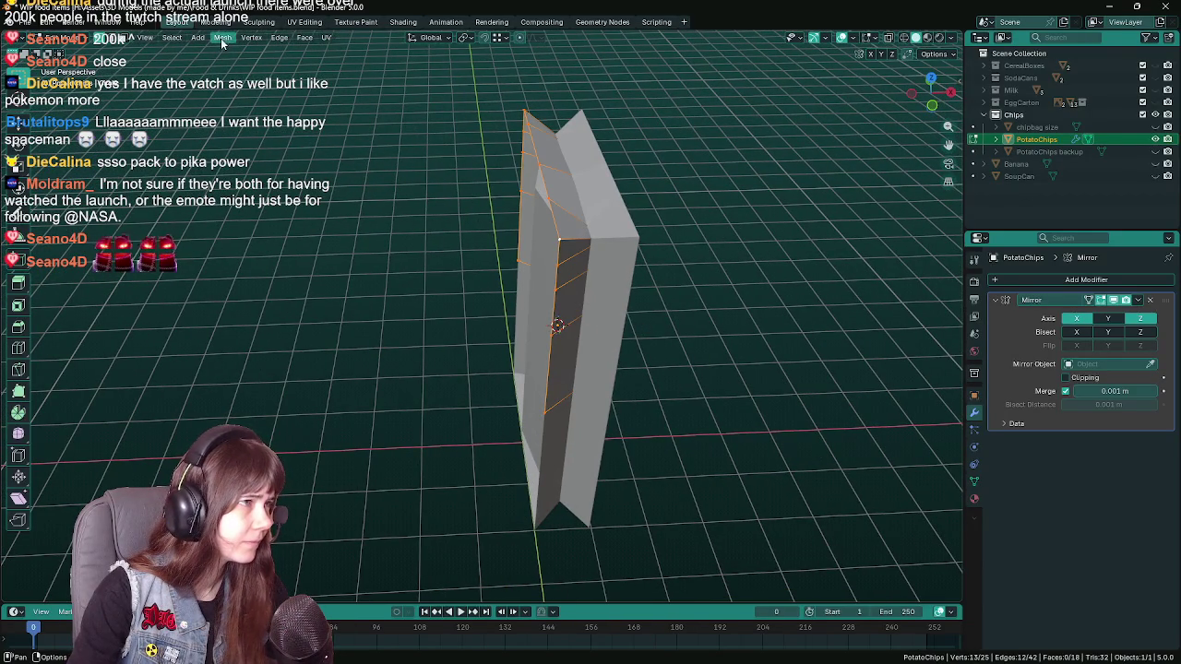
click(218, 43)
click(386, 134)
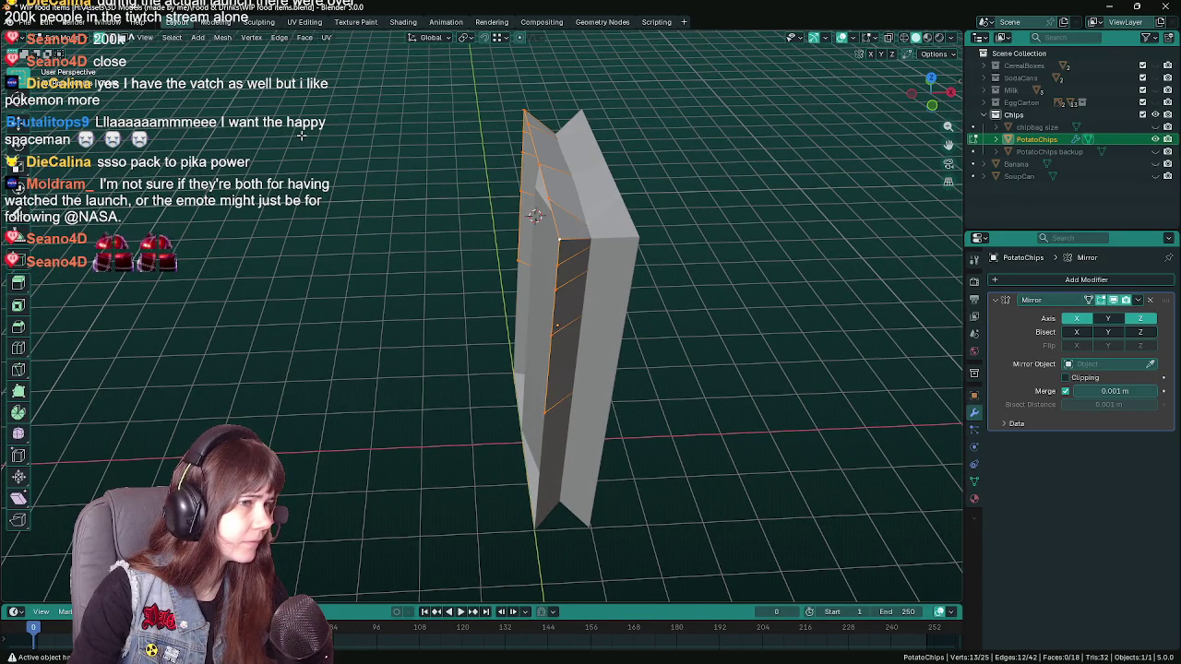
key(Tab)
click(192, 37)
click(369, 96)
drag(369, 103, 565, 332)
- Toggle the mirror's edit-mode display, then move the origin to the bottom edge via the cursor
key(Tab)
click(1114, 301)
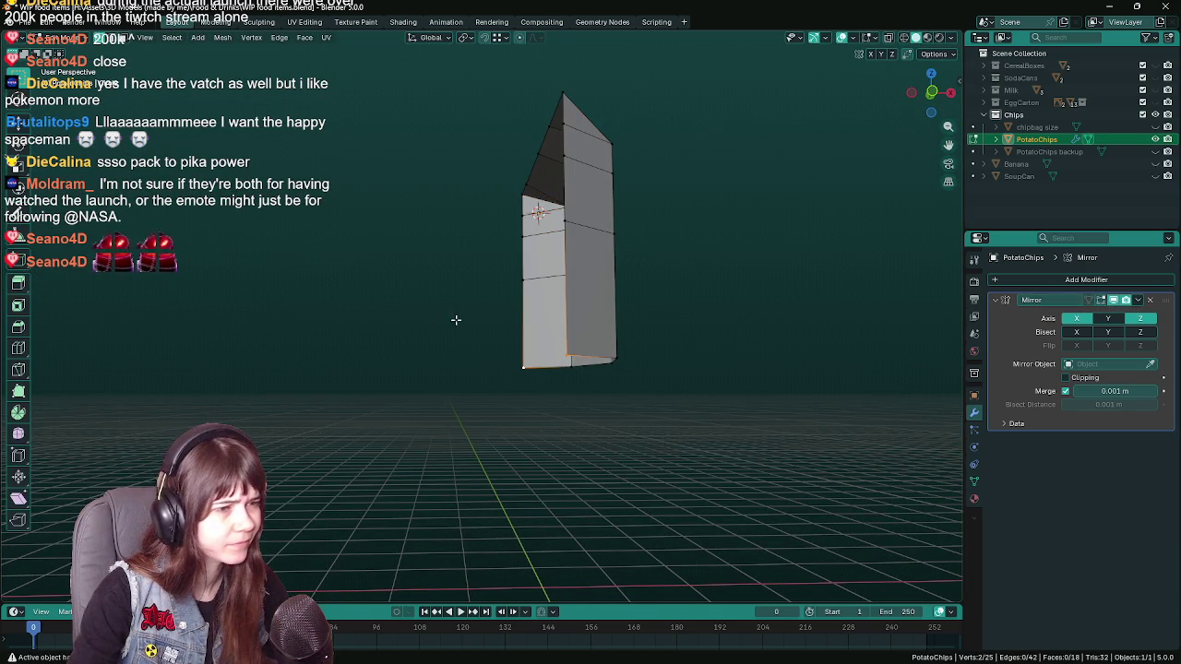
click(222, 37)
mouse_move(240, 76)
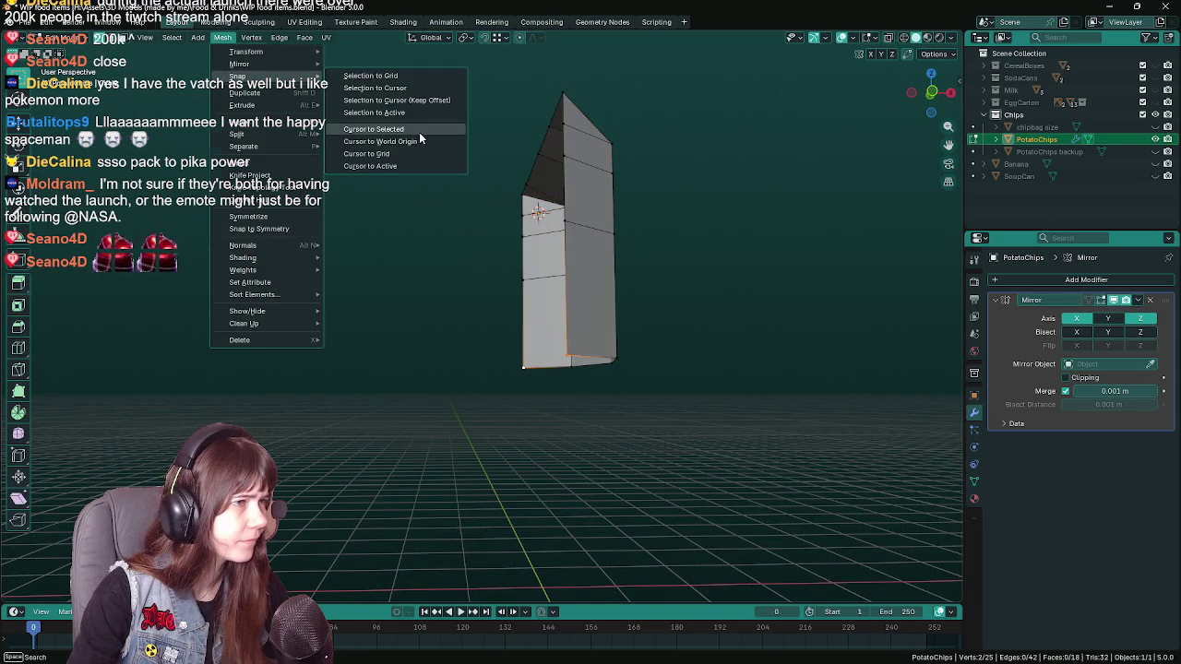
click(419, 132)
key(Tab)
click(192, 37)
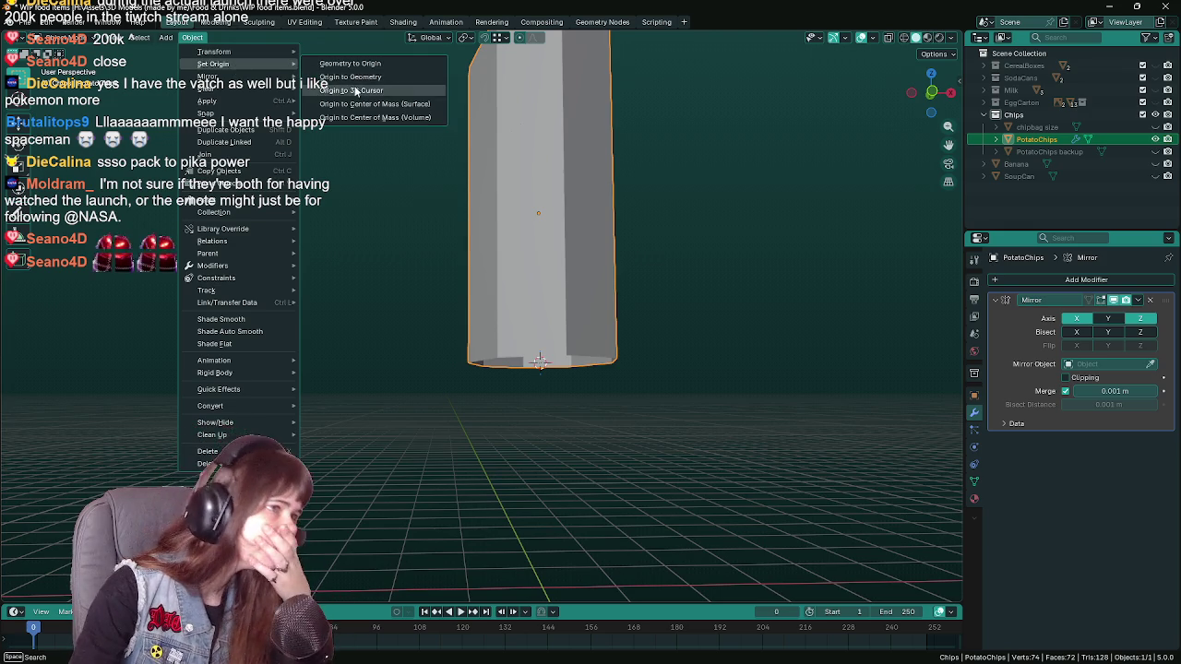
click(352, 89)
- Inspect the merged prism from closer angles and save the file
drag(461, 185, 581, 253)
scroll(up, 3)
drag(583, 315, 578, 324)
key(ctrl+s)
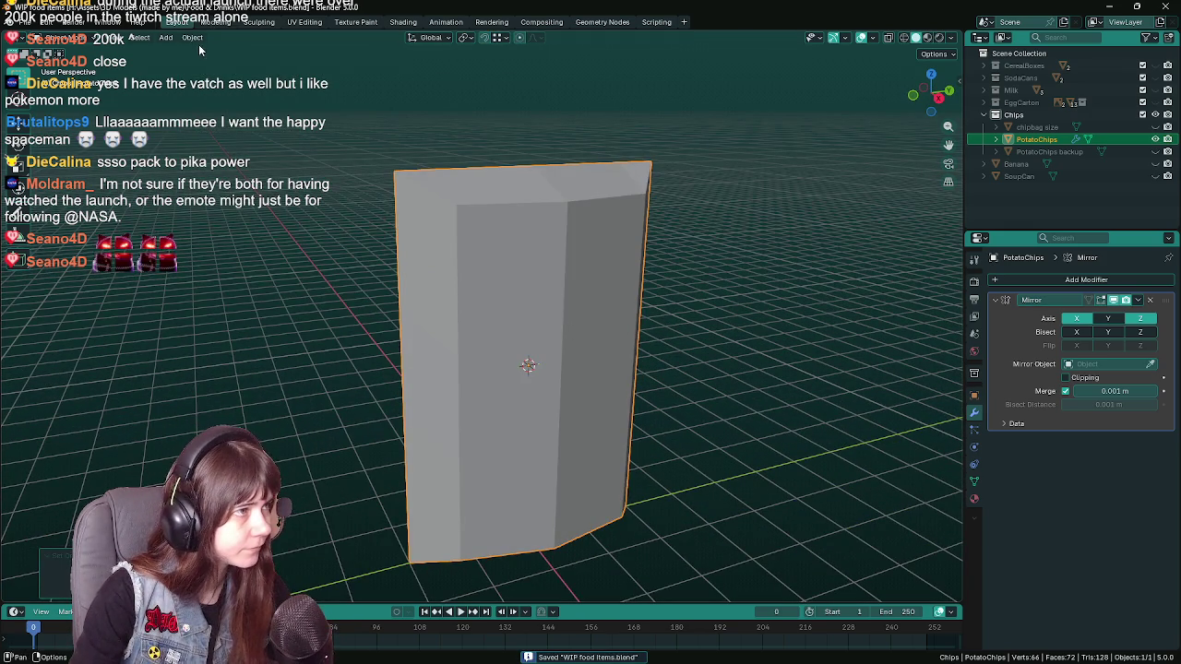
- Reset the 3D cursor to the world origin and enter Edit Mode
click(194, 39)
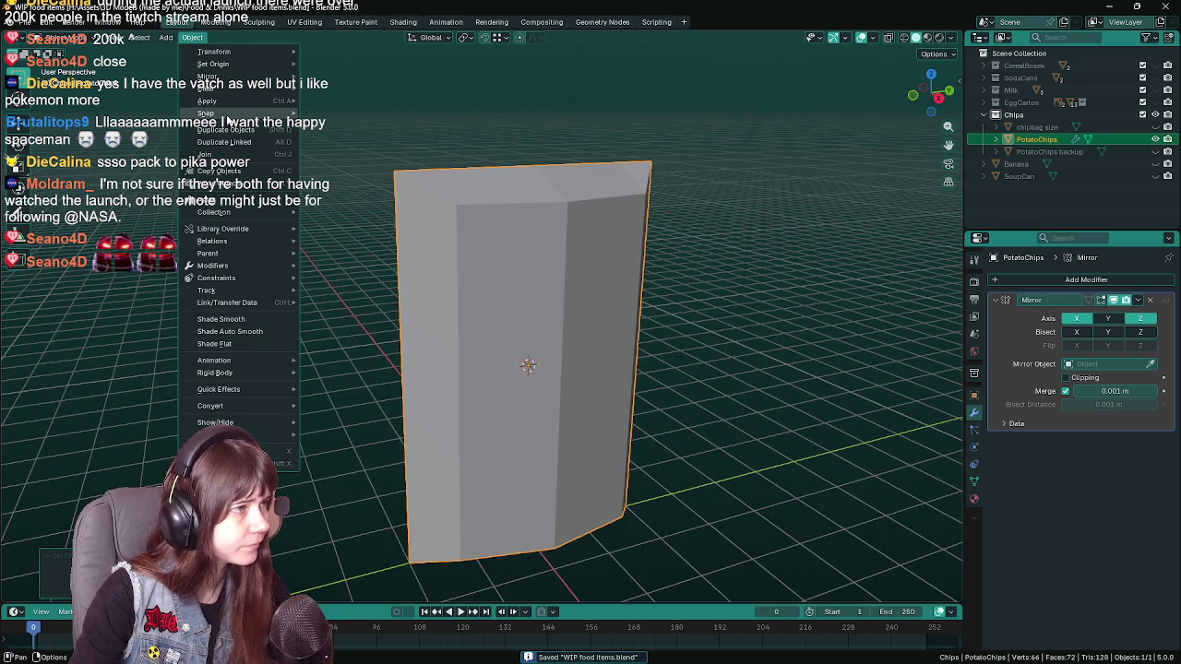
click(394, 178)
drag(496, 359, 357, 215)
key(Tab)
scroll(down, 3)
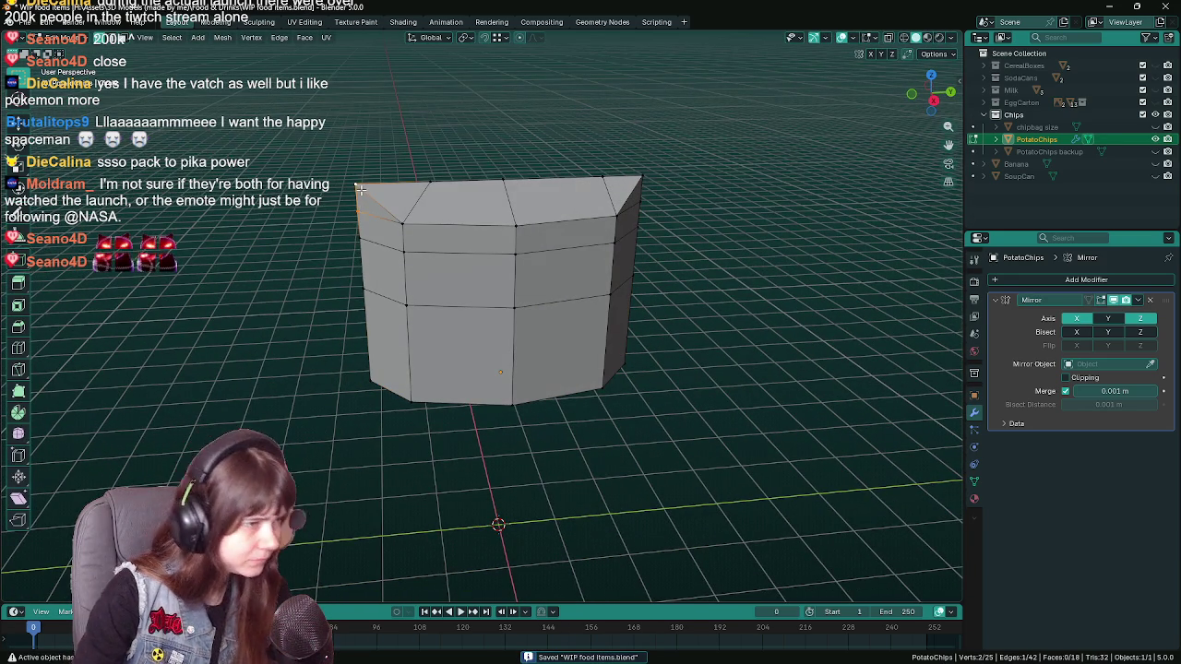
- Merge the top-left edge to one vertex, join vertices with J, and dissolve the extra vertex
key(m)
click(361, 189)
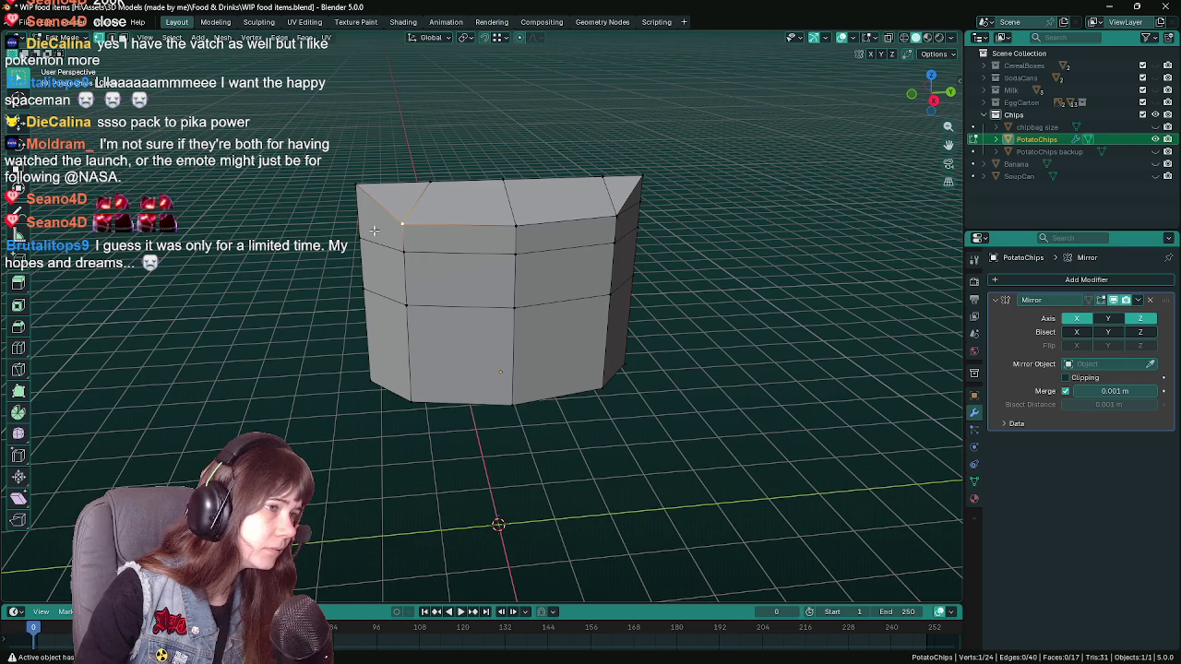
key(j)
drag(365, 237, 421, 242)
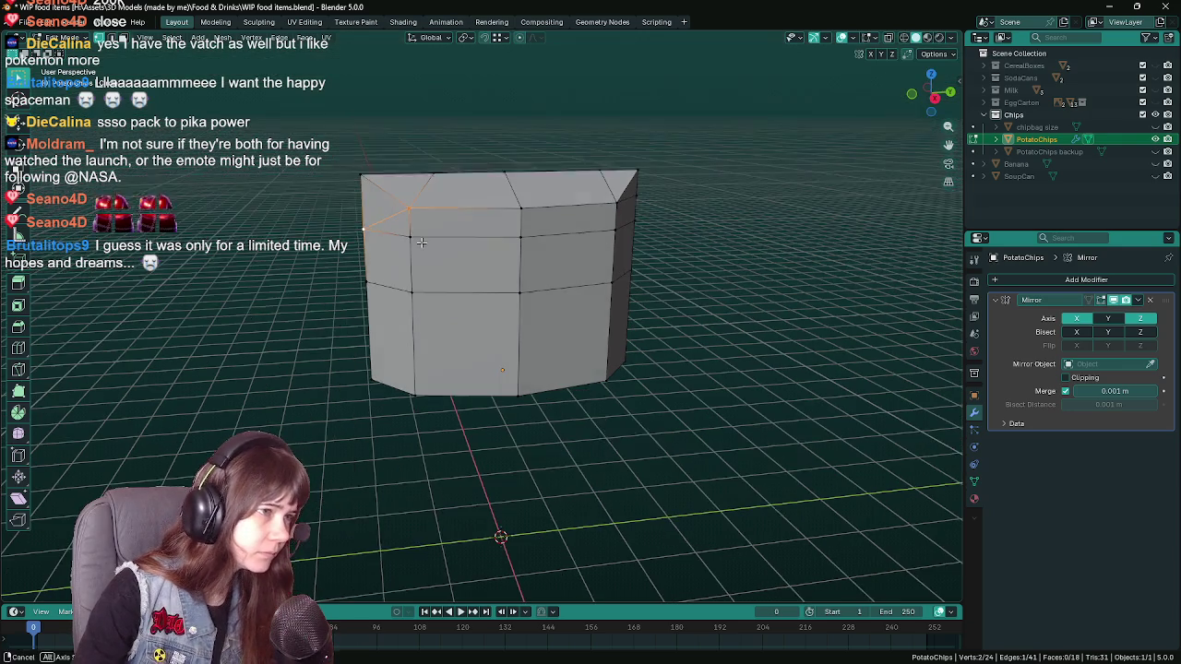
click(407, 237)
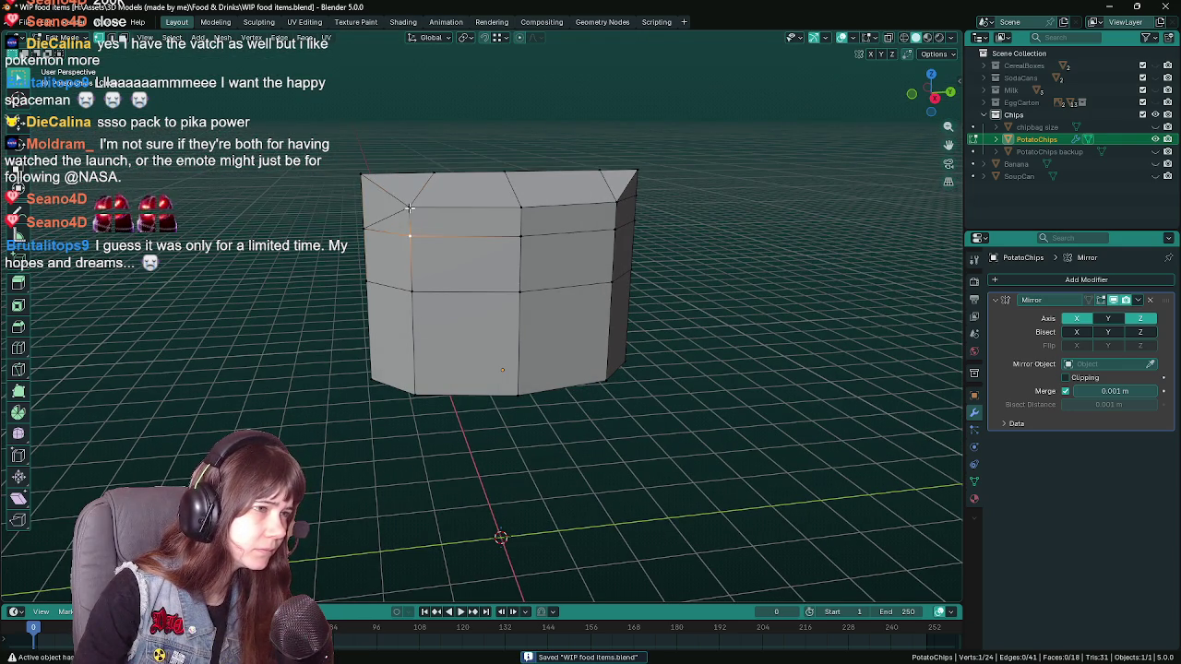
key(x)
click(453, 234)
drag(452, 234, 486, 208)
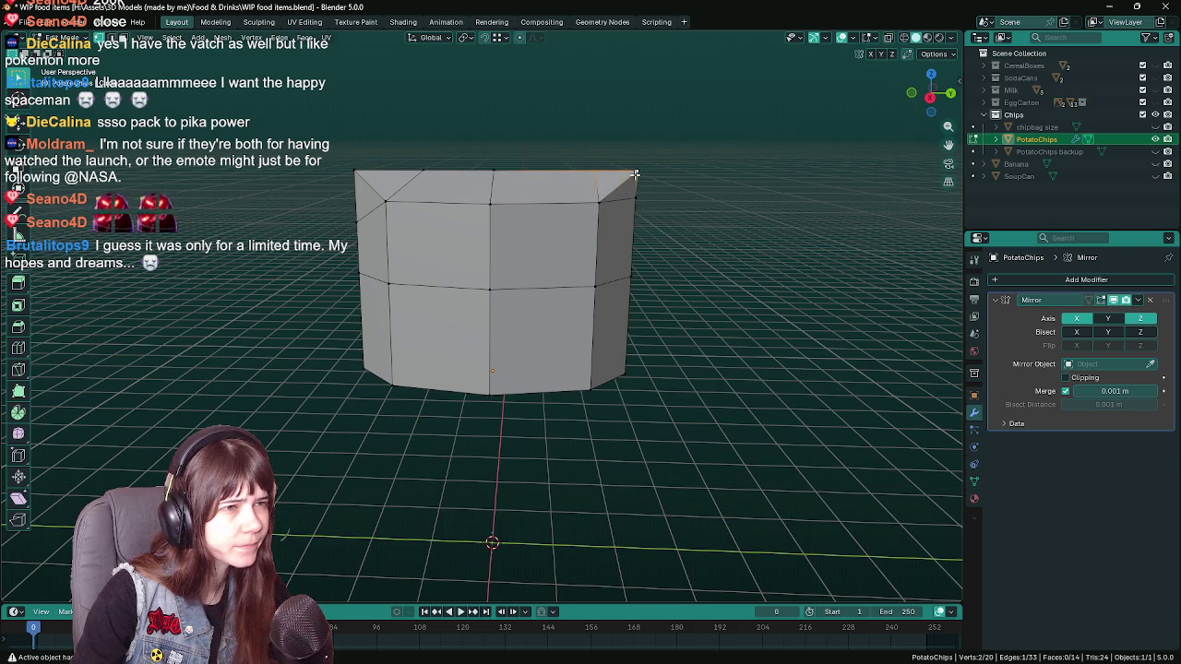
- In X-ray, delete the right-half faces, add Y to the mirror axes, and save
drag(578, 253, 601, 254)
key(alt+z)
drag(595, 148, 705, 429)
key(x)
click(709, 269)
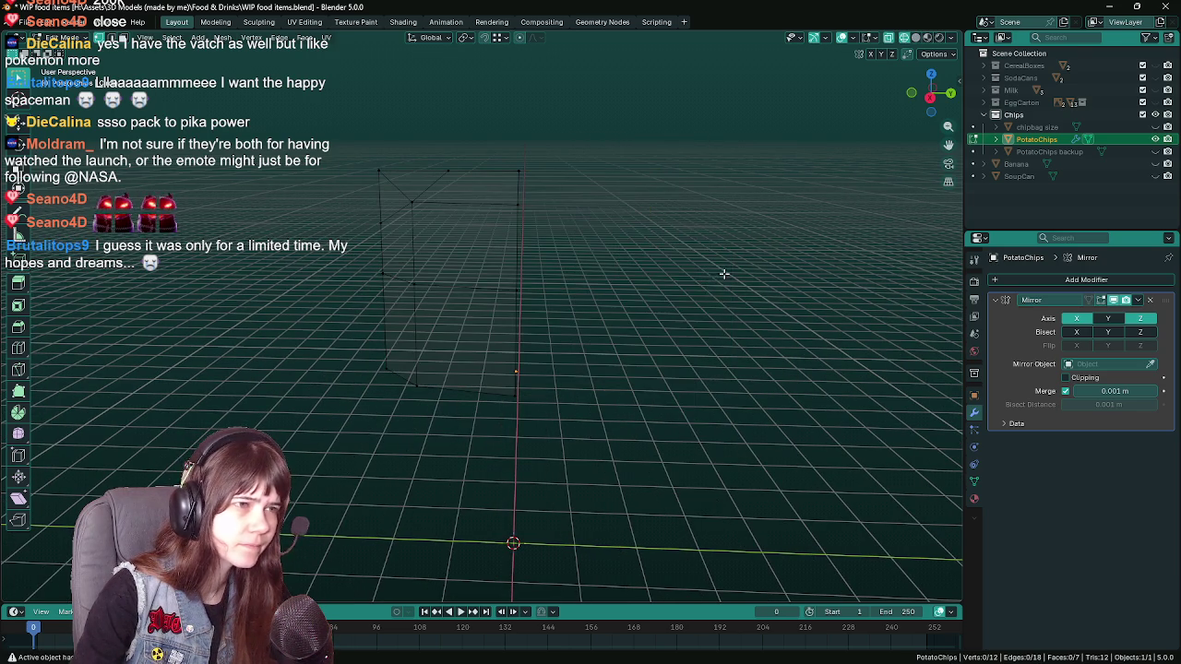
key(Tab)
click(1076, 318)
key(alt+z)
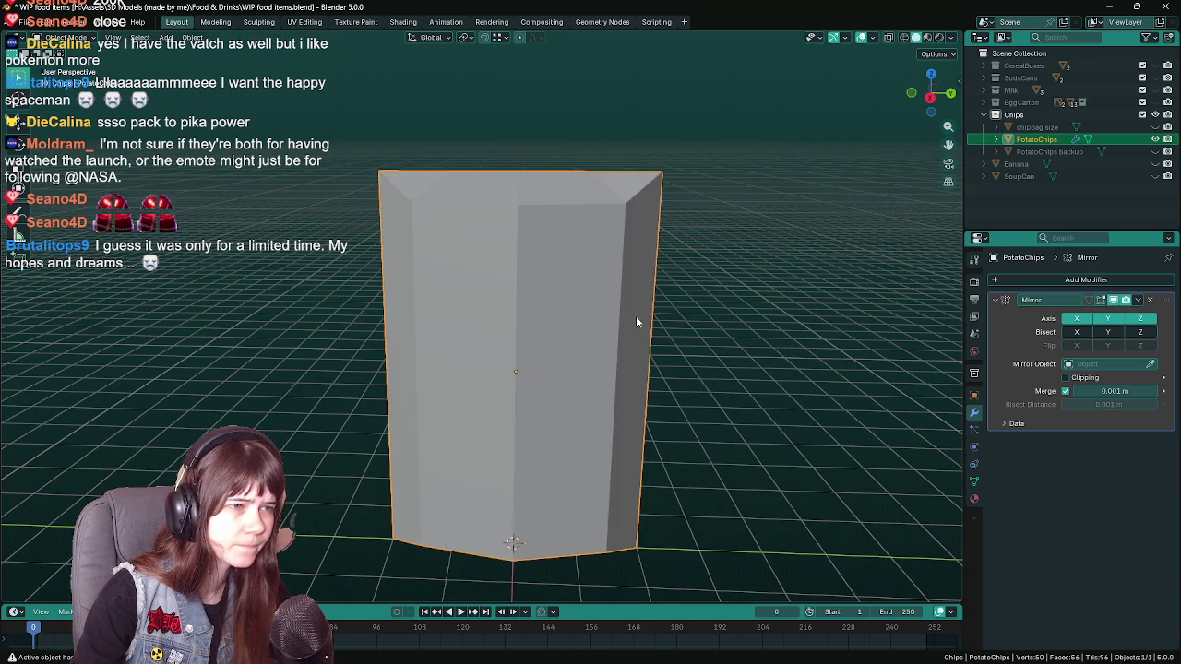
key(ctrl+s)
- Check the tapered mirrored column in Edit and Object Mode and save again
key(Tab)
drag(605, 319, 691, 321)
key(Tab)
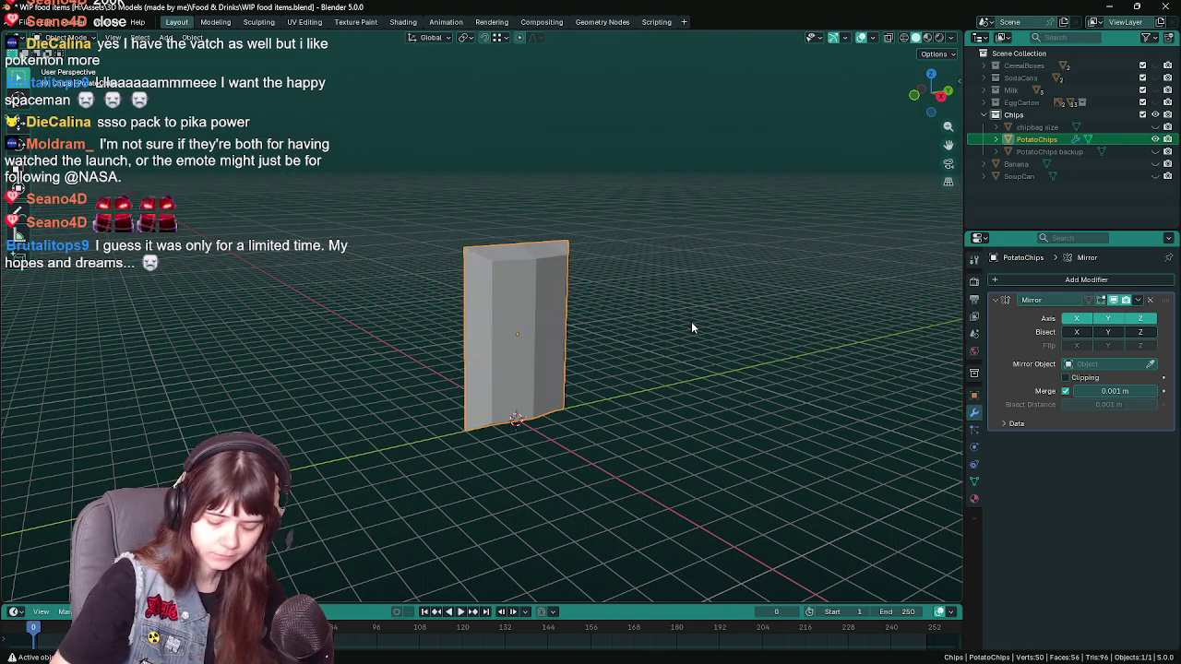
scroll(up, 3)
drag(623, 314, 499, 350)
key(ctrl+s)
- Save once more and zoom in to inspect the column from several angles
key(Tab)
key(Tab)
scroll(up, 3)
key(Tab)
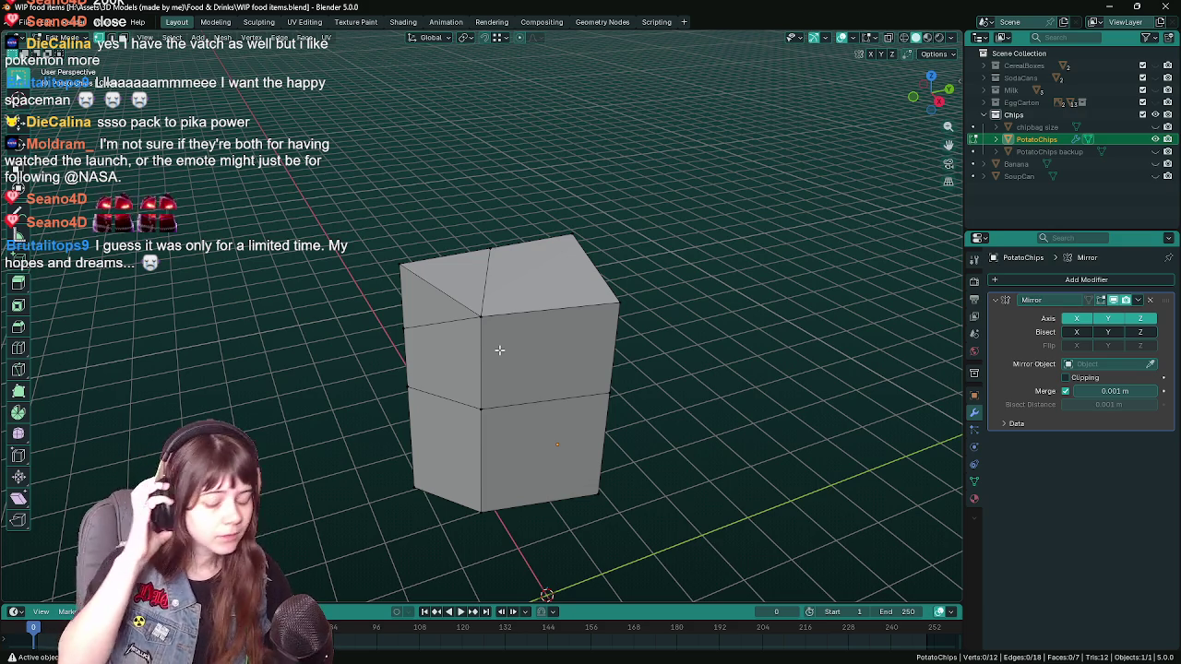
key(ctrl+s)
drag(585, 356, 765, 329)
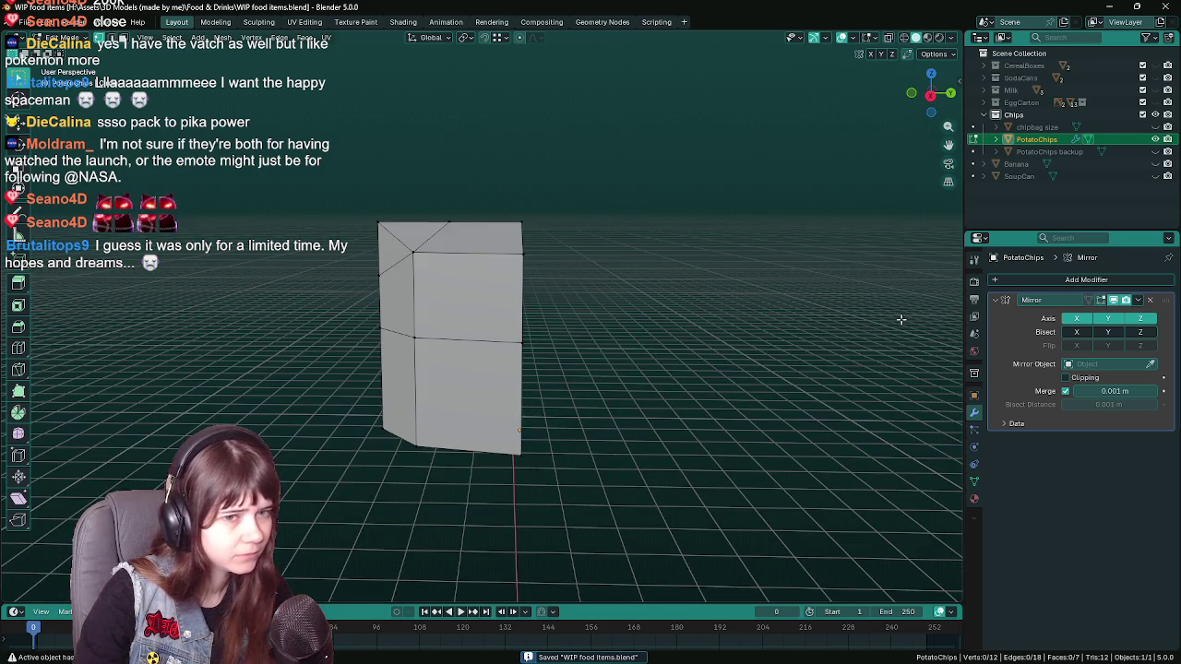
scroll(up, 3)
scroll(up, 3)
drag(457, 446, 529, 330)
scroll(up, 3)
scroll(up, 3)
- Reposition the selected top vertex in front orthographic view, cancelling a second move
key(g)
key(y)
key(KP_1)
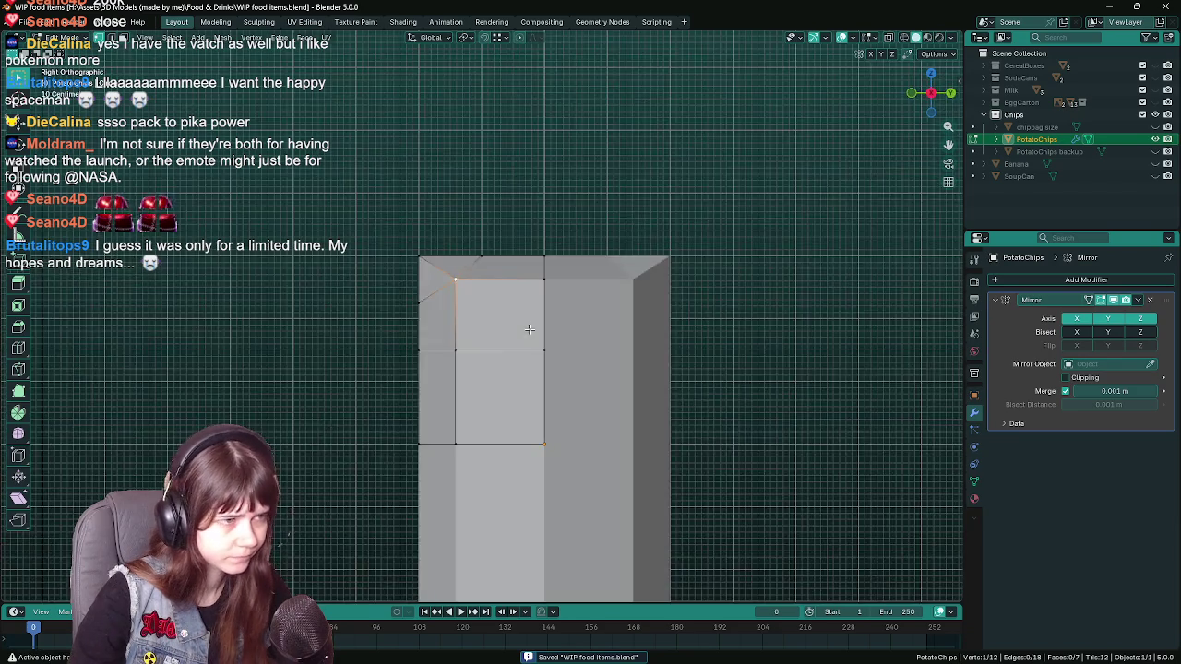
key(g)
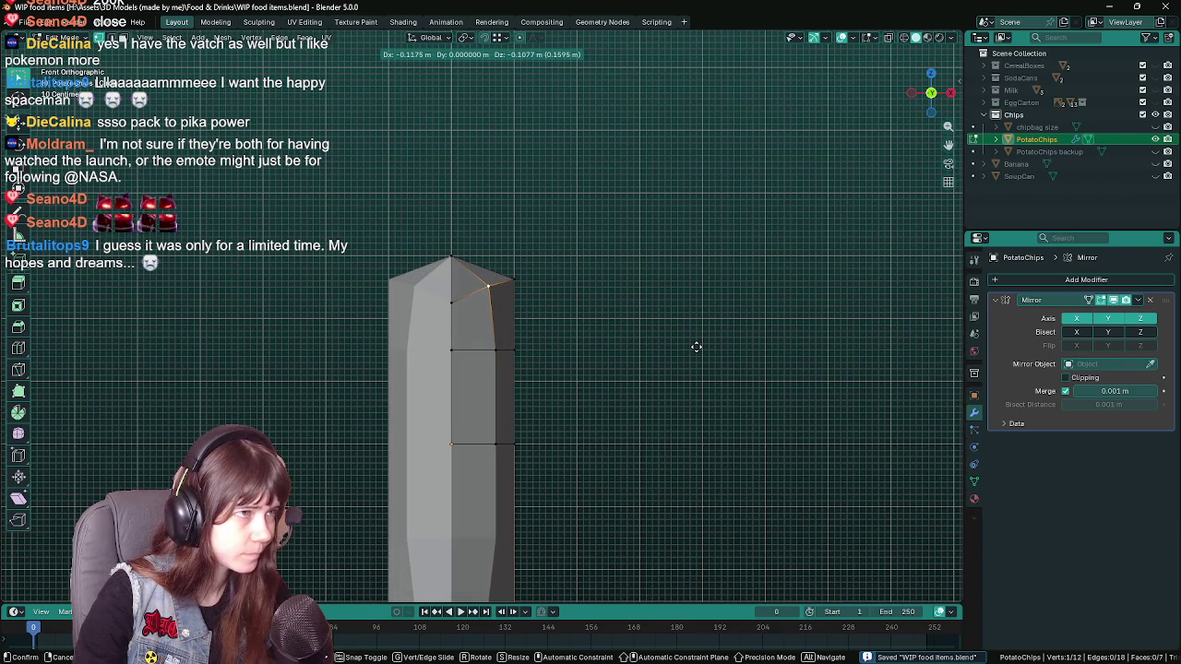
click(694, 345)
key(g)
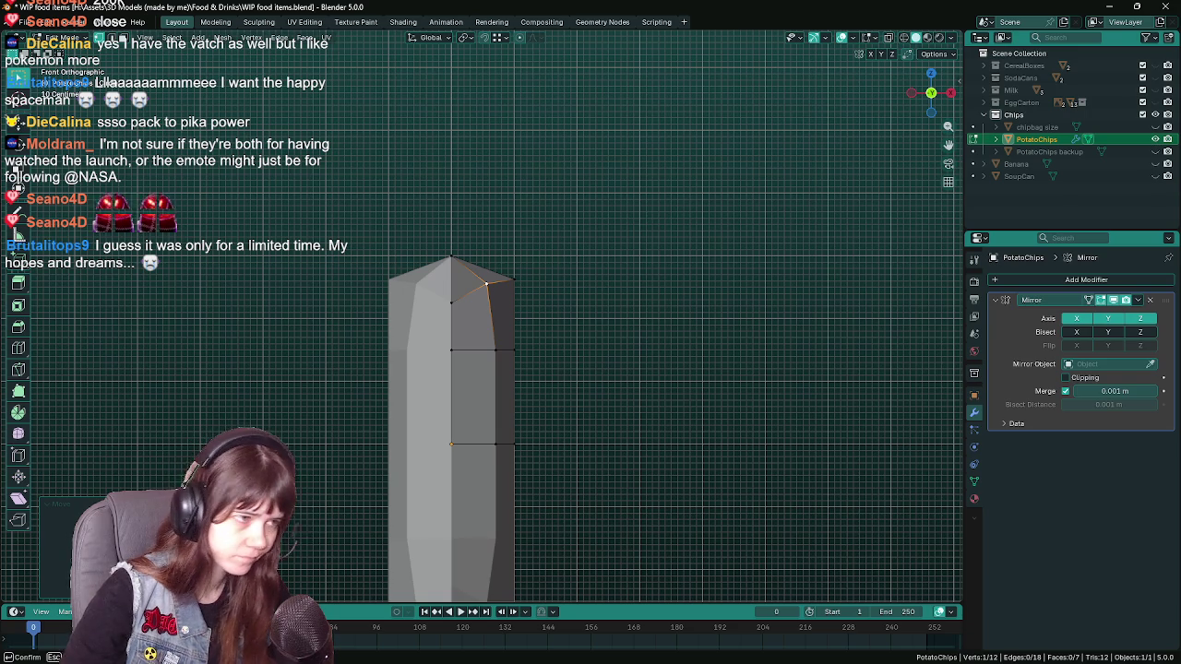
key(Escape)
key(Escape)
- Merge the selected top rim edge's vertices into a single point
drag(672, 300, 521, 204)
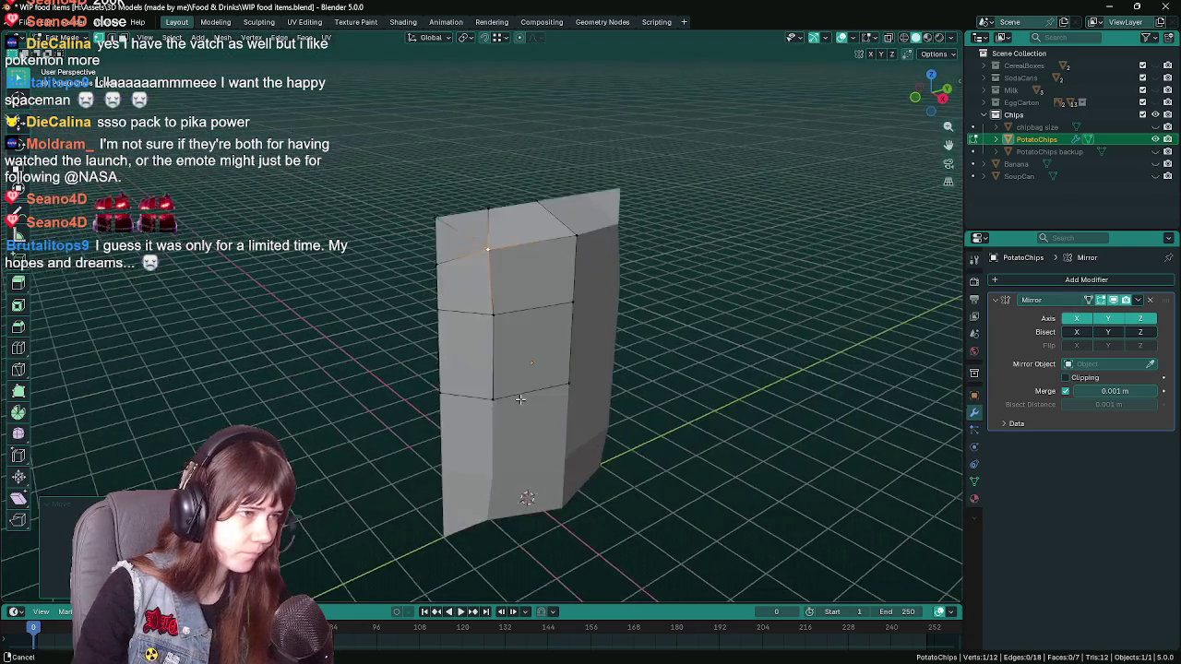
click(521, 205)
key(m)
click(497, 295)
drag(411, 329, 547, 384)
key(Tab)
key(Tab)
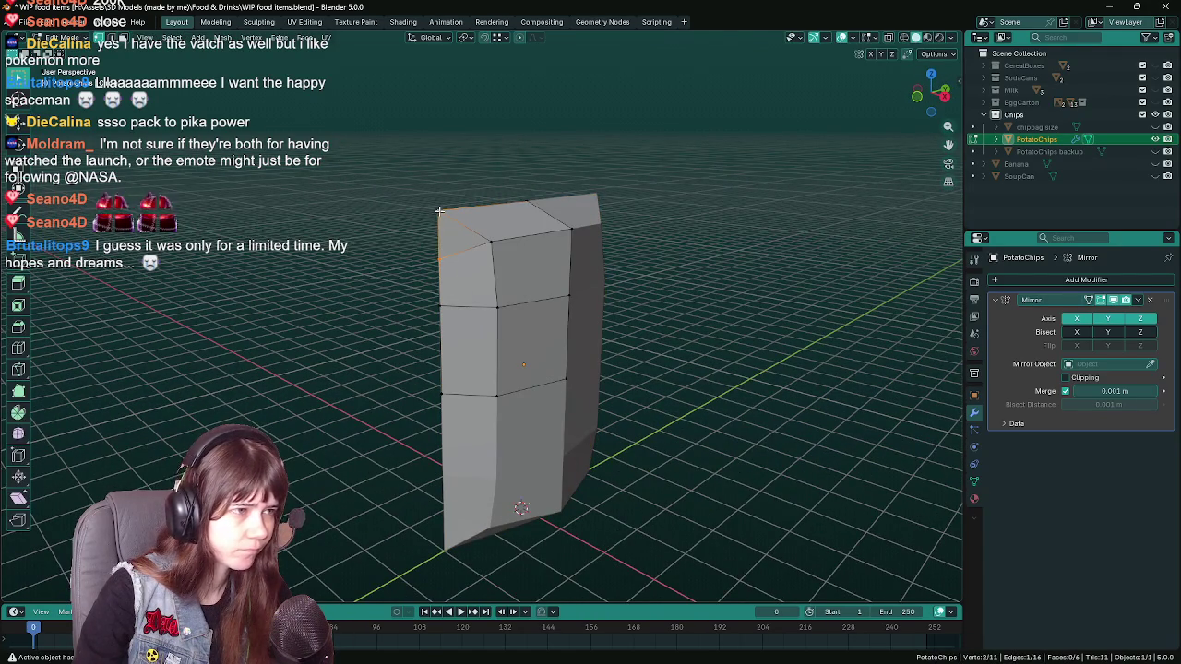
- Merge the remaining two top-corner vertices into one and save the file
key(m)
click(450, 287)
drag(450, 287, 643, 403)
key(Tab)
key(Tab)
key(ctrl+z)
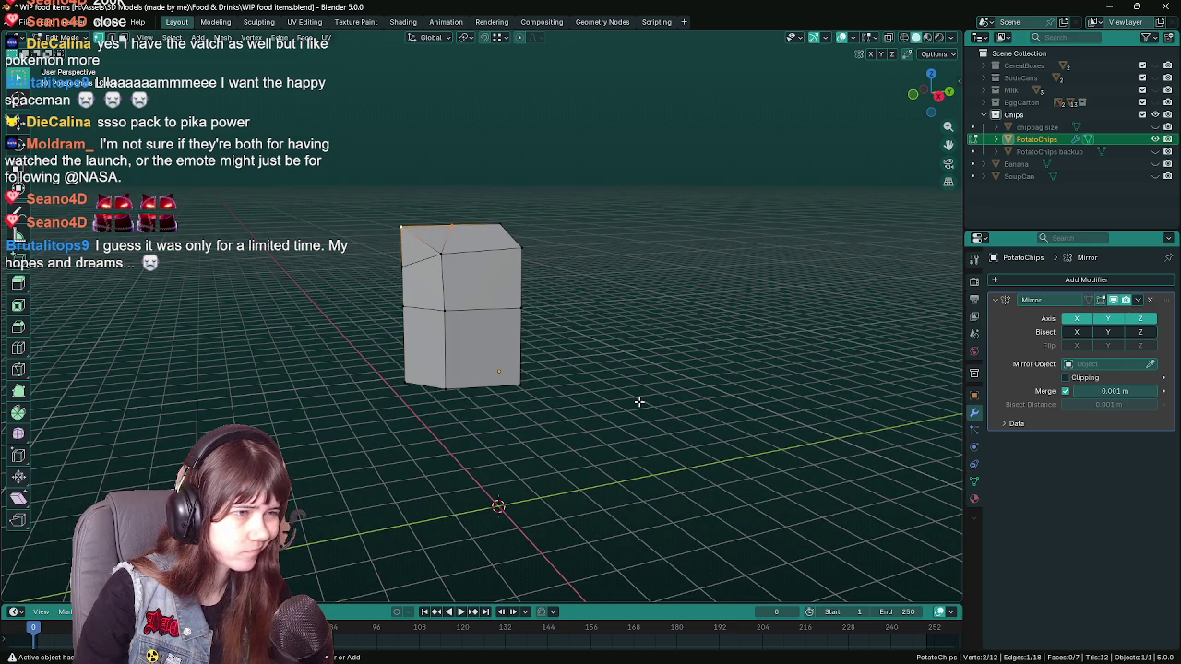
key(ctrl+s)
key(Tab)
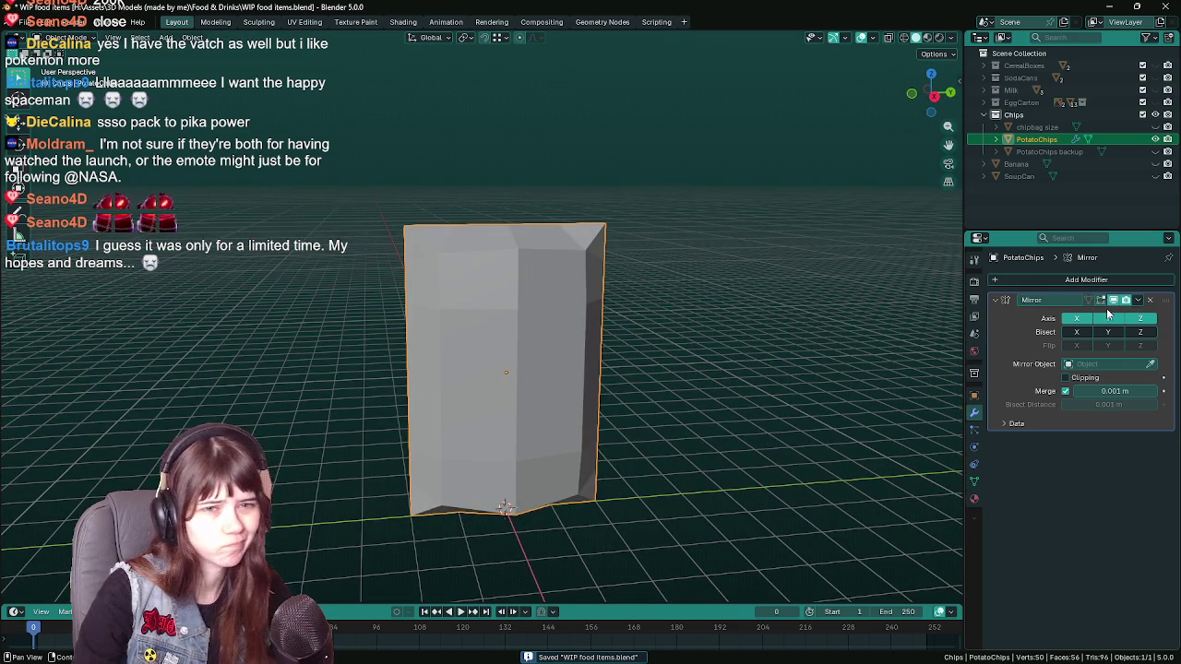
- Lower the bag's top edge slightly along Z and save
drag(649, 430, 522, 415)
key(Tab)
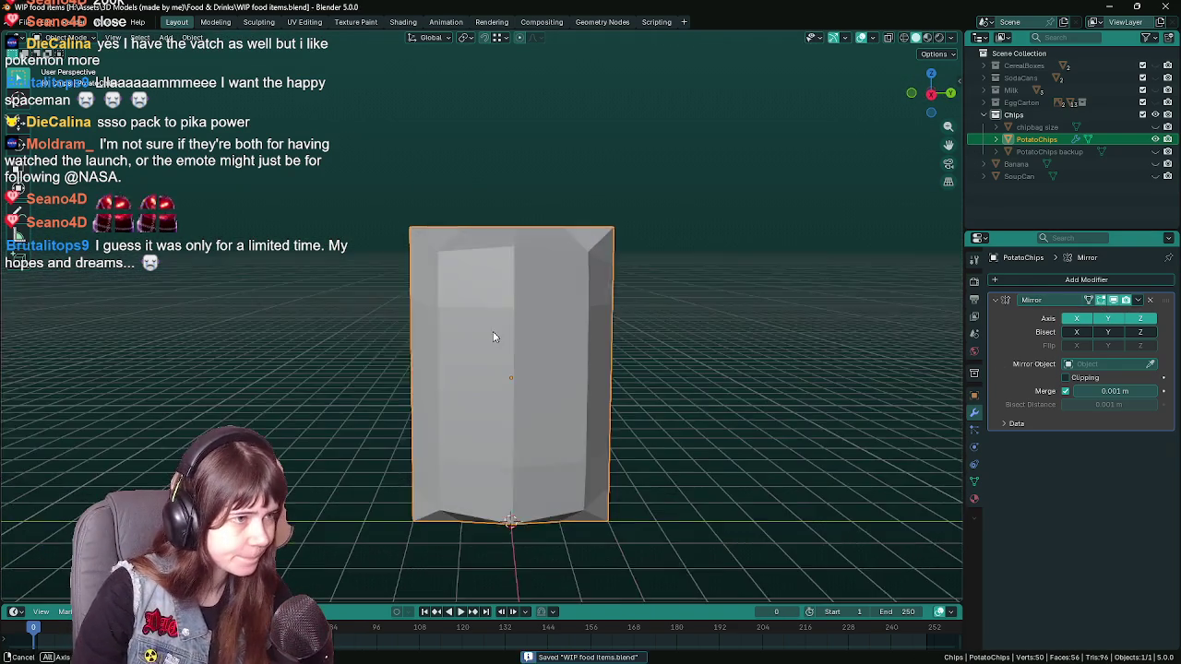
key(Tab)
key(Tab)
key(g)
key(z)
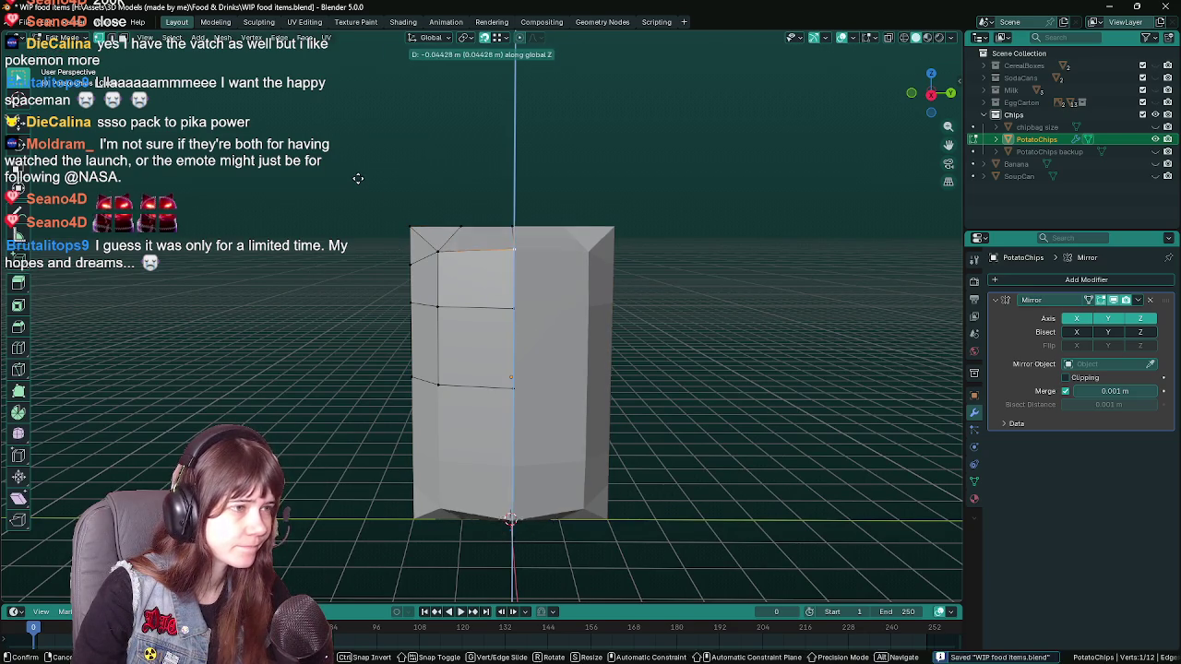
click(351, 305)
key(Tab)
key(ctrl+s)
drag(314, 306, 545, 311)
- Select the top-right side vertex and check it from the side view
key(Tab)
click(519, 234)
key(KP_3)
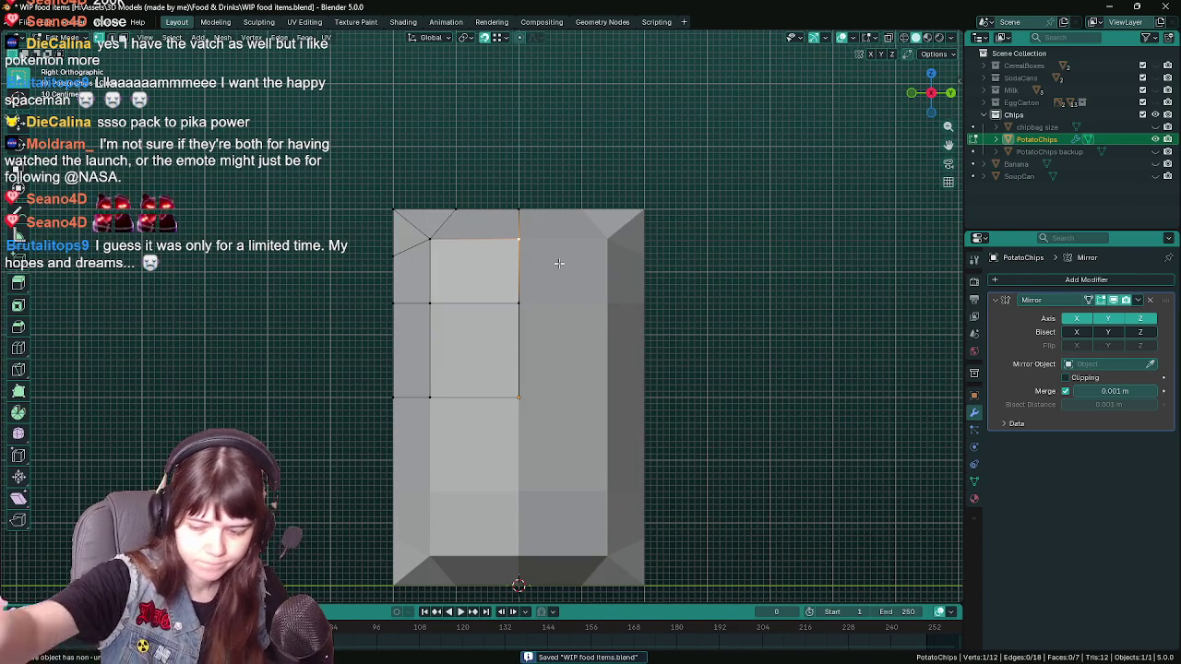
drag(773, 366, 716, 351)
key(ctrl+s)
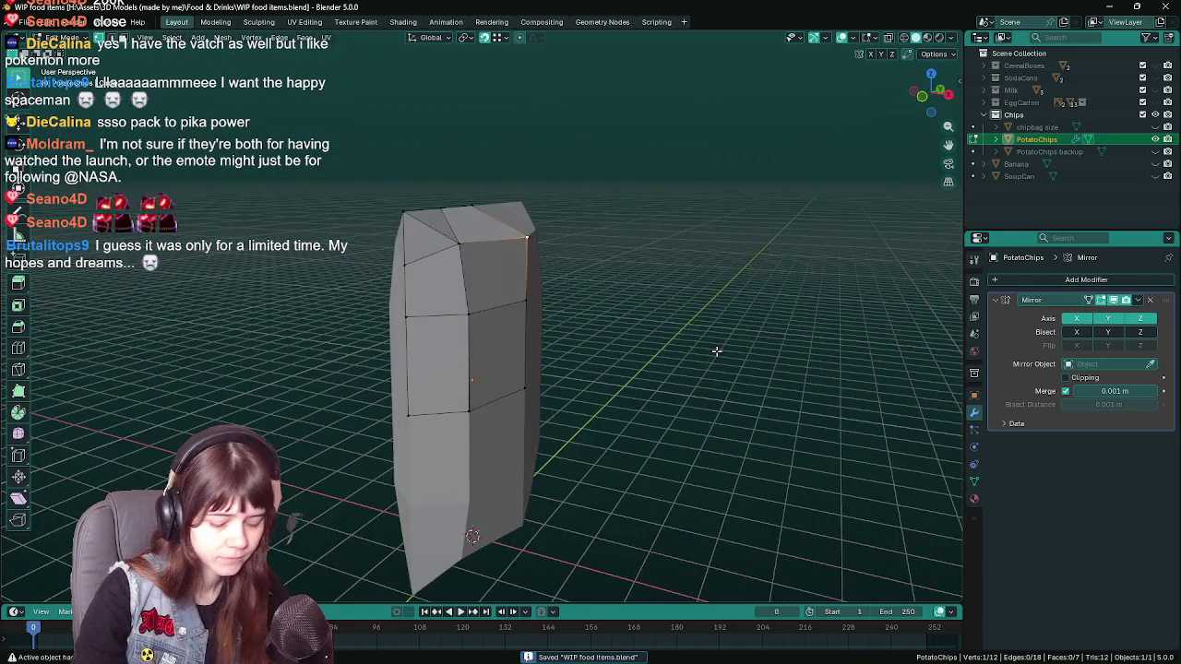
- In top view, move the side vertex along X and save
key(KP_7)
key(g)
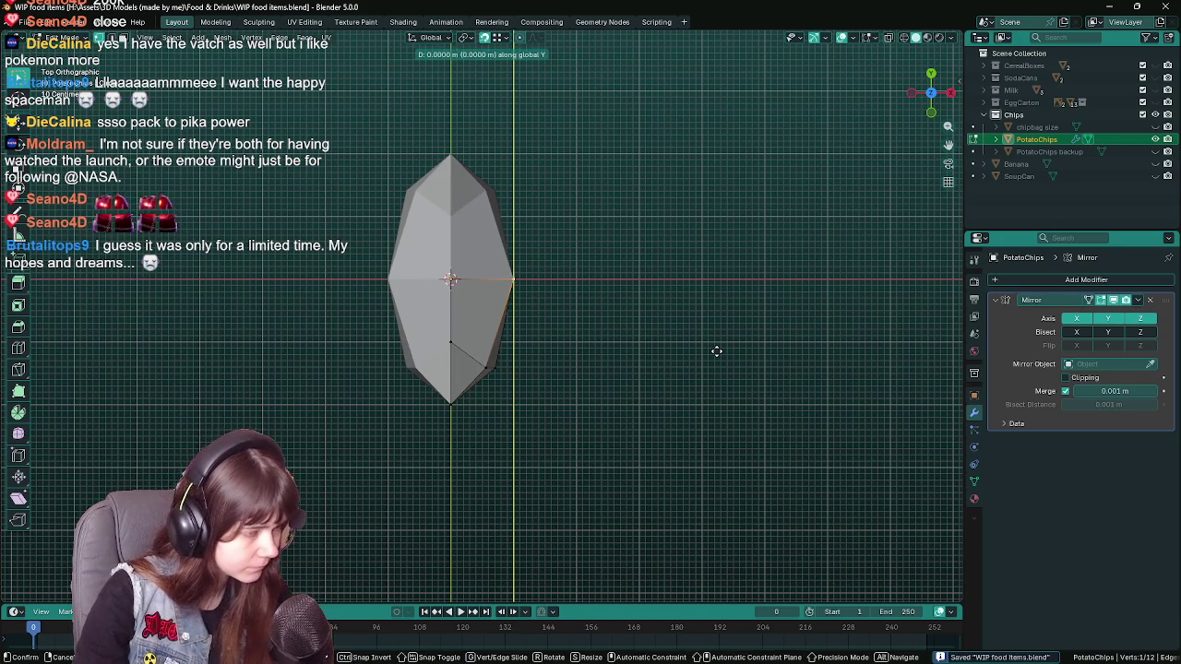
key(x)
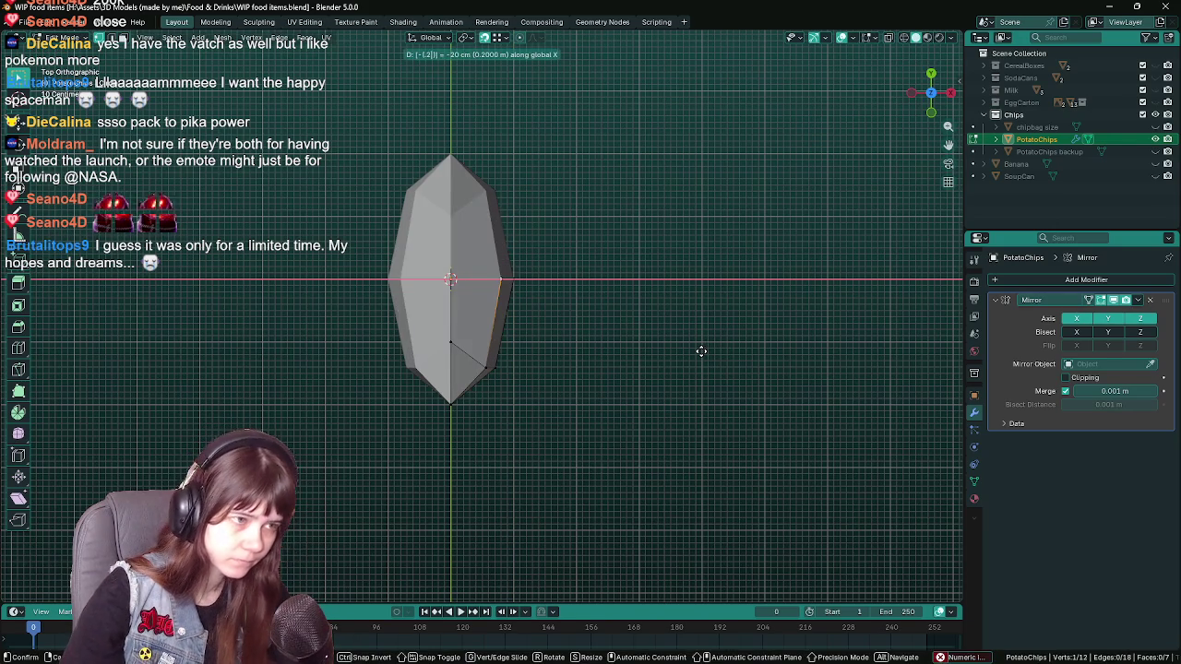
click(701, 350)
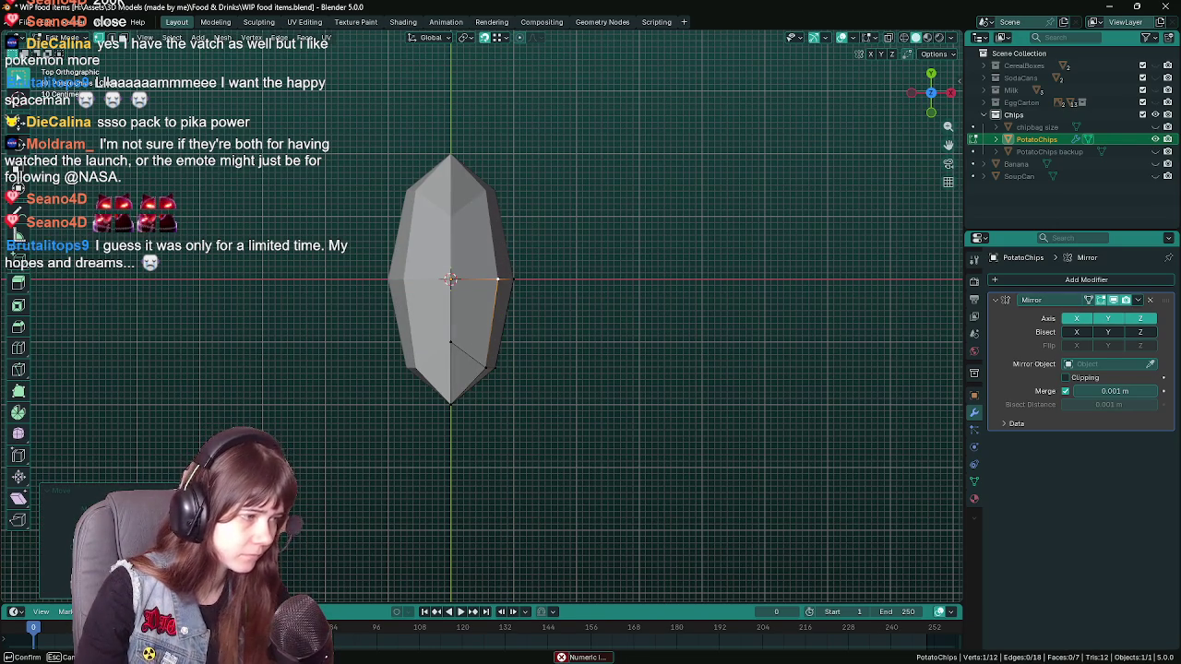
click(473, 250)
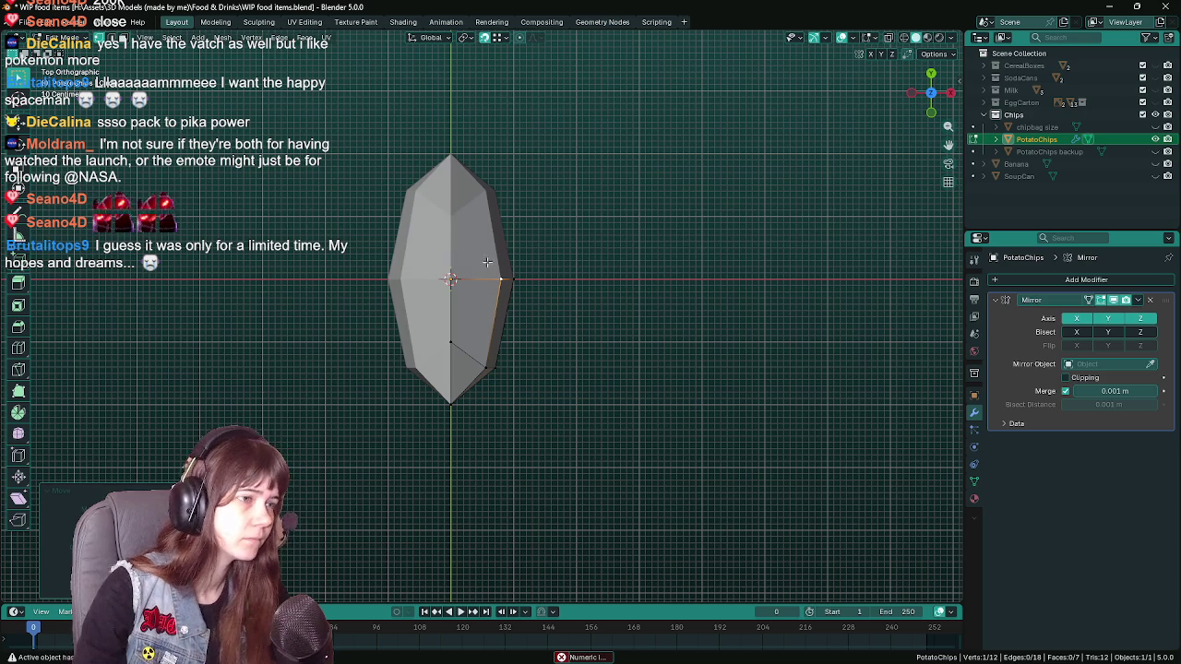
key(ctrl+s)
- Undo and redo the side vertex's inward X move, then save the slimmer bag
key(ctrl+z)
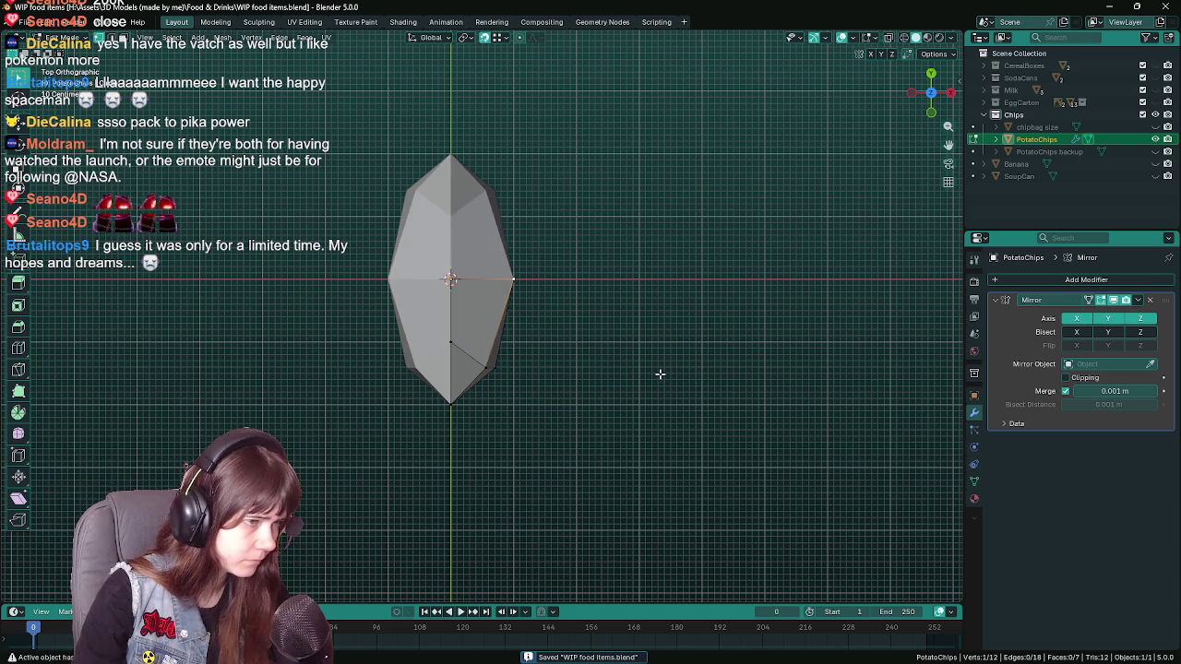
key(g)
key(x)
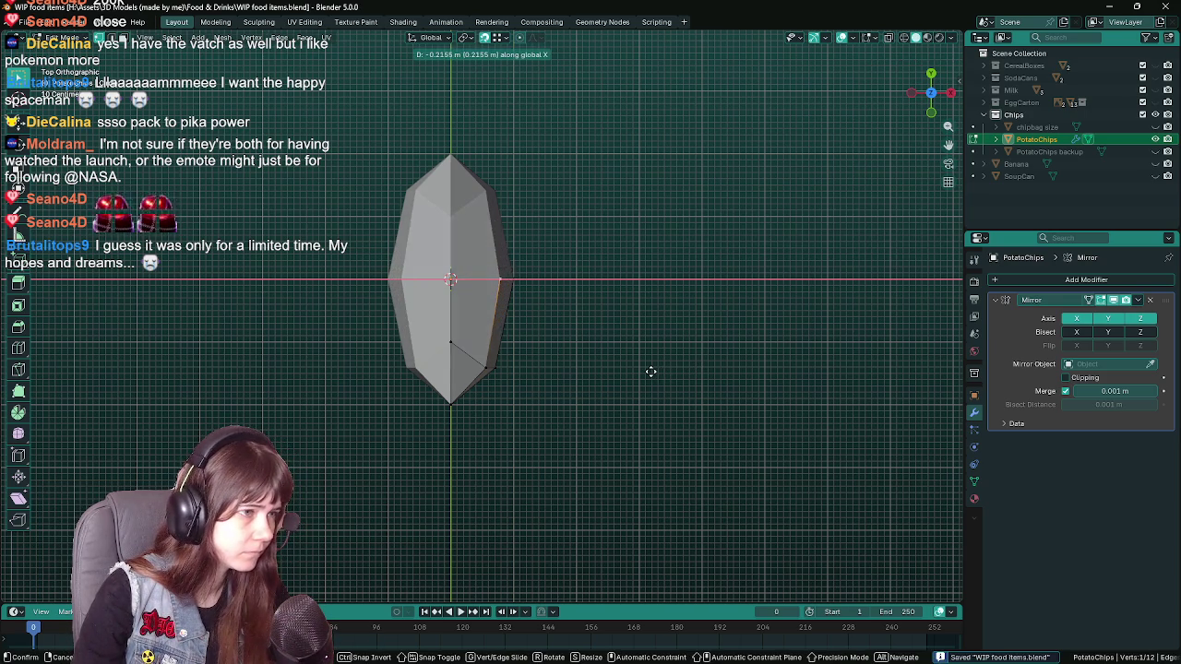
click(654, 371)
key(Tab)
drag(654, 371, 566, 422)
key(ctrl+s)
- Apply Shade Smooth, try Shade Auto Smooth, then remove its Smooth by Angle modifier
right_click(474, 370)
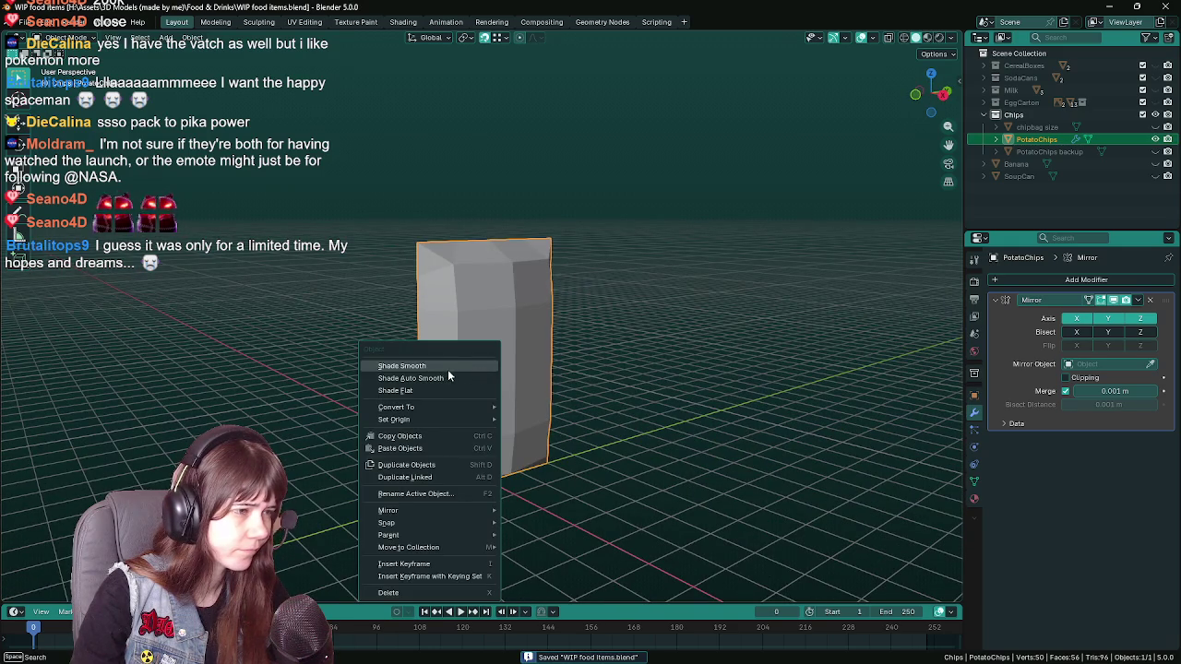
click(448, 365)
drag(448, 364, 592, 393)
right_click(456, 378)
click(442, 393)
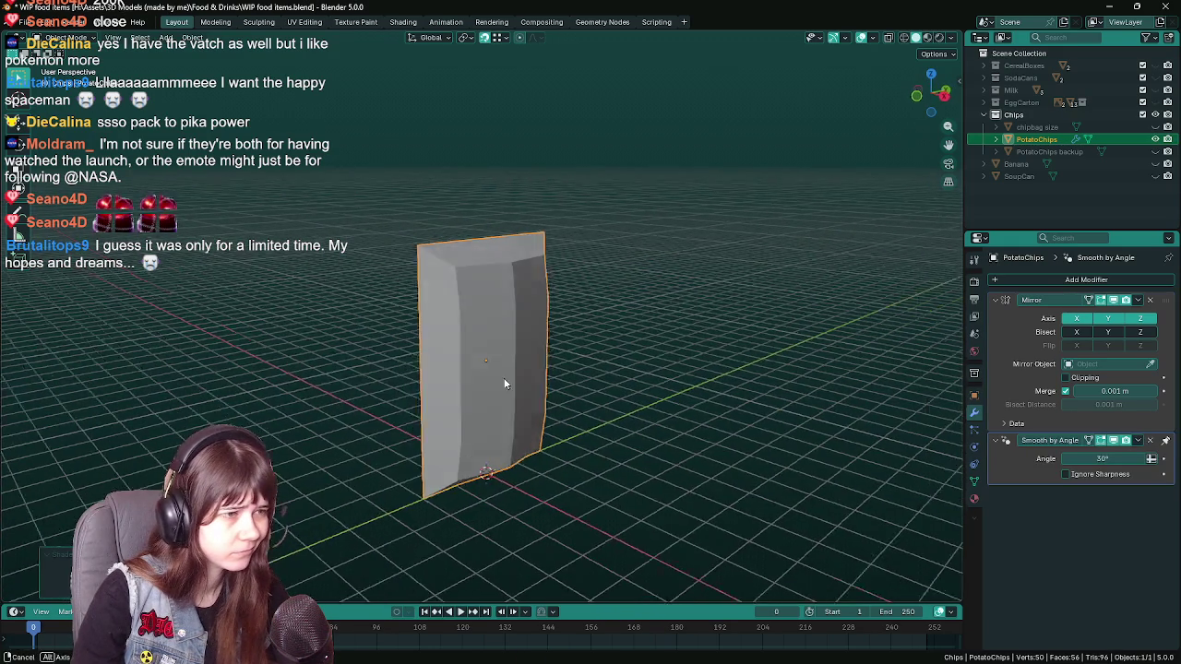
drag(492, 384, 783, 393)
click(1149, 440)
drag(554, 397, 407, 378)
drag(579, 390, 659, 385)
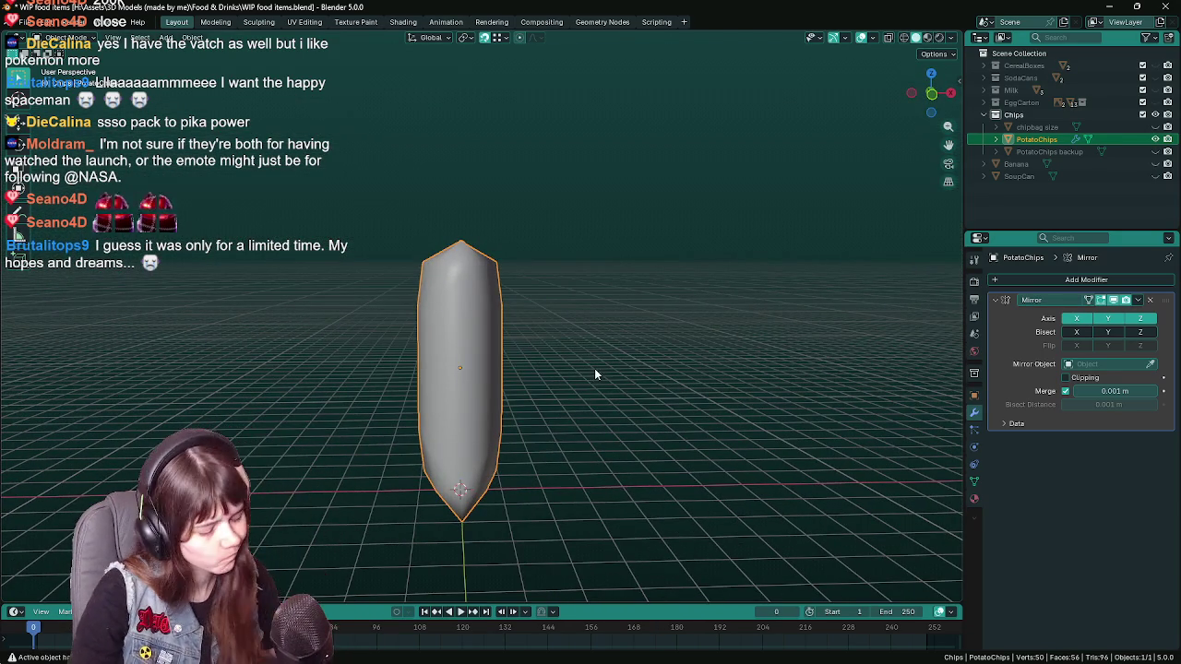
- In Edit Mode top view, push a side vertex outward along X
key(Tab)
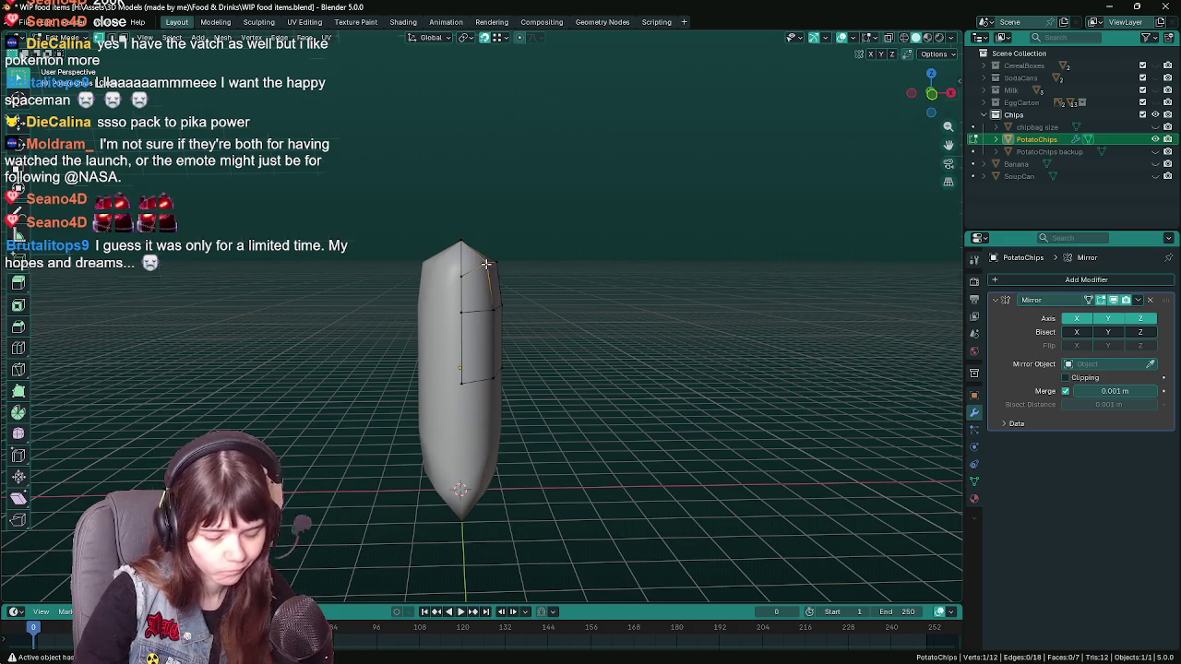
key(KP_7)
key(ctrl+s)
scroll(up, 3)
scroll(up, 3)
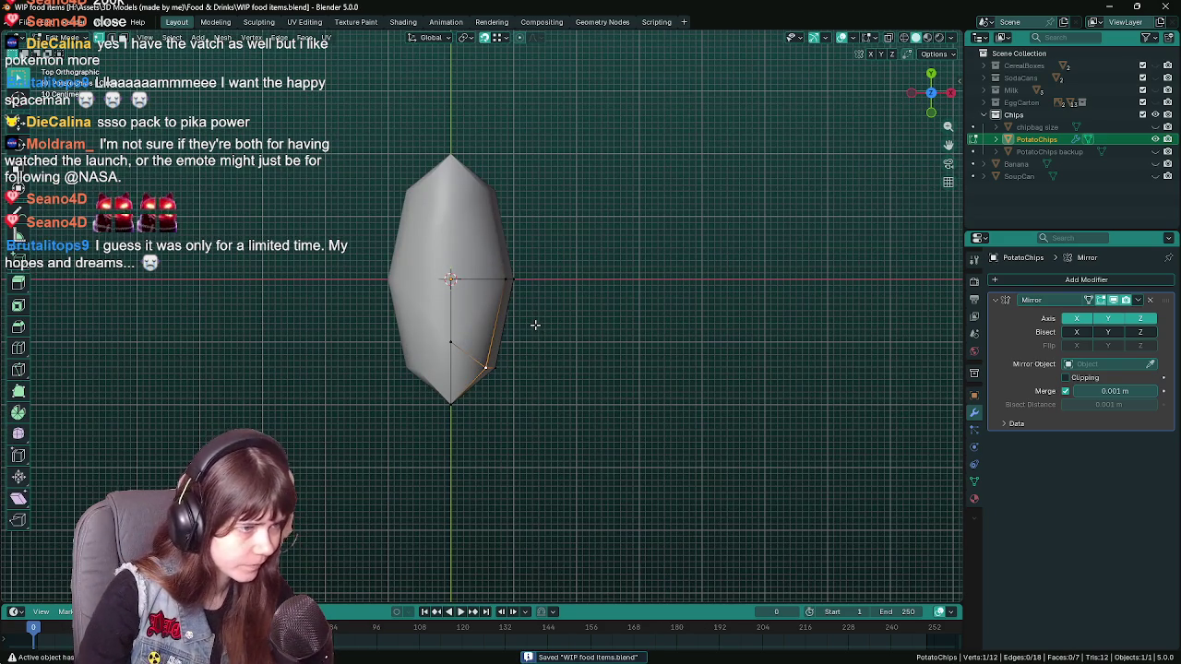
key(g)
key(x)
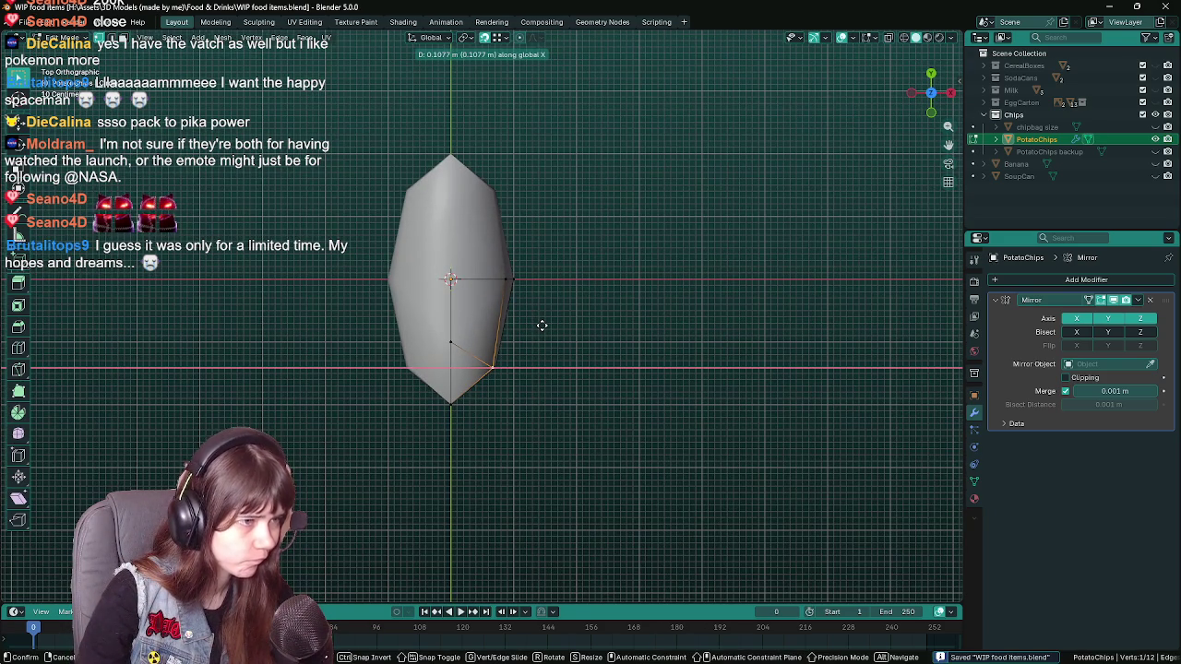
click(539, 325)
- Widen the side edge by moving its vertices outward along X
drag(609, 386, 572, 398)
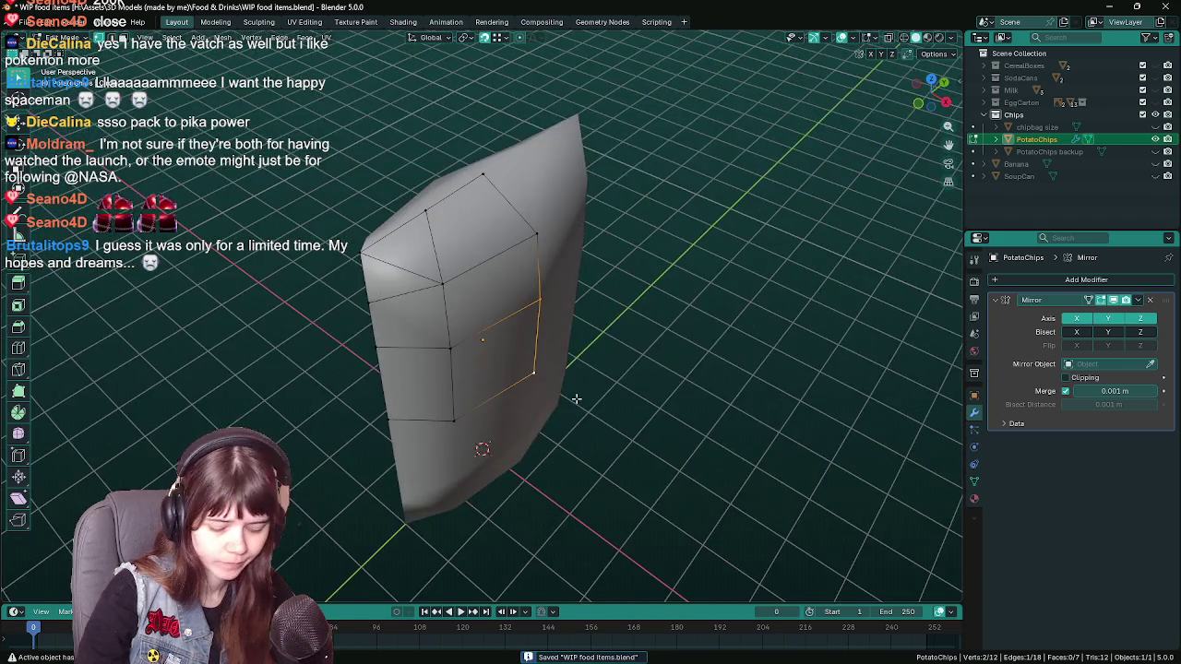
key(KP_7)
key(g)
key(x)
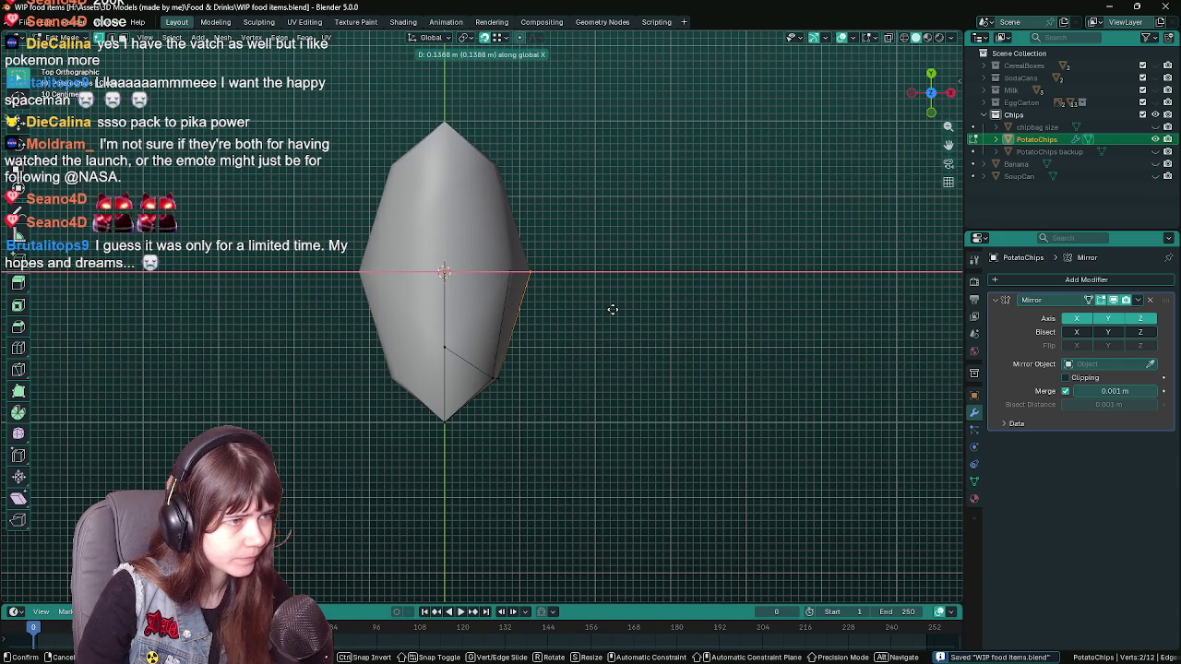
click(613, 309)
- Move the side tip vertex outward along X and save the file
click(535, 271)
key(g)
key(x)
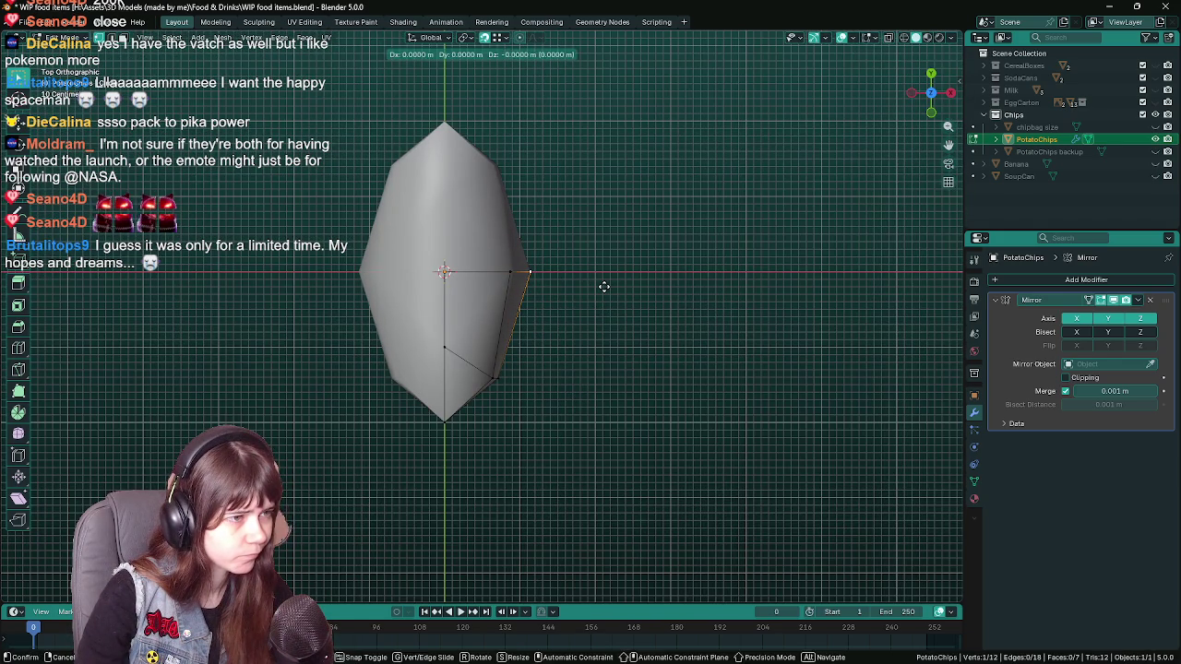
click(598, 287)
drag(595, 286, 630, 414)
key(ctrl+s)
key(Tab)
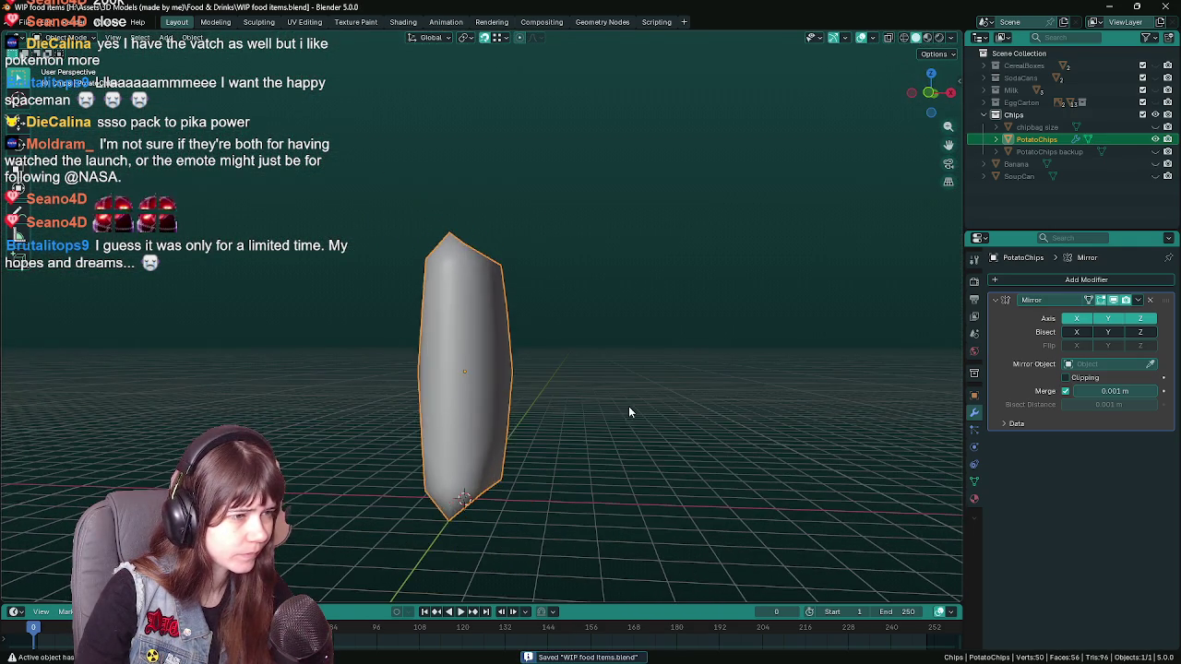
- From the top view, shift another side vertex outward along X
key(Tab)
key(KP_7)
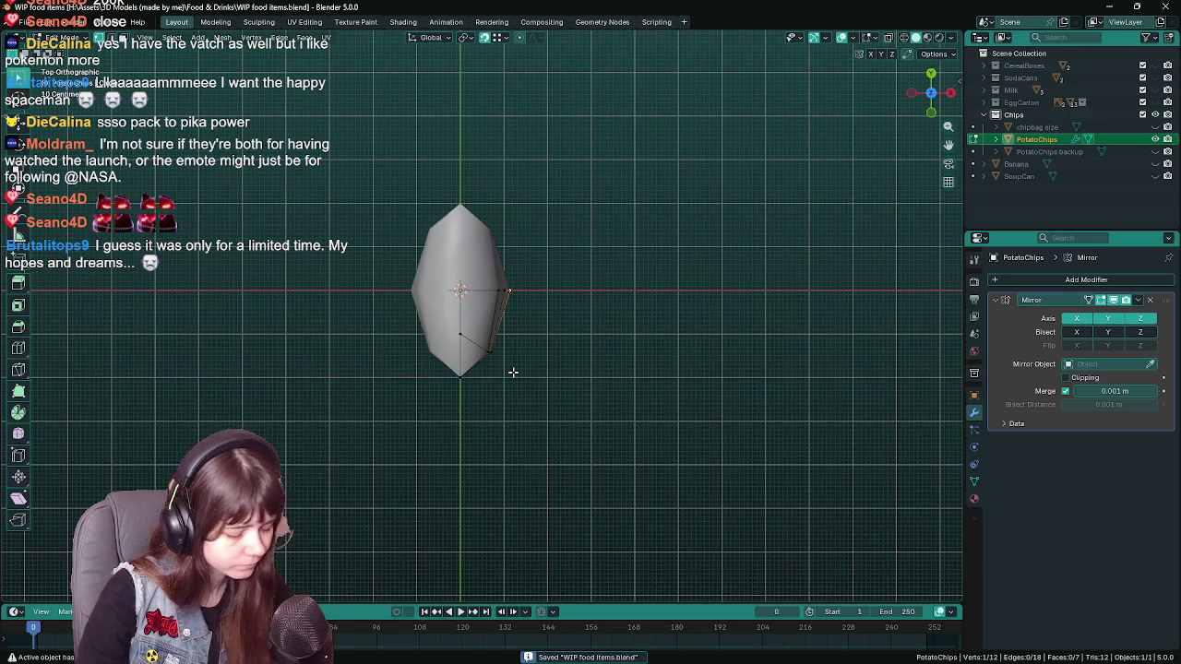
key(g)
key(x)
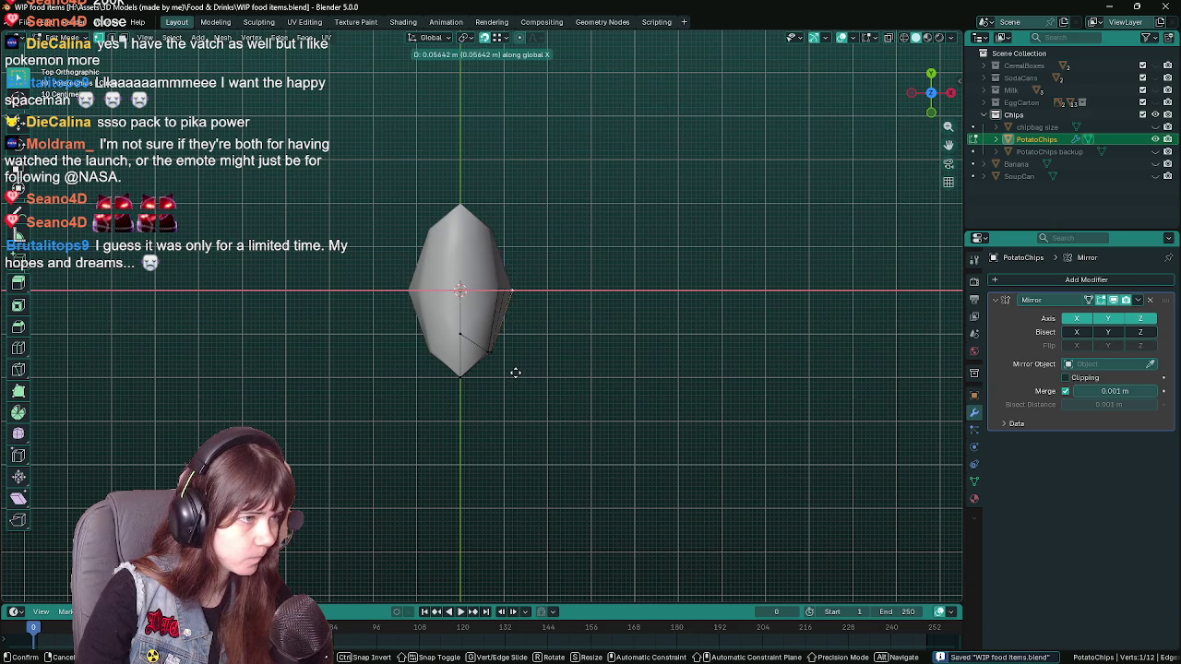
click(514, 370)
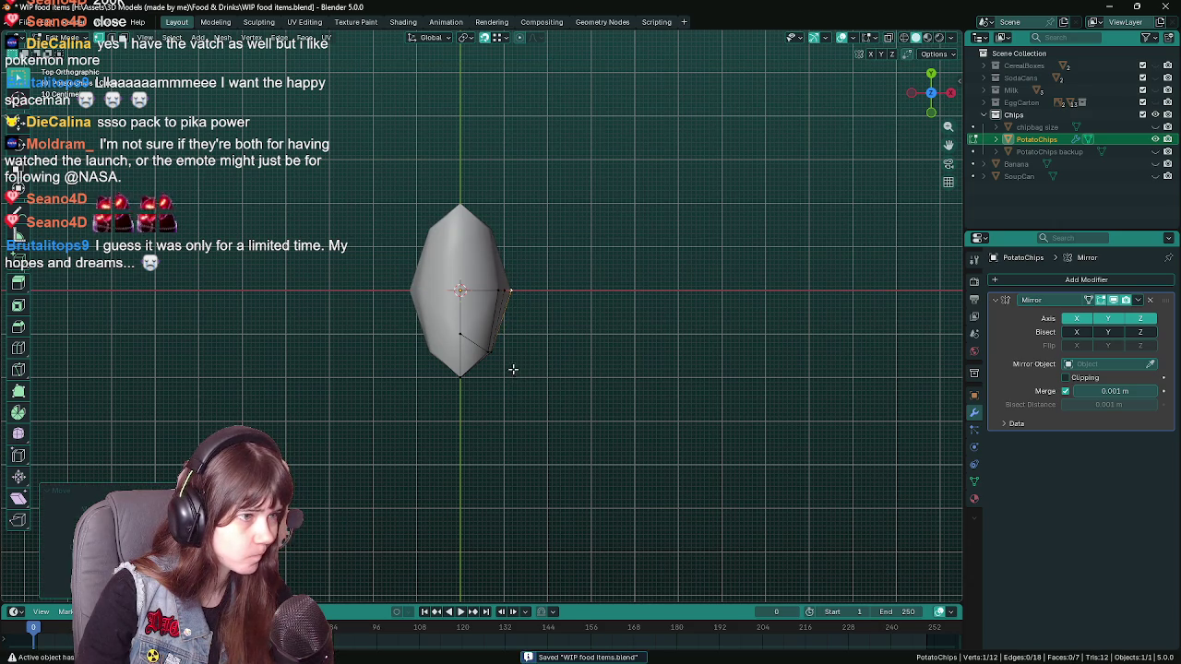
- Nudge that vertex further outward along X and check it in perspective
scroll(up, 3)
scroll(up, 3)
key(g)
key(x)
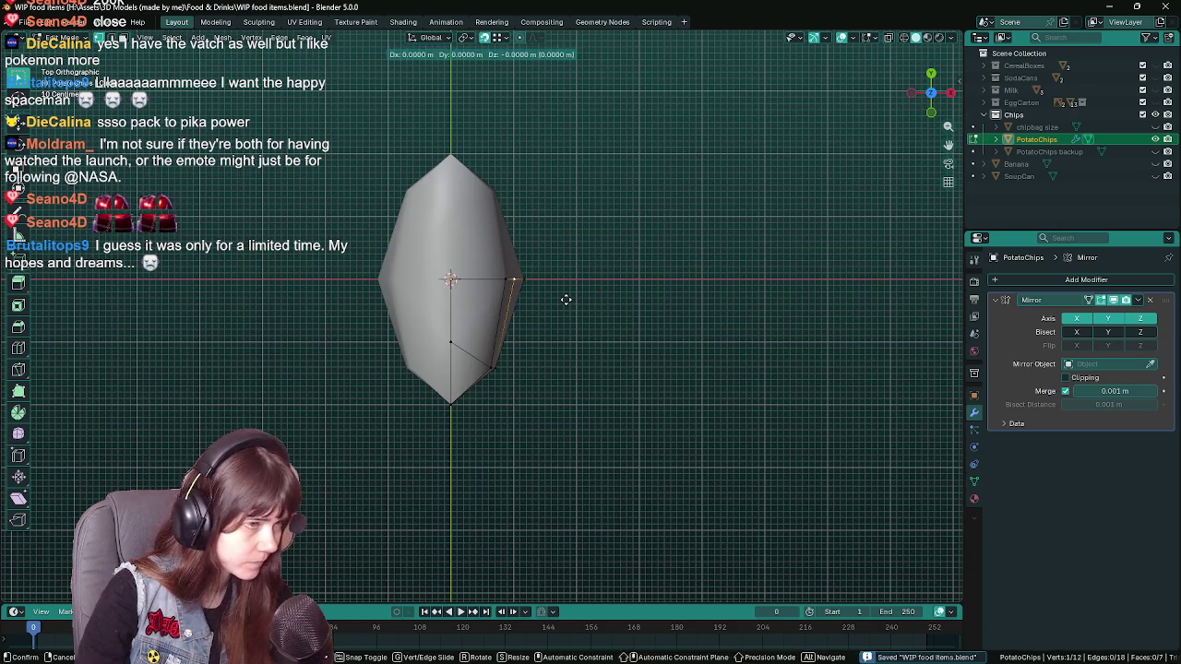
click(573, 301)
drag(574, 301, 638, 391)
- Save the widened bag shape and return to Edit Mode
key(Tab)
key(Tab)
key(ctrl+s)
key(Tab)
scroll(up, 3)
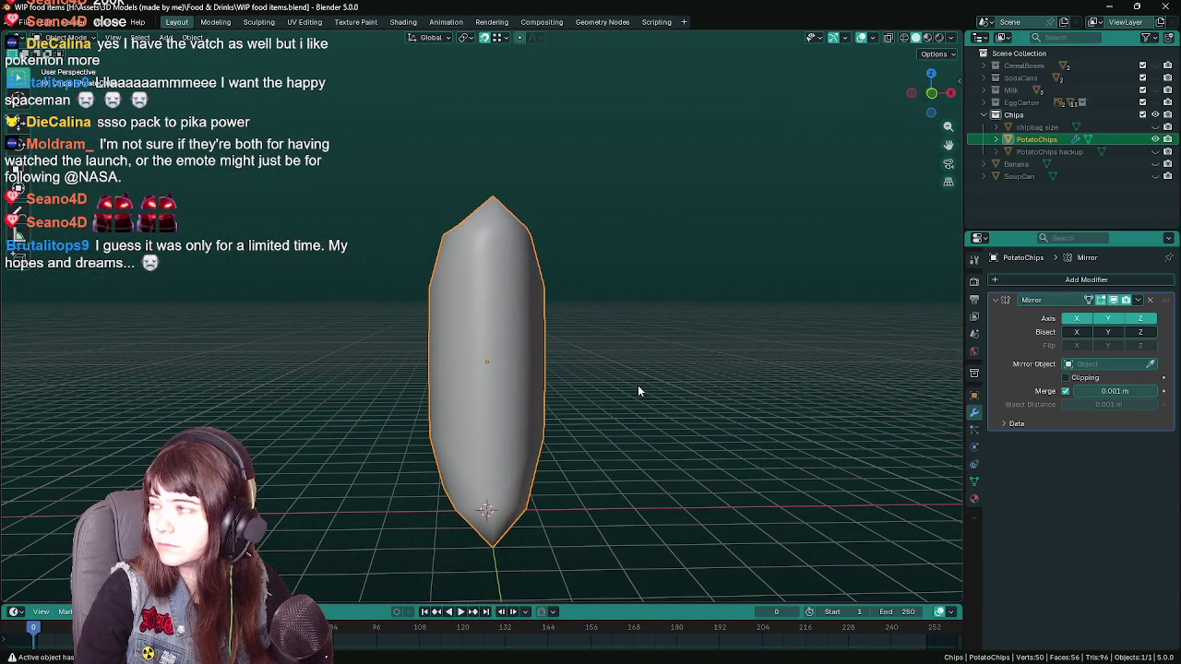
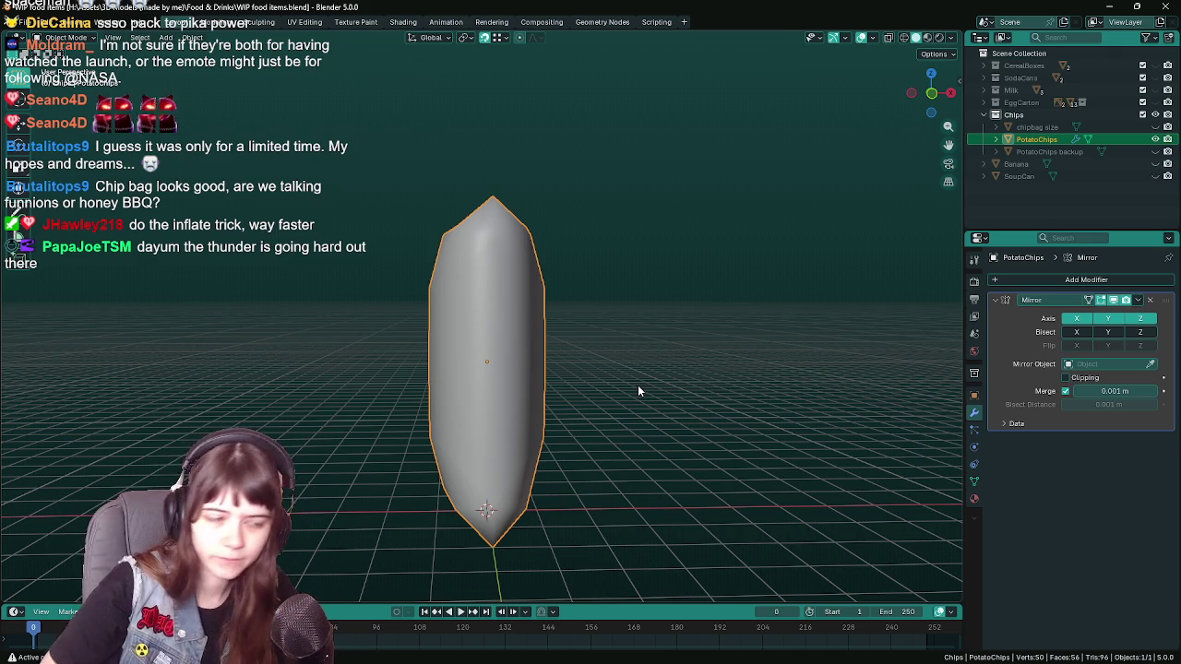
- Save the file with the chip bag in view, ending in object mode
drag(637, 391, 492, 384)
key(Tab)
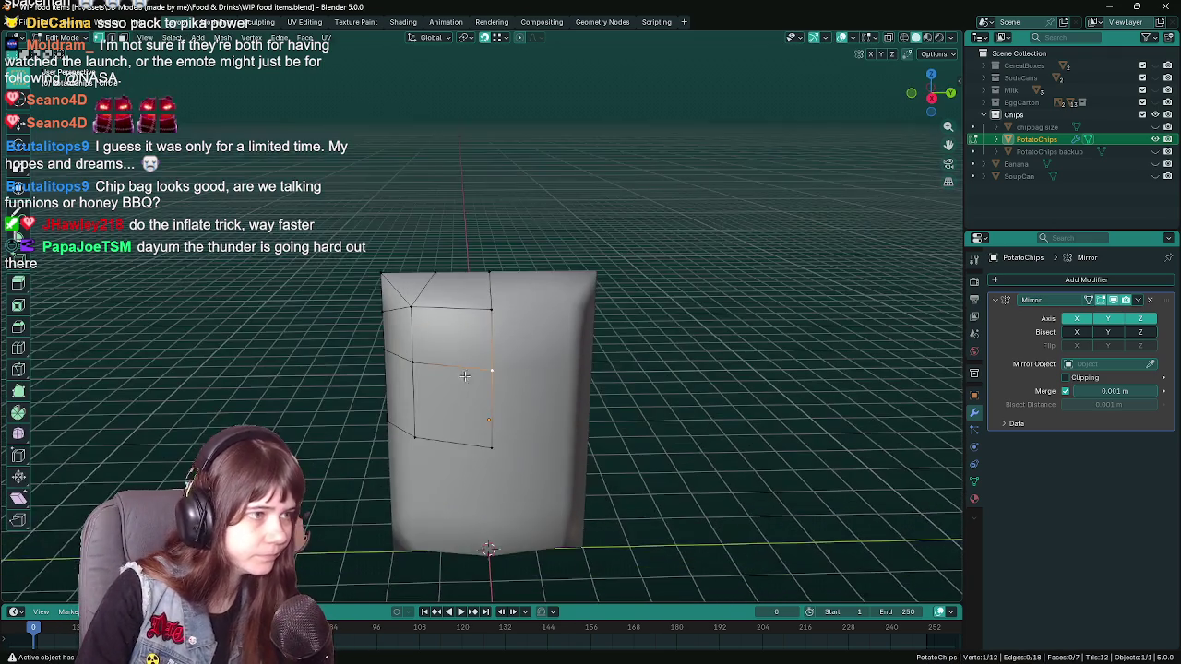
scroll(up, 3)
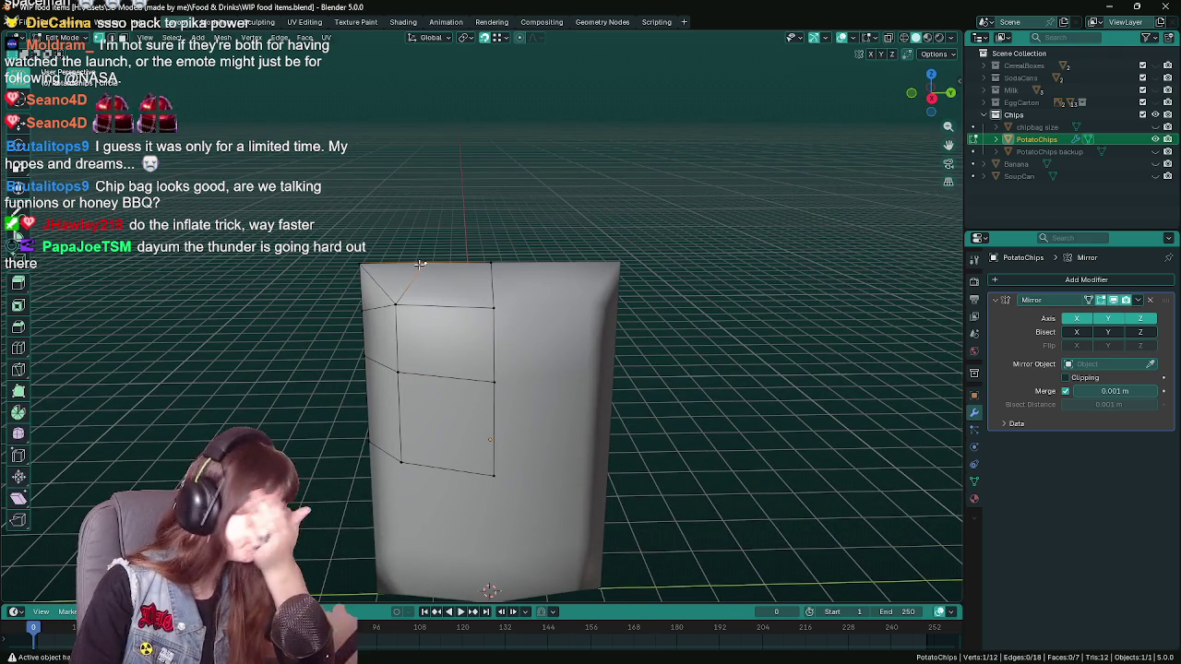
key(ctrl+s)
drag(468, 317, 506, 290)
key(Tab)
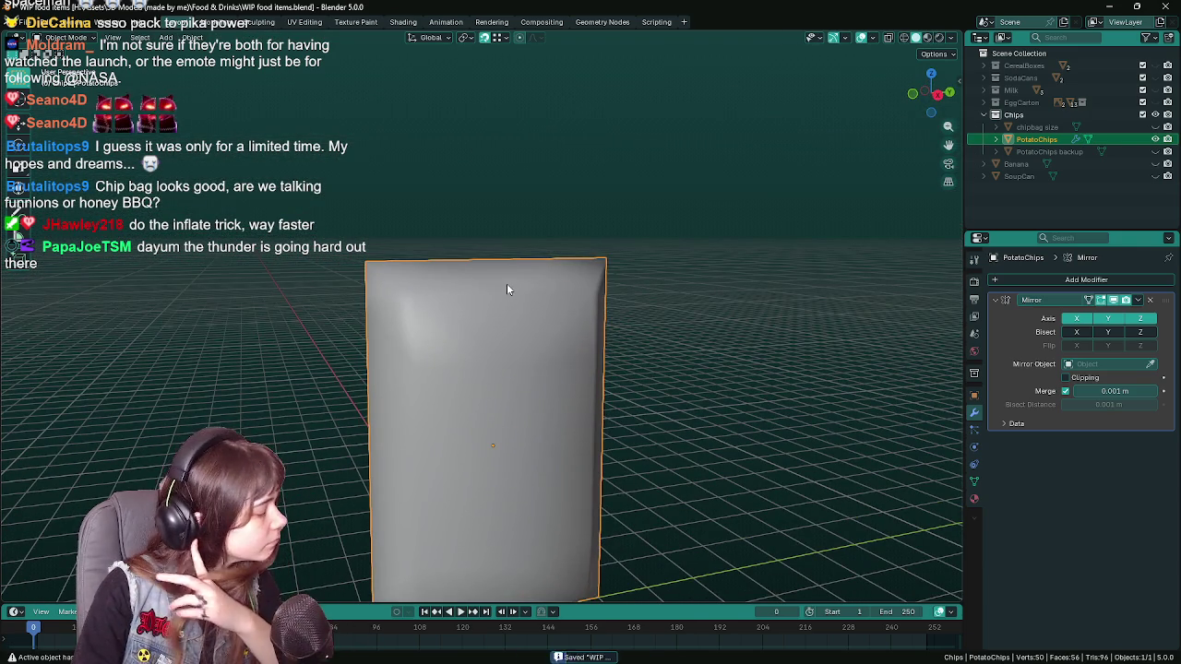
- Duplicate the chip bag as 'PotatoChips backup2', then reselect the original PotatoChips for editing
key(shift+d)
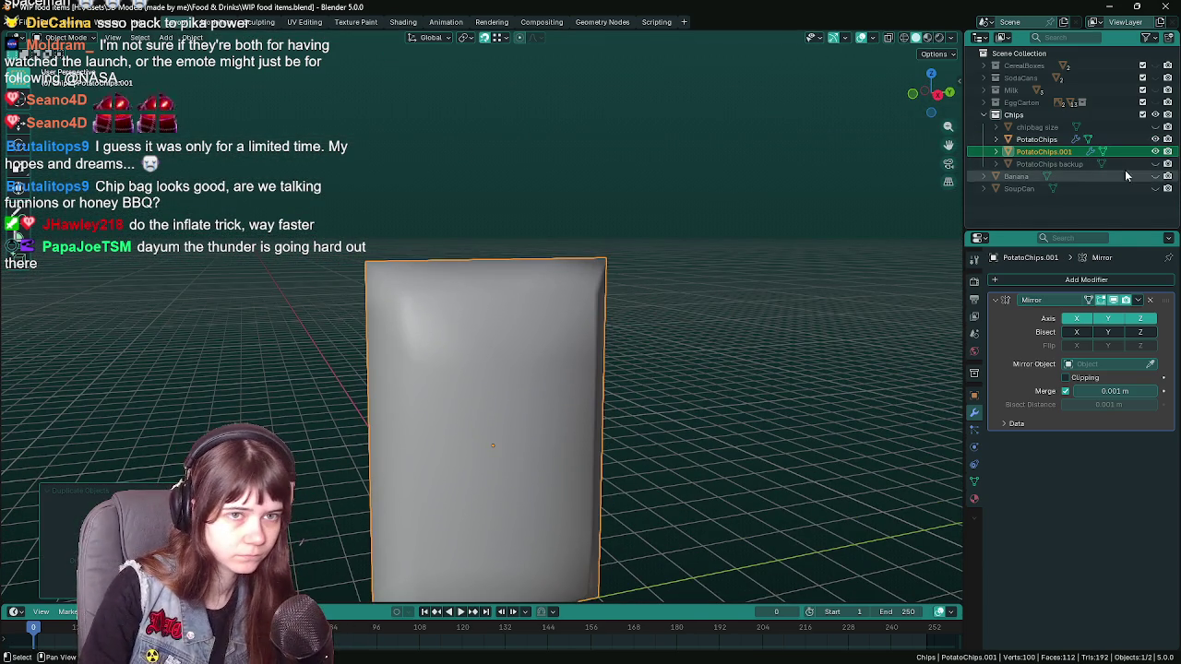
double_click(1052, 151)
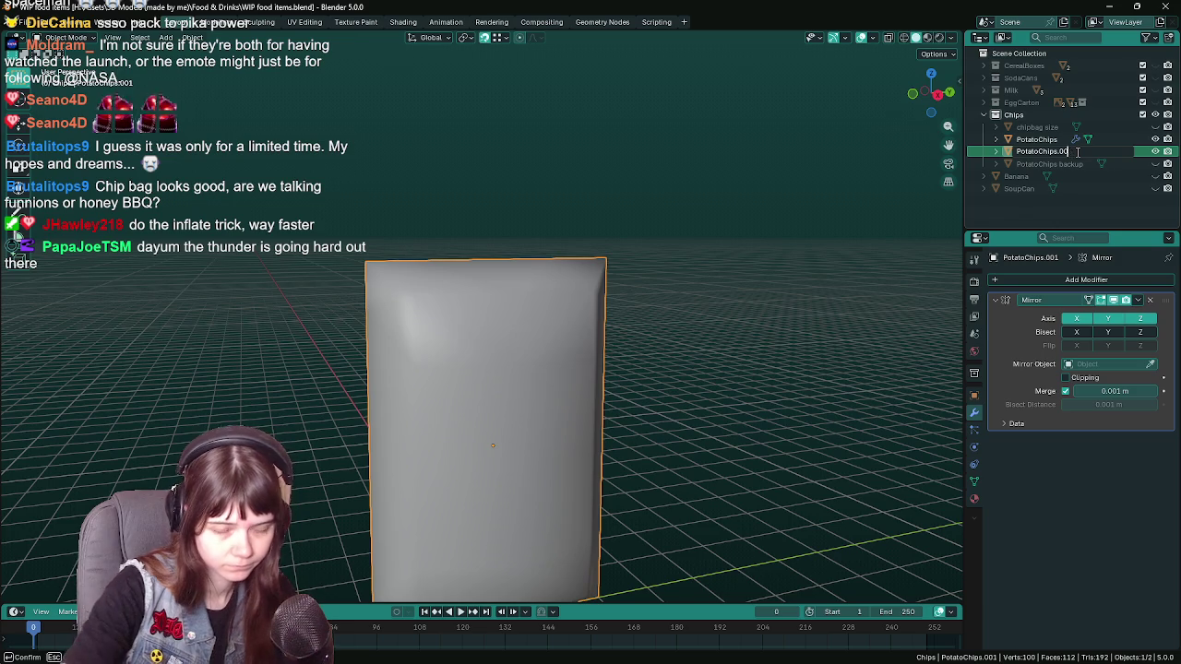
text(back)
text(up2)
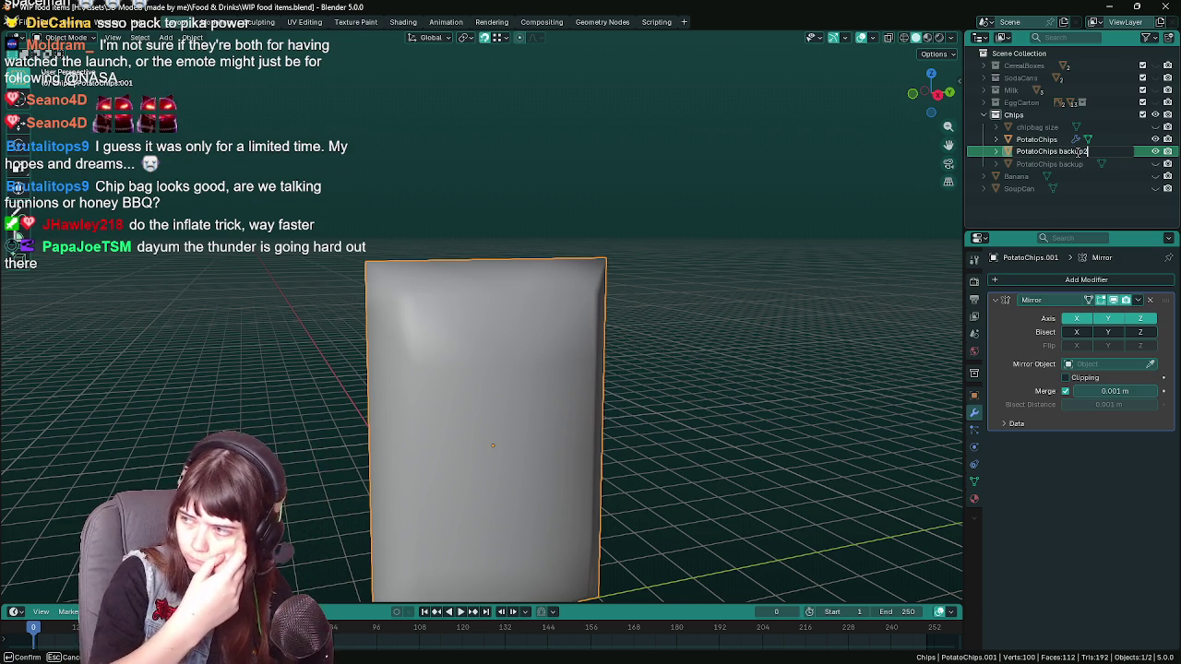
key(Return)
click(1036, 139)
key(Tab)
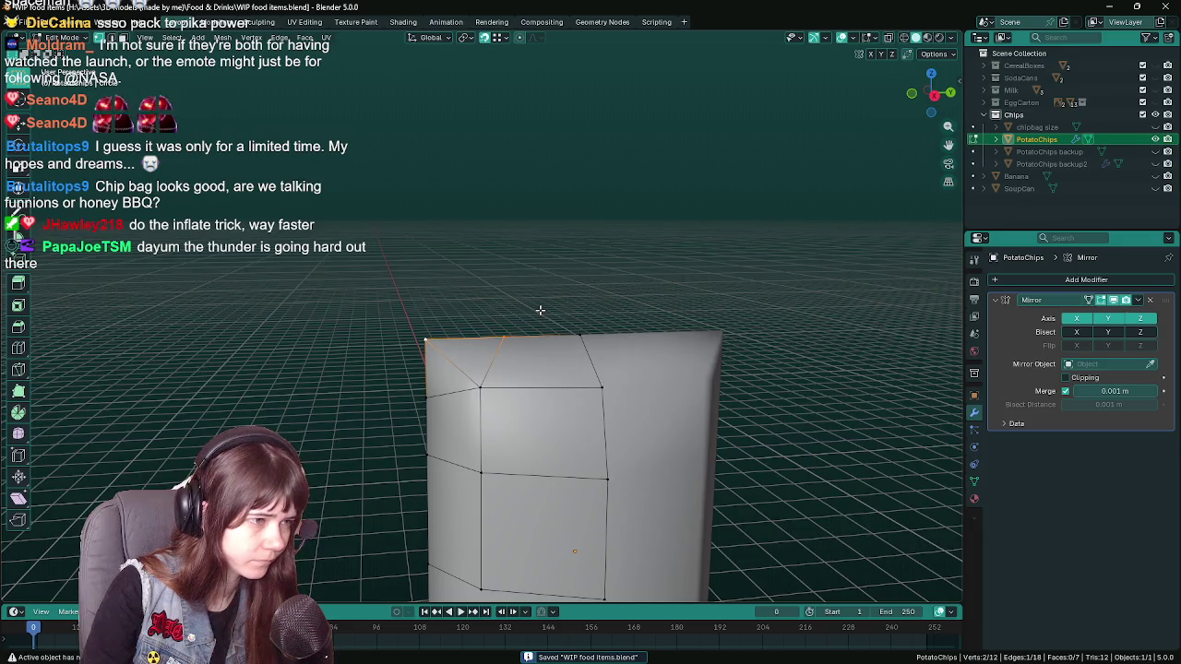
- Select the bag's top edge loop and extrude it along Z
key(ctrl+s)
click(576, 334)
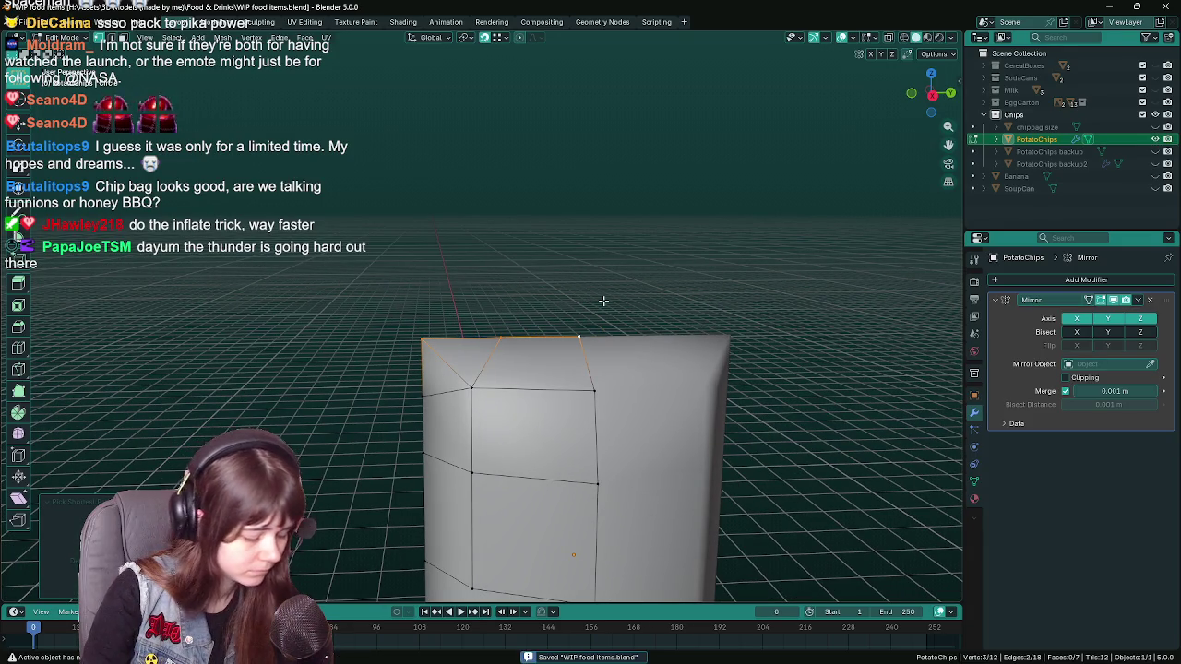
key(g)
key(z)
key(z)
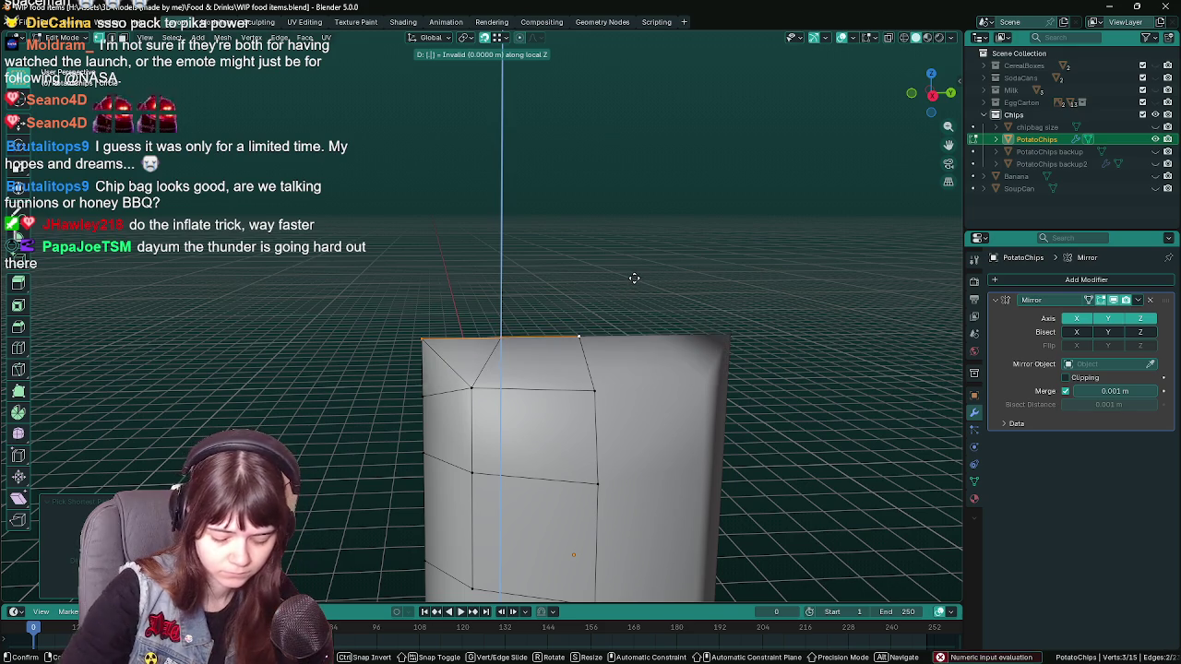
key(Return)
drag(634, 278, 704, 350)
key(Tab)
key(Tab)
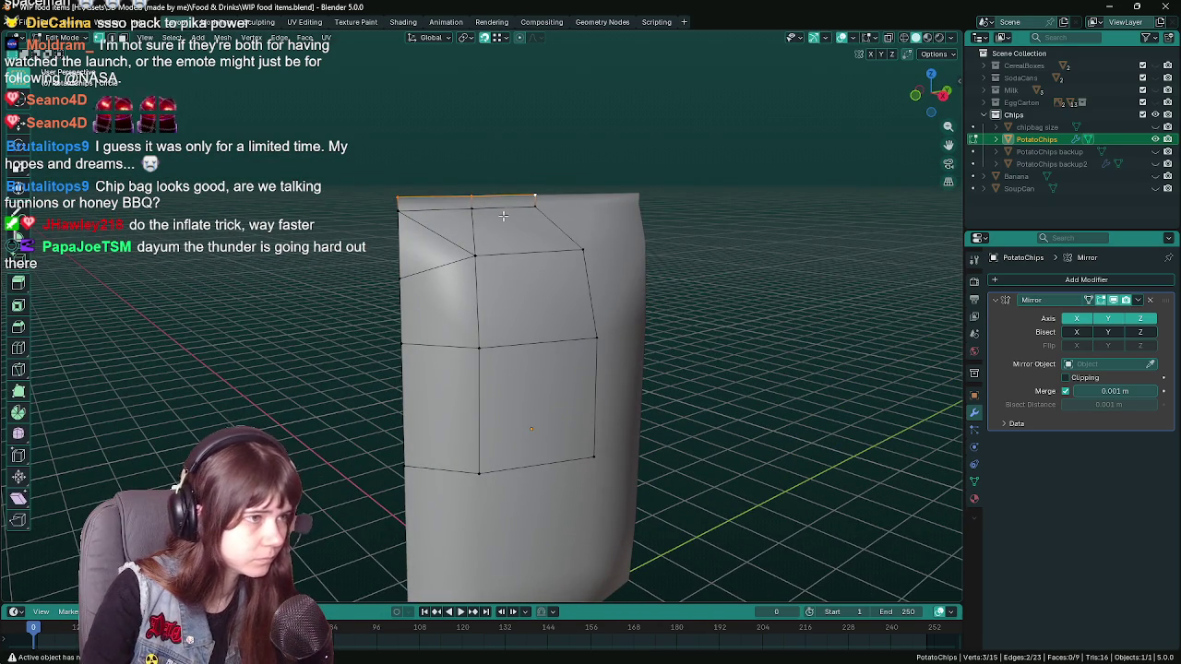
- Try moving the top edge 13 along Z, then cancel so it stays put
key(g)
key(z)
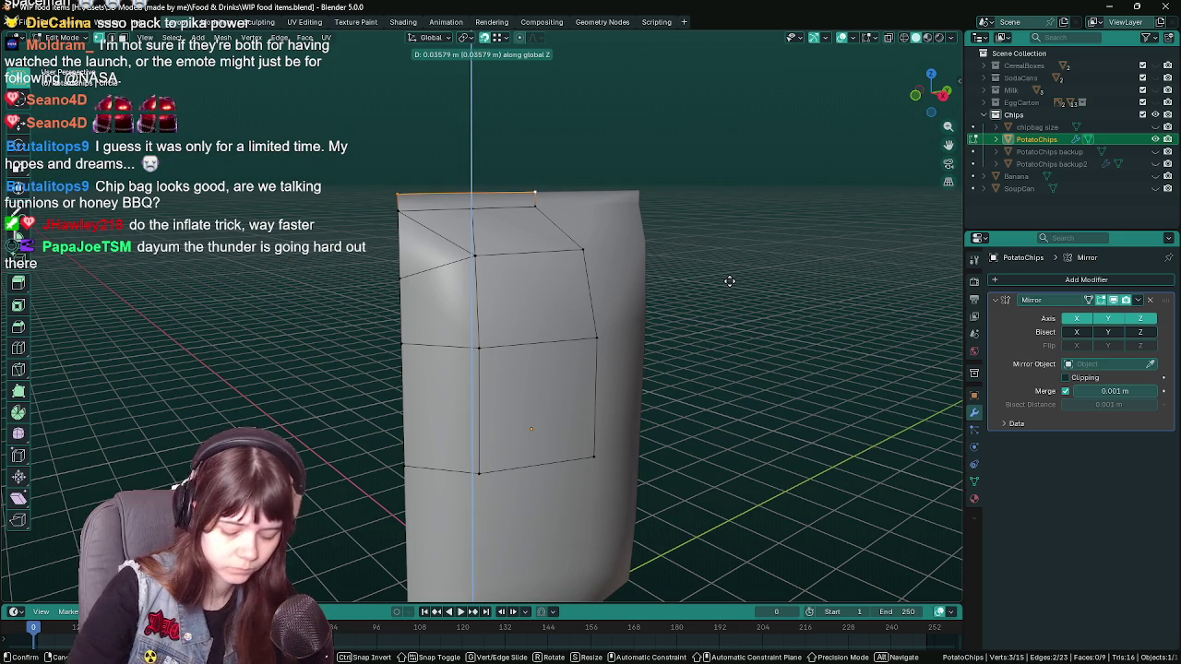
text(13)
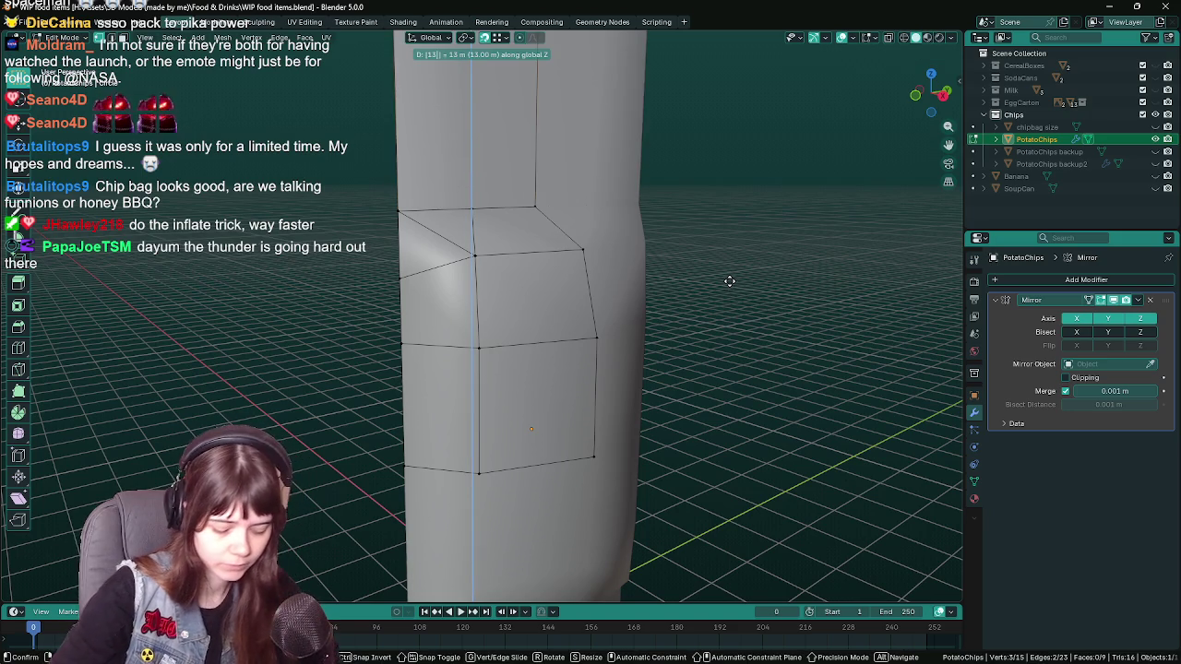
key(Escape)
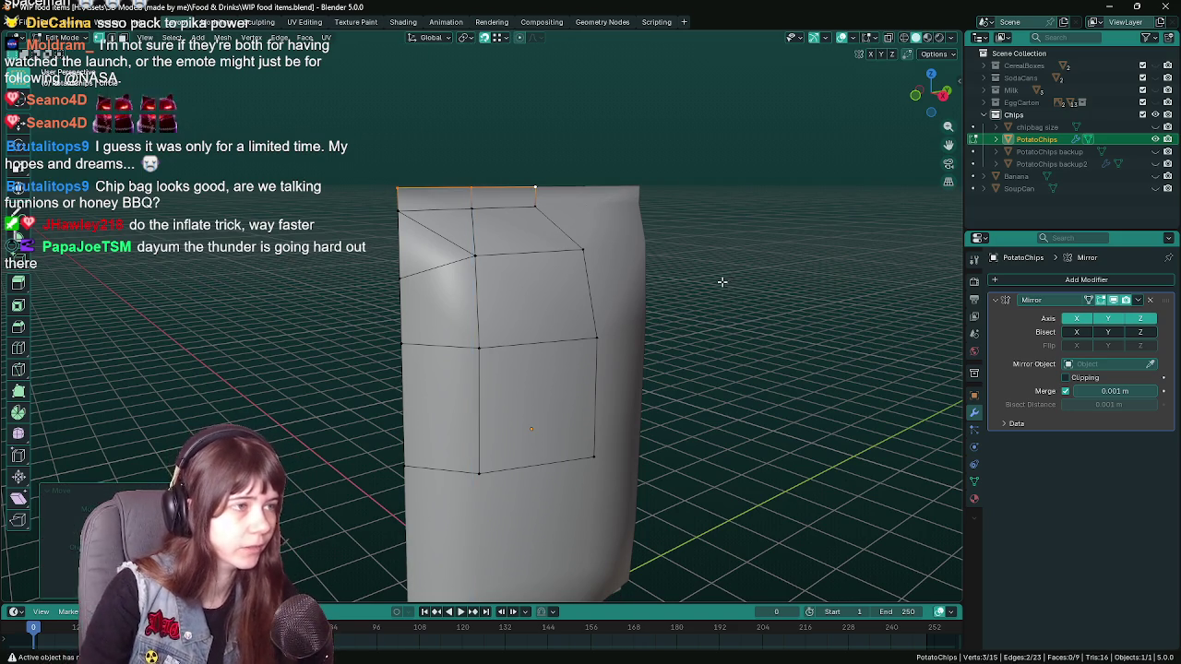
key(Tab)
drag(552, 323, 554, 277)
- Shade Smooth the two top-strip faces and return to object mode
key(Tab)
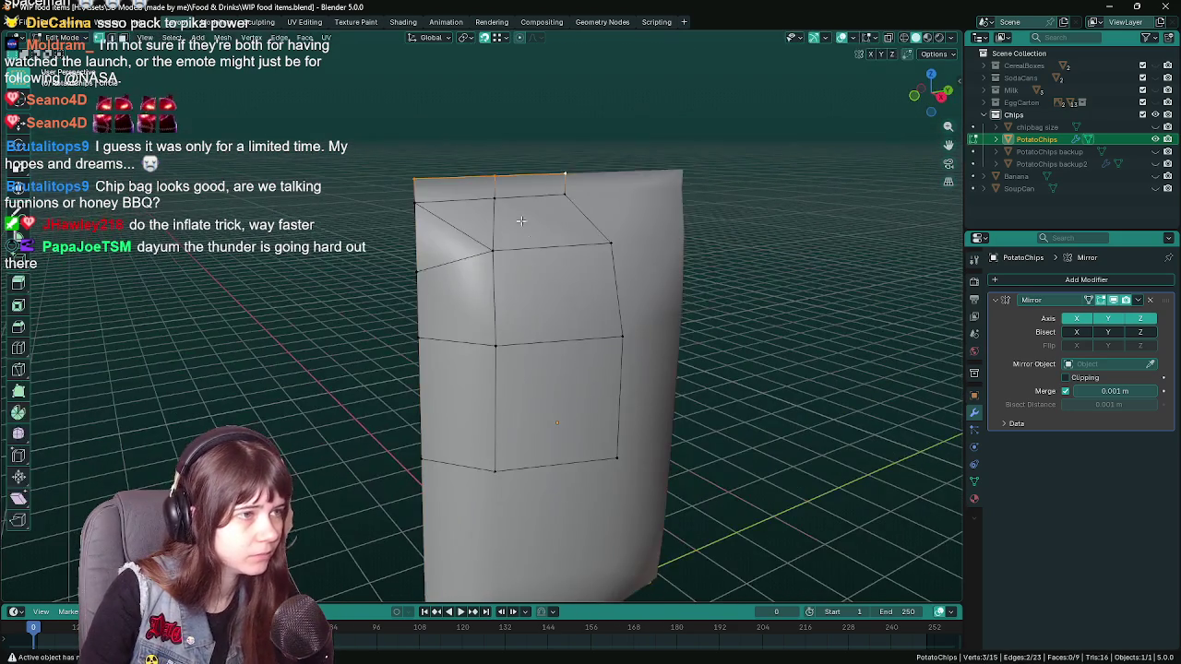
click(452, 187)
click(529, 186)
right_click(488, 275)
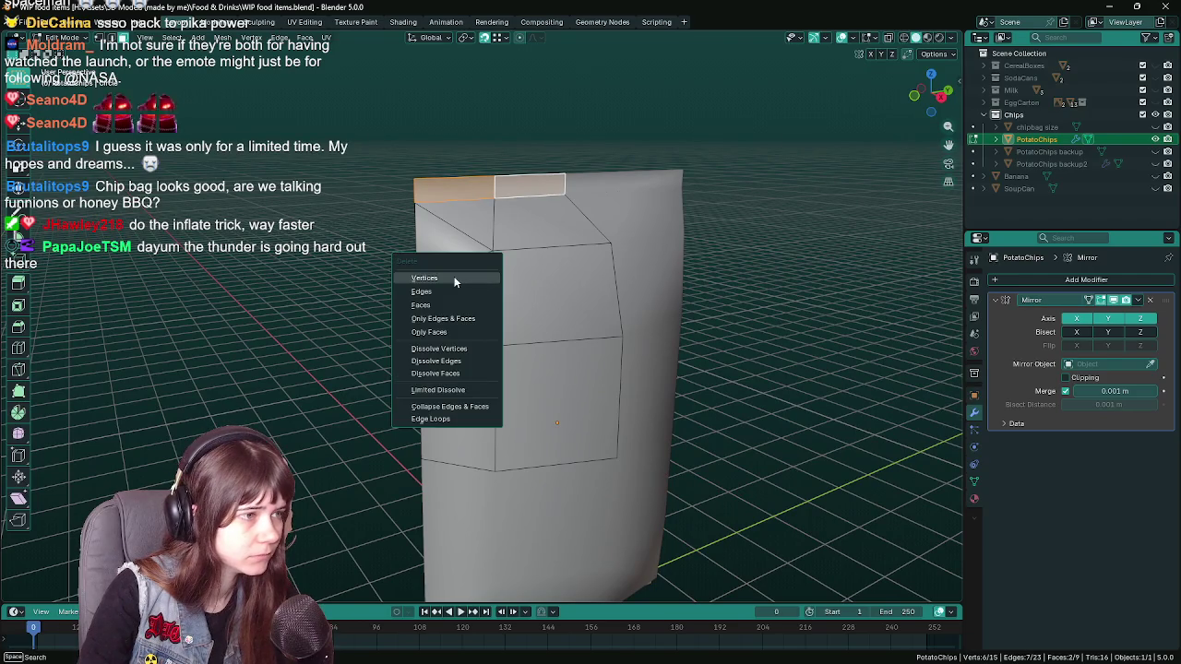
right_click(338, 265)
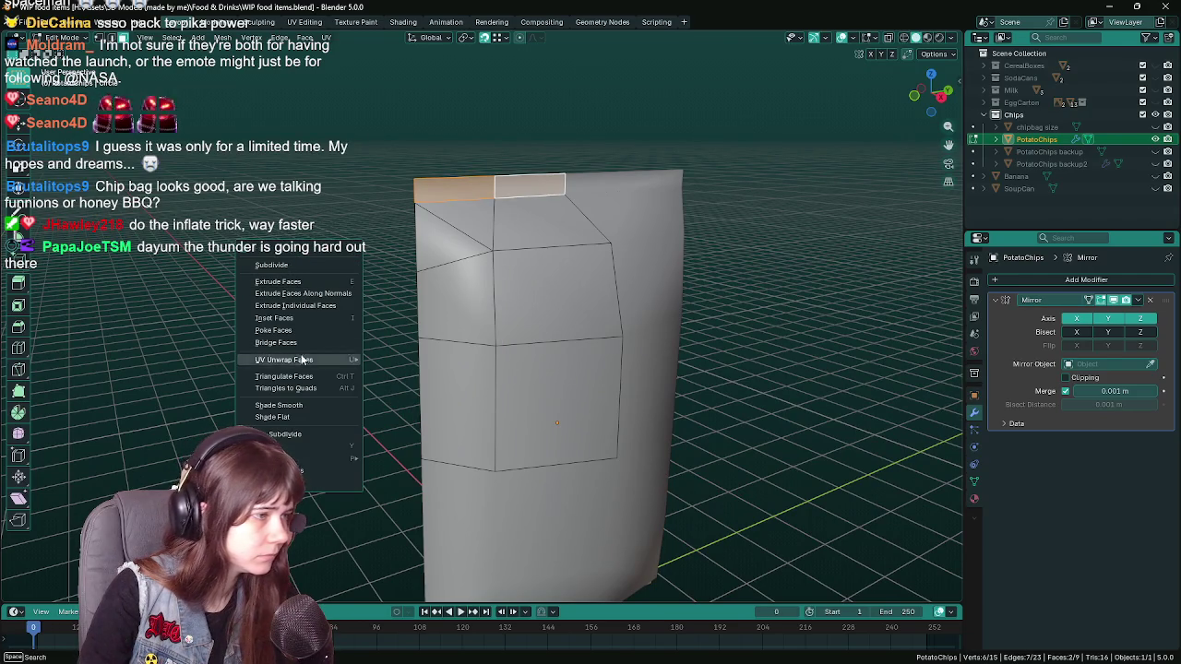
click(295, 405)
key(Tab)
drag(462, 321, 512, 340)
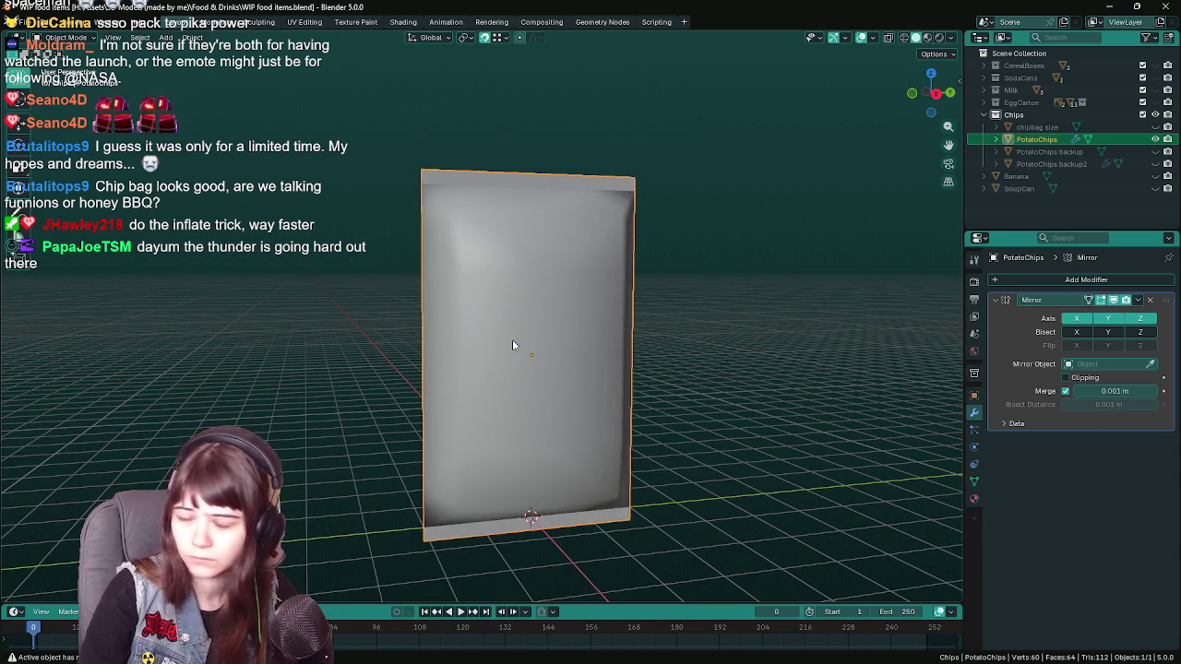
- Save, then duplicate the chip bag in place as 'PotatoChips backup3'
drag(738, 454, 687, 444)
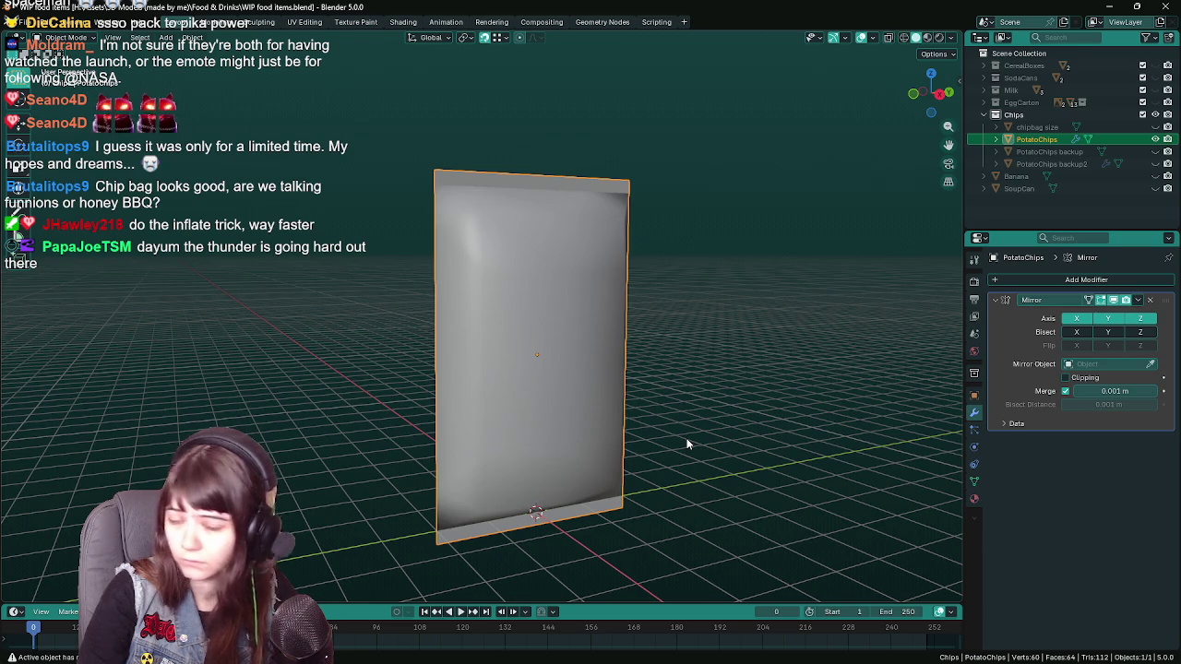
drag(686, 444, 592, 406)
key(ctrl+s)
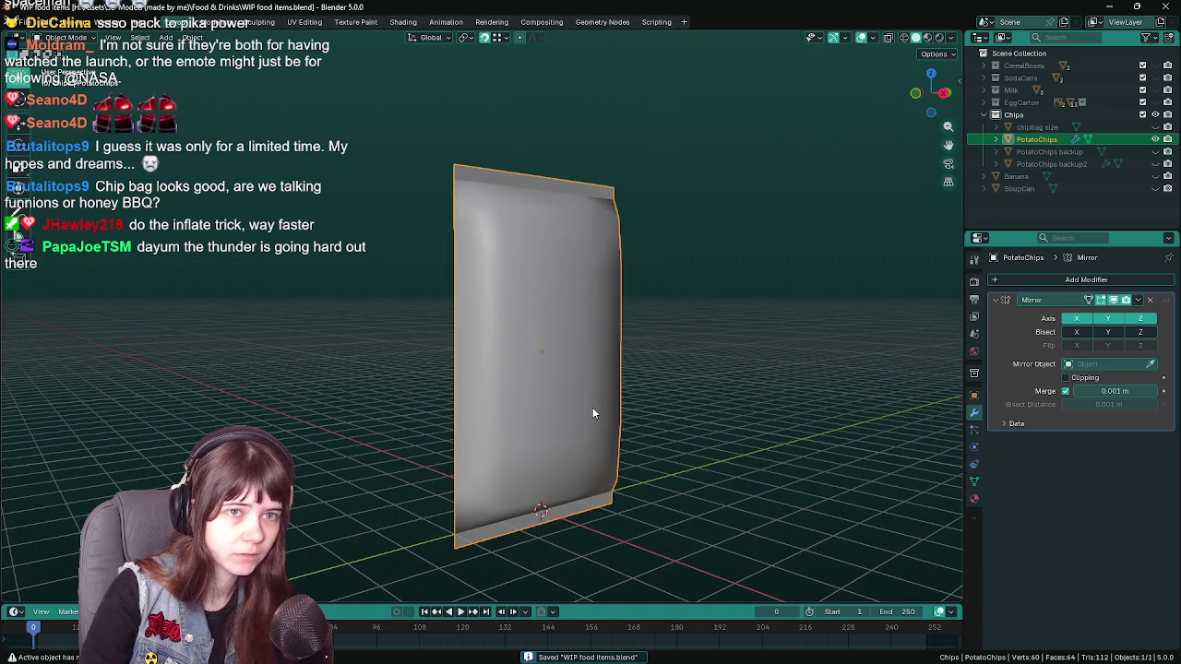
key(shift+d)
key(Escape)
double_click(1080, 154)
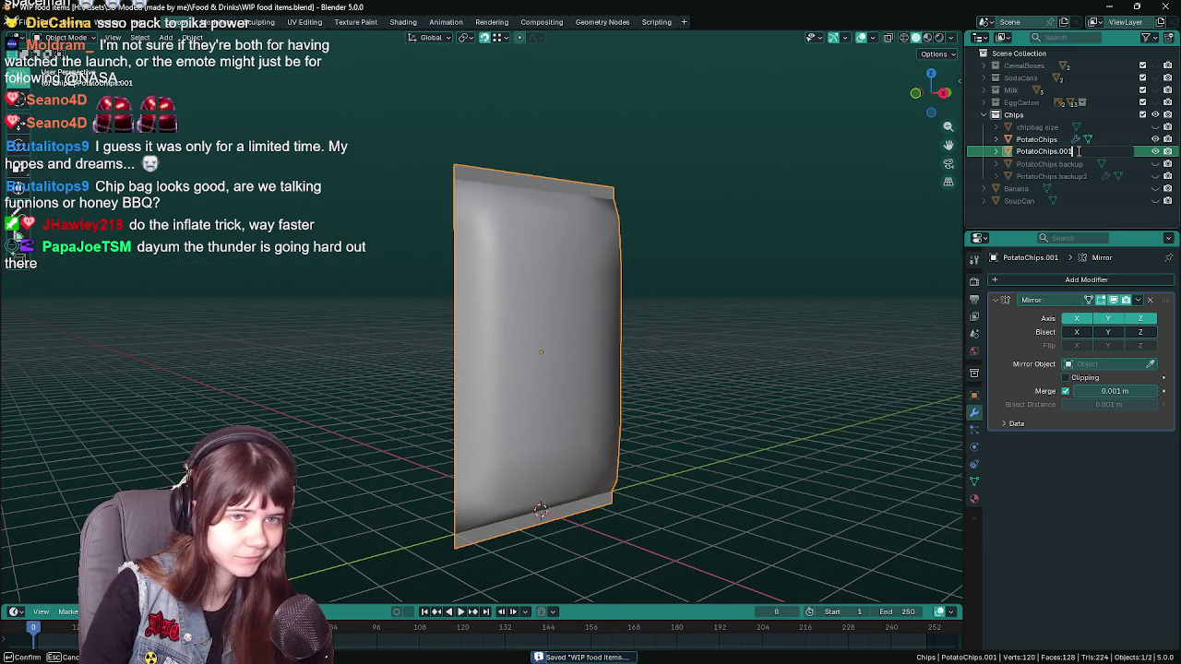
key(BackSpace)
text(backup3)
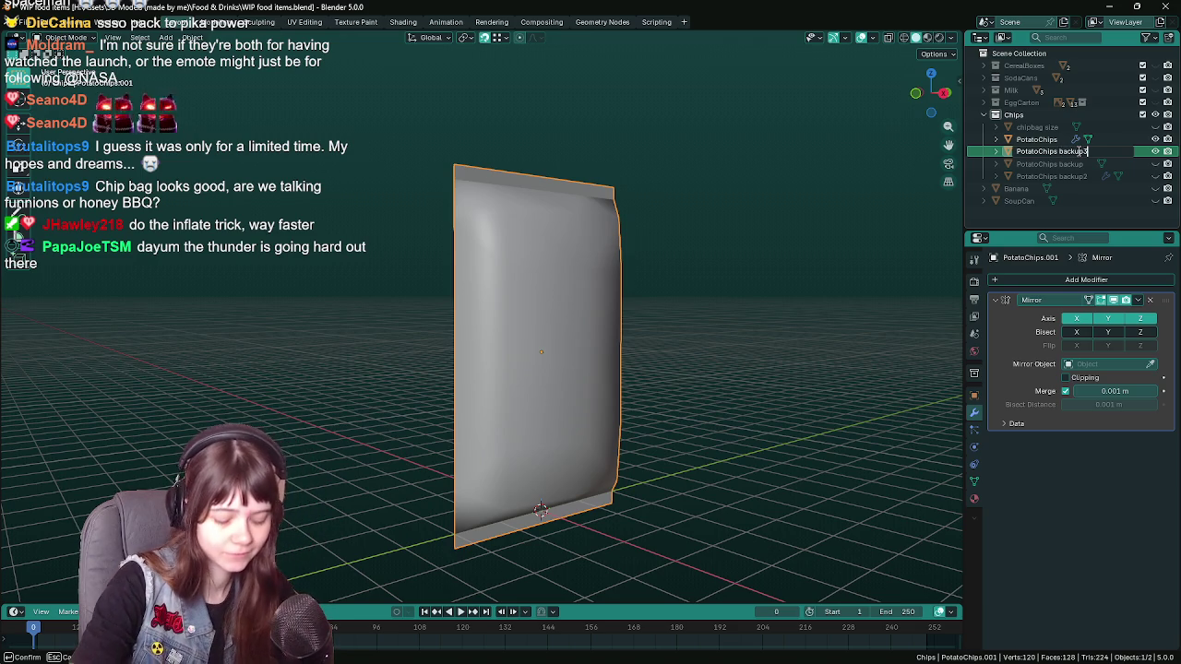
key(Return)
- Select the original PotatoChips, save, and apply its Mirror modifier with Ctrl+A
click(1036, 139)
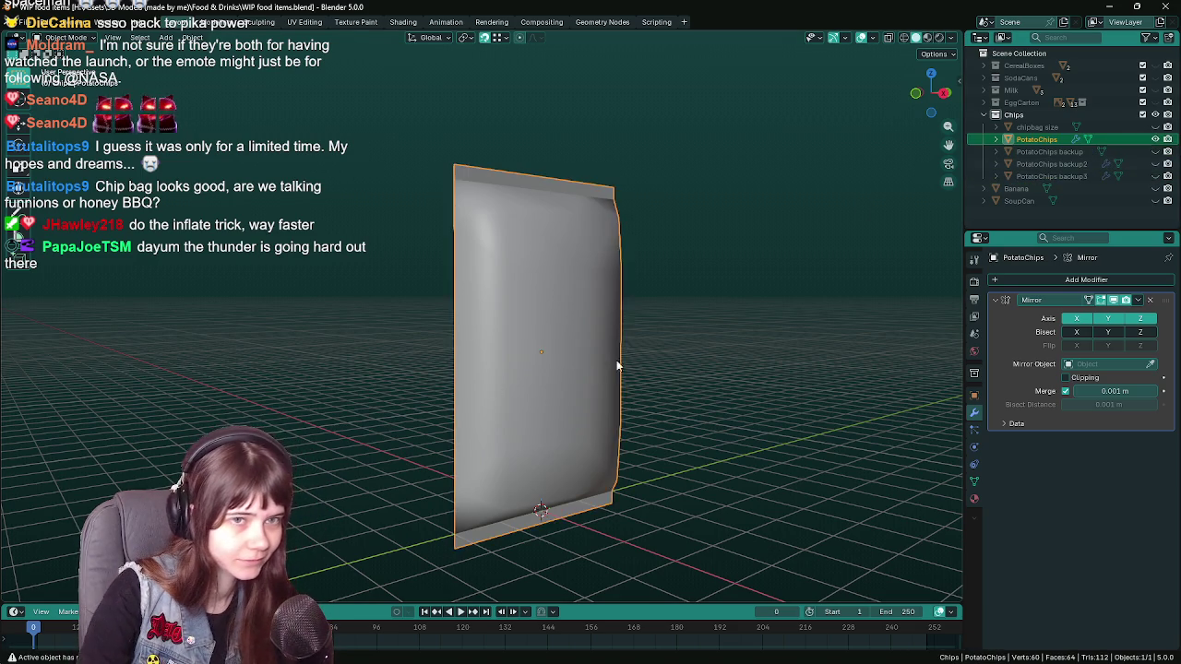
drag(606, 369, 658, 345)
key(ctrl+s)
mouse_move(1086, 279)
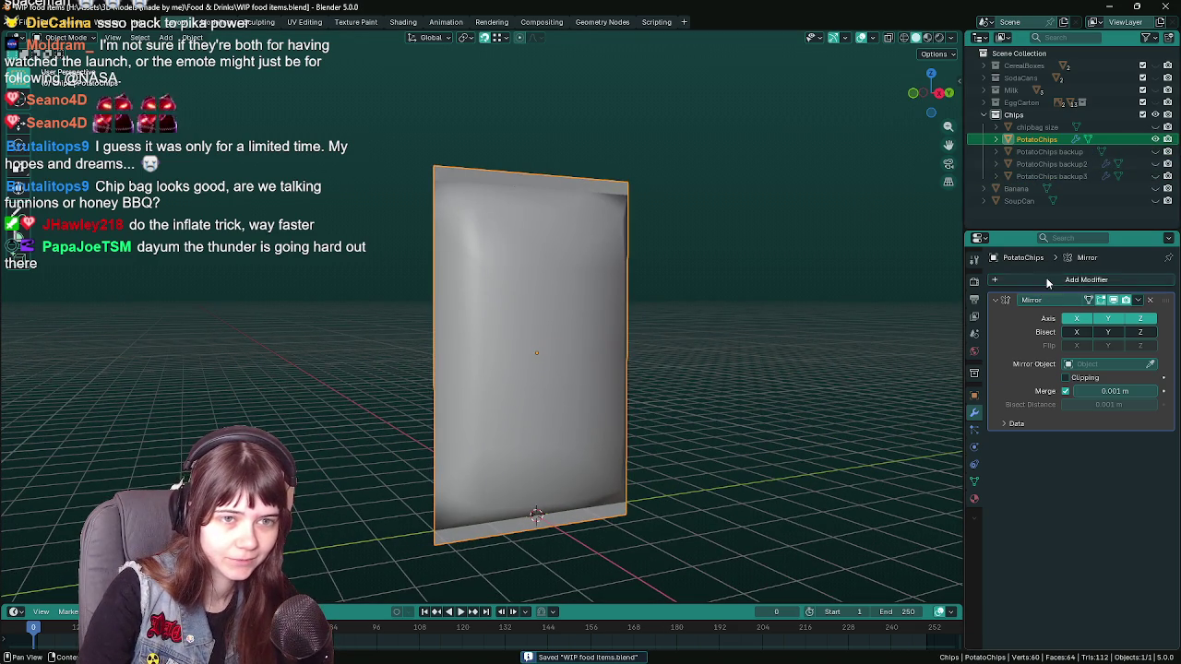
click(1046, 280)
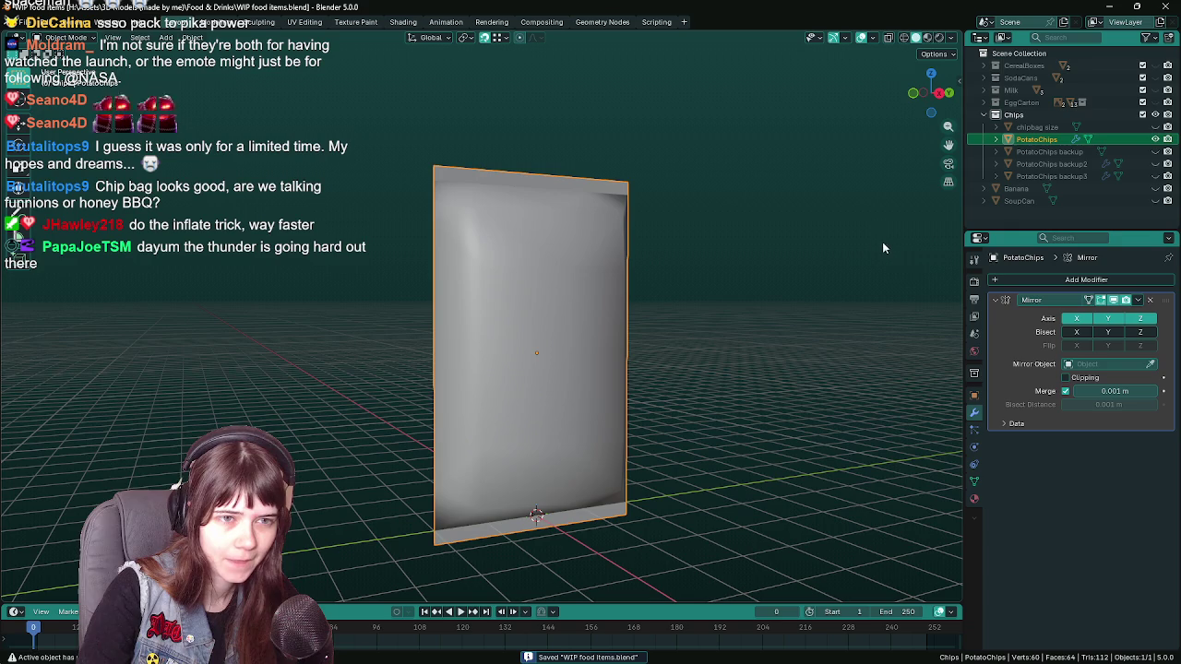
key(ctrl+a)
key(Tab)
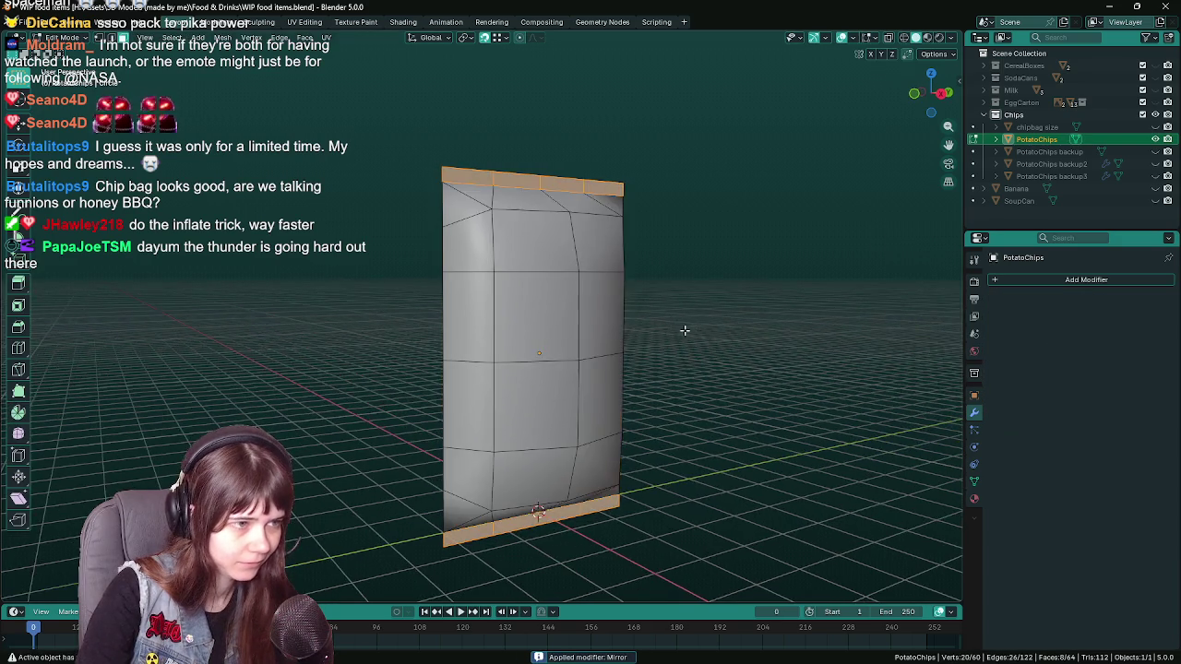
- Move a bottom vertex along X with proportional editing enabled, adjusting the falloff
drag(646, 458, 451, 413)
click(508, 443)
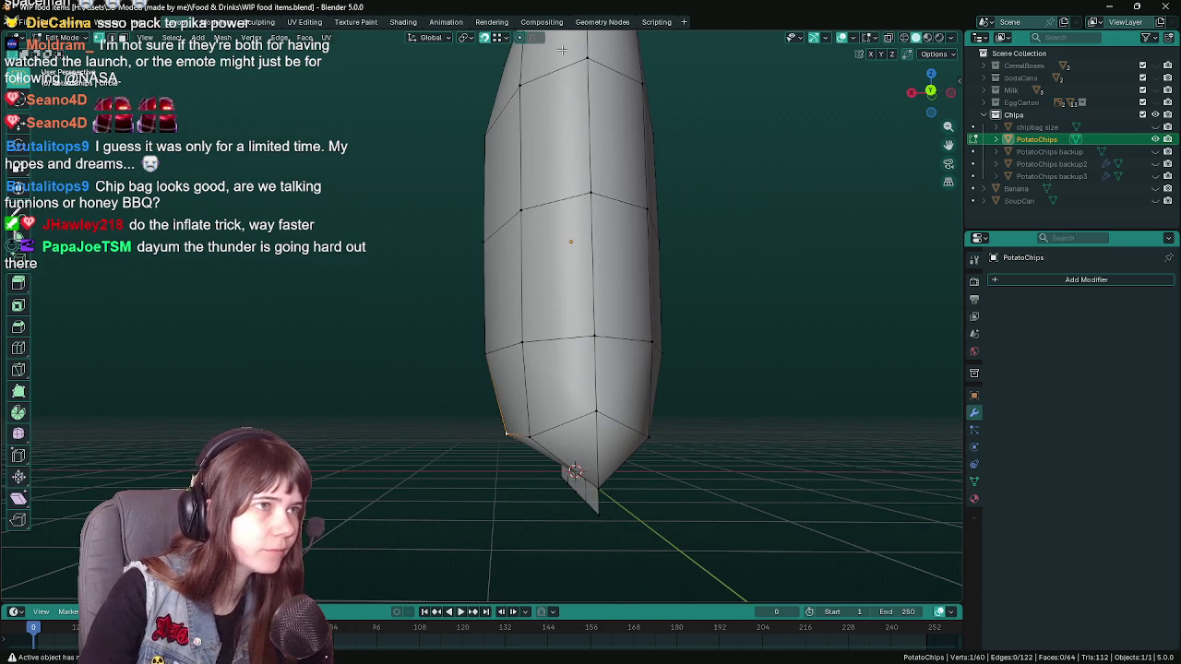
click(520, 39)
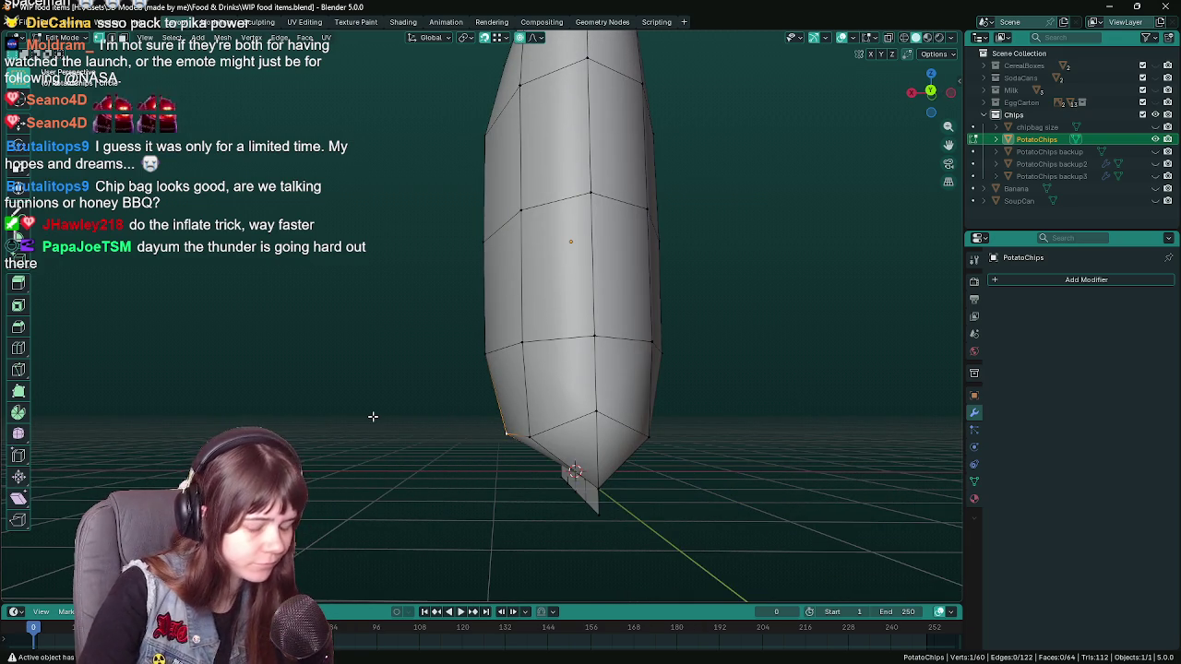
key(g)
key(y)
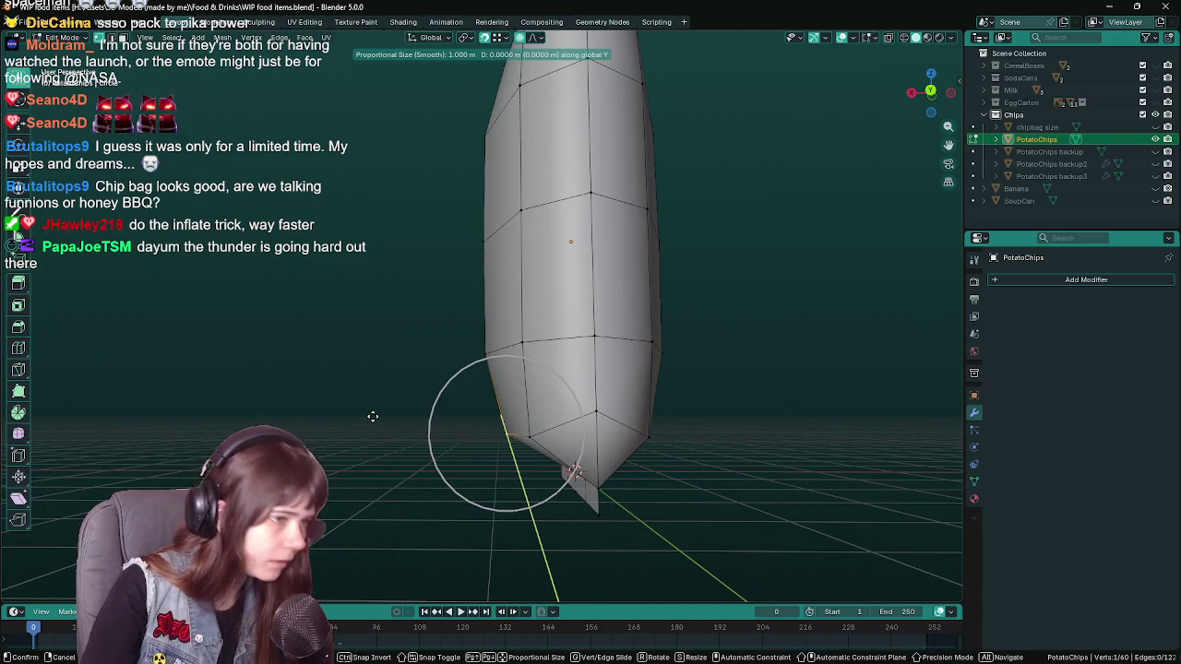
key(x)
scroll(up, 3)
scroll(down, 3)
scroll(down, 3)
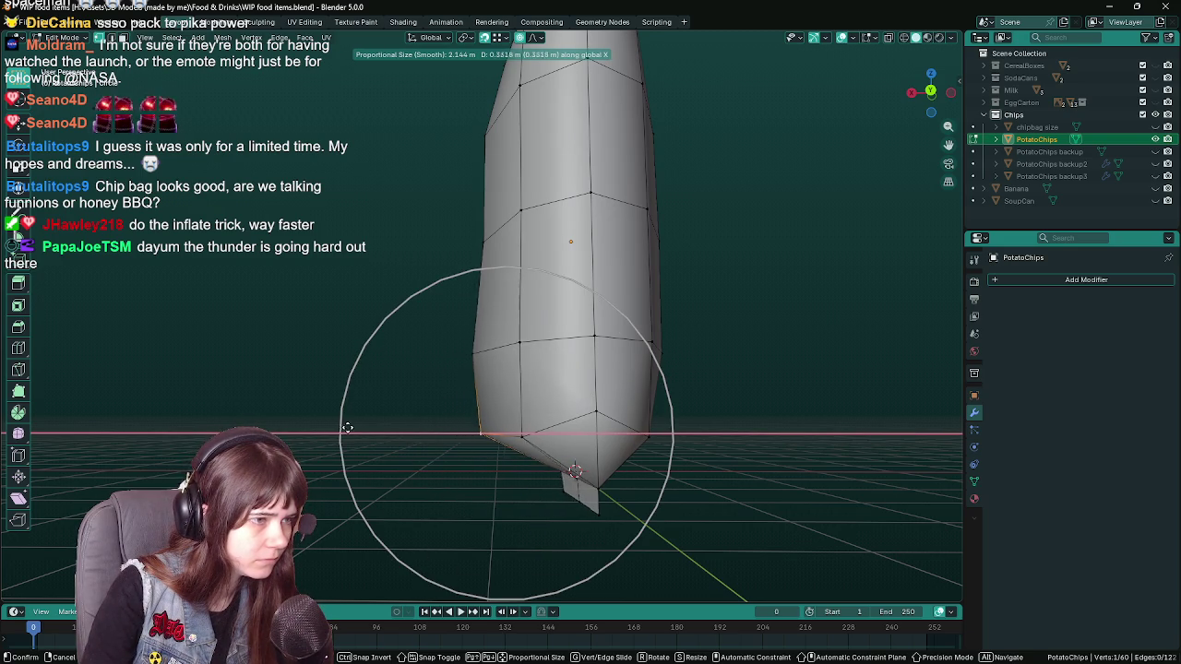
click(346, 427)
- Save the file and switch to Top Orthographic view
drag(377, 348, 369, 365)
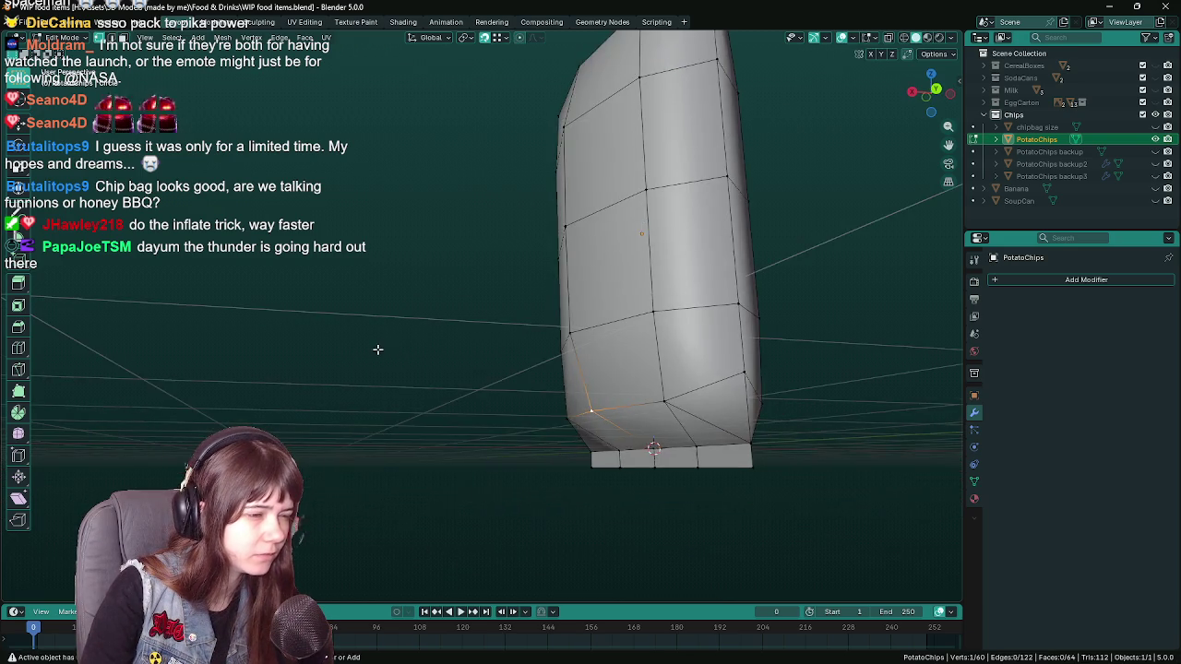
key(ctrl+s)
key(KP_7)
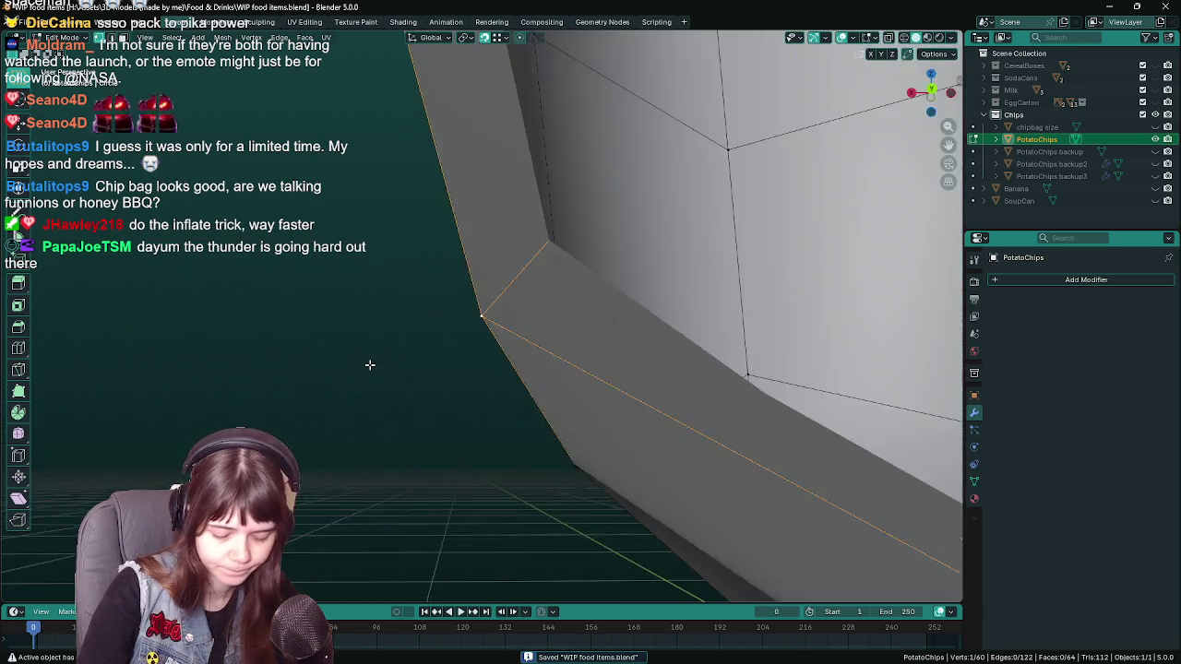
scroll(down, 3)
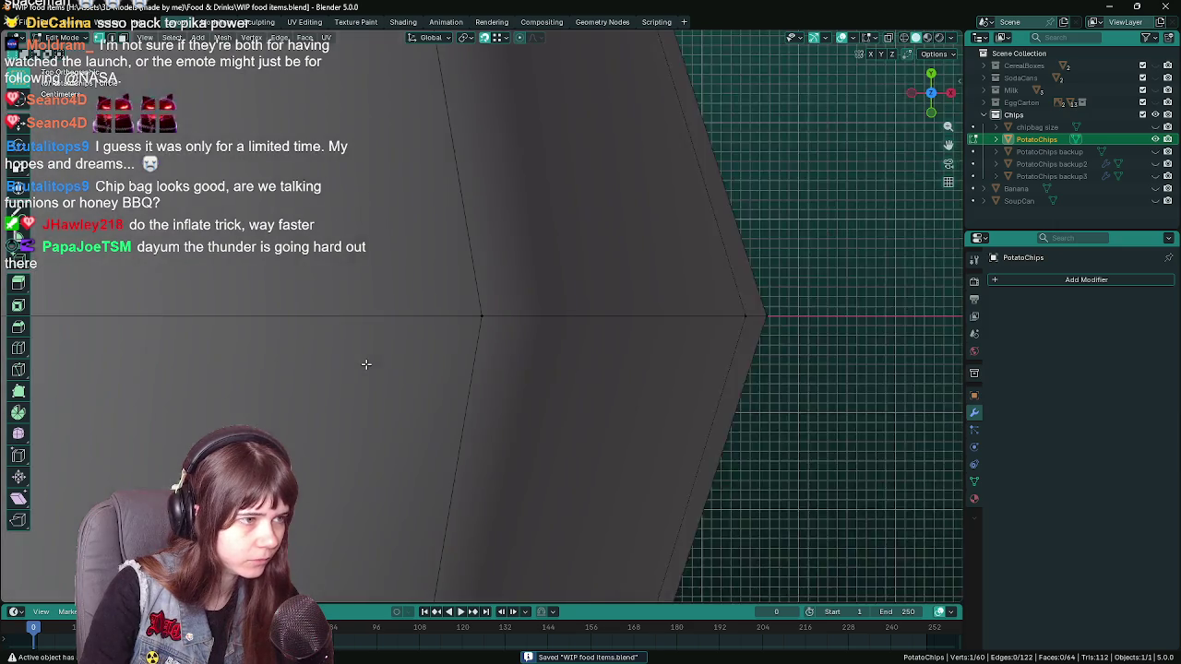
- From the bottom view, push the selected edge further out along X
scroll(down, 3)
scroll(down, 3)
key(ctrl+KP_7)
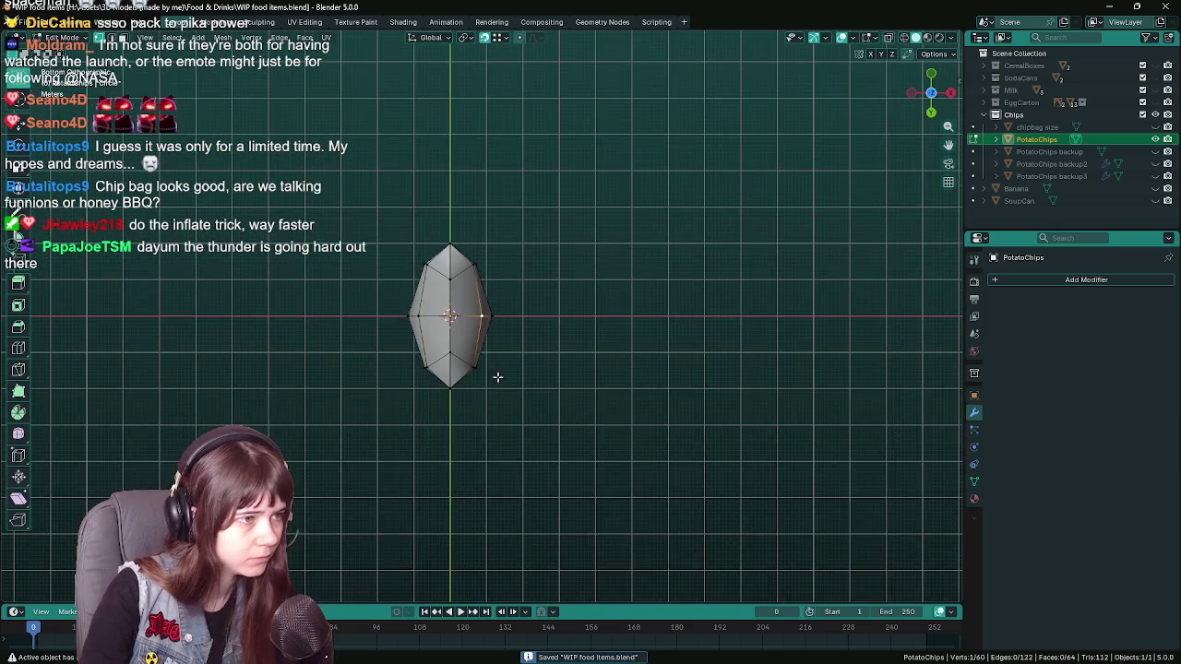
scroll(up, 3)
key(g)
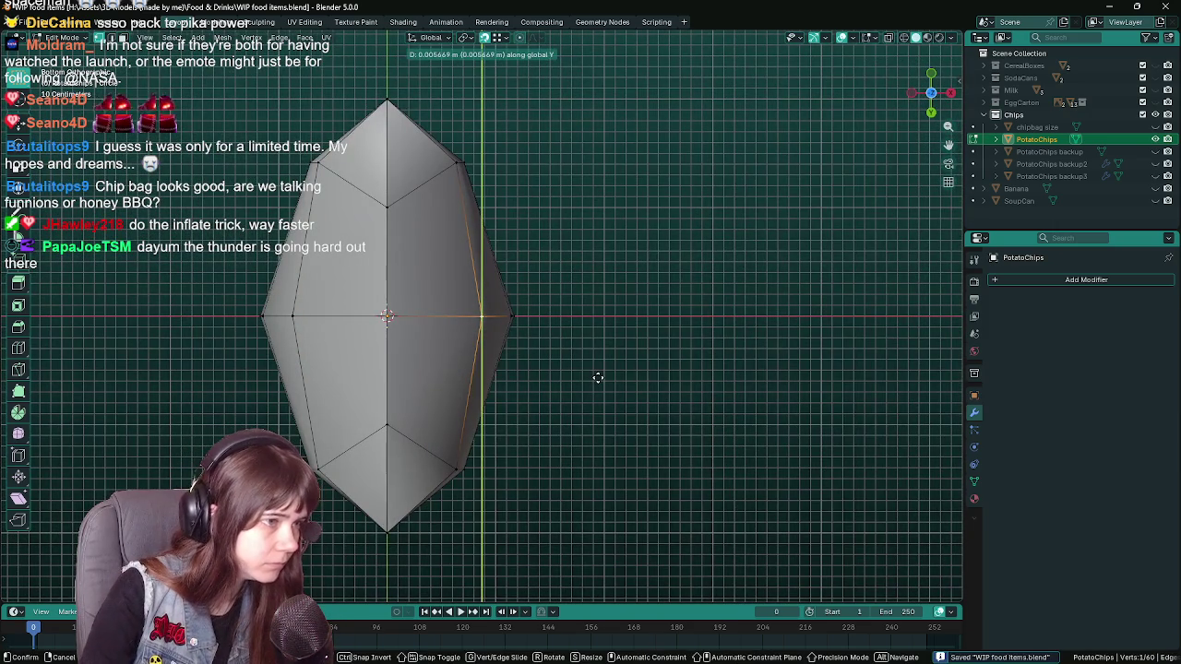
key(x)
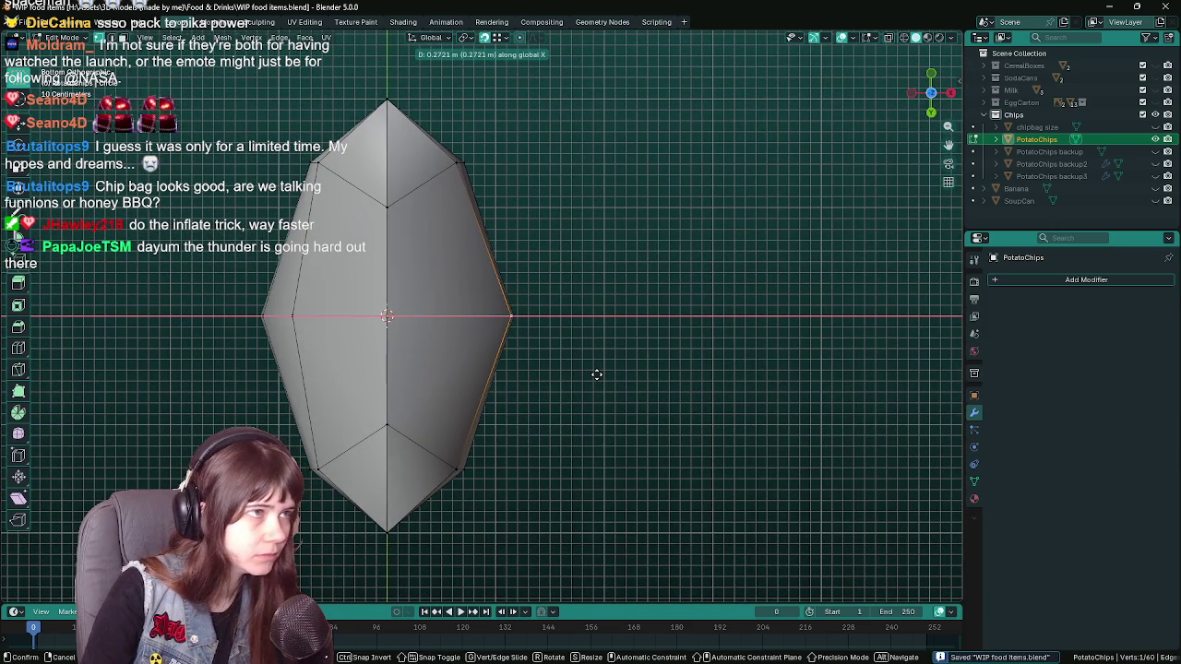
click(597, 375)
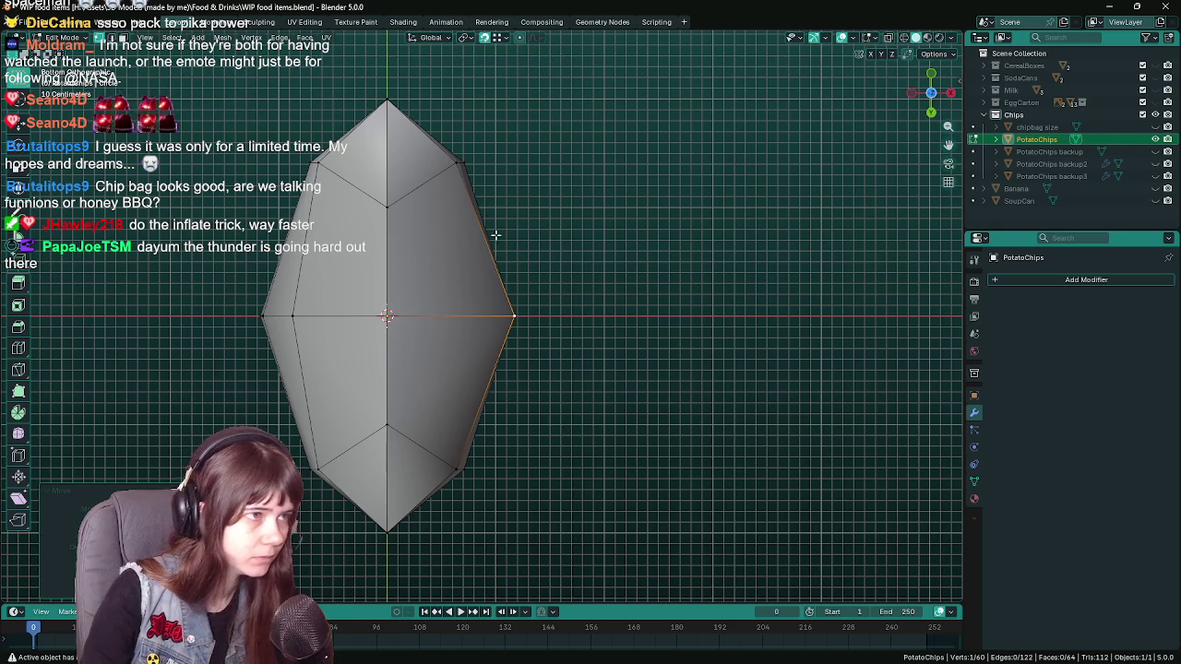
- Shift the upper right edge outward along X, check it, and save
click(452, 162)
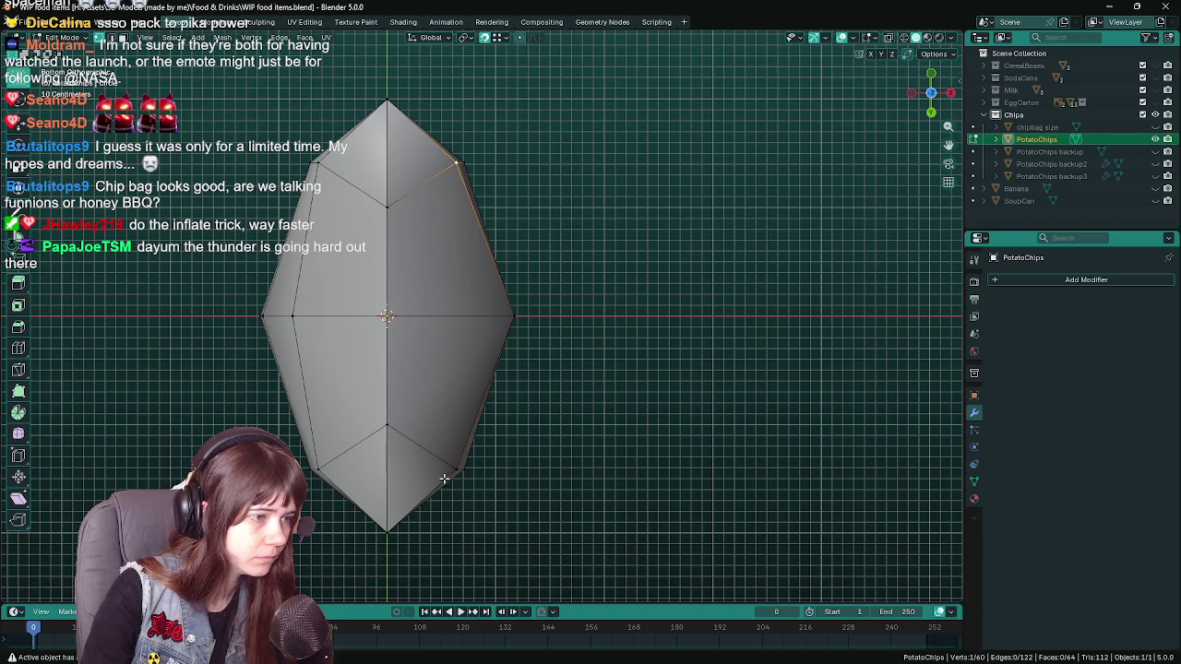
key(g)
key(x)
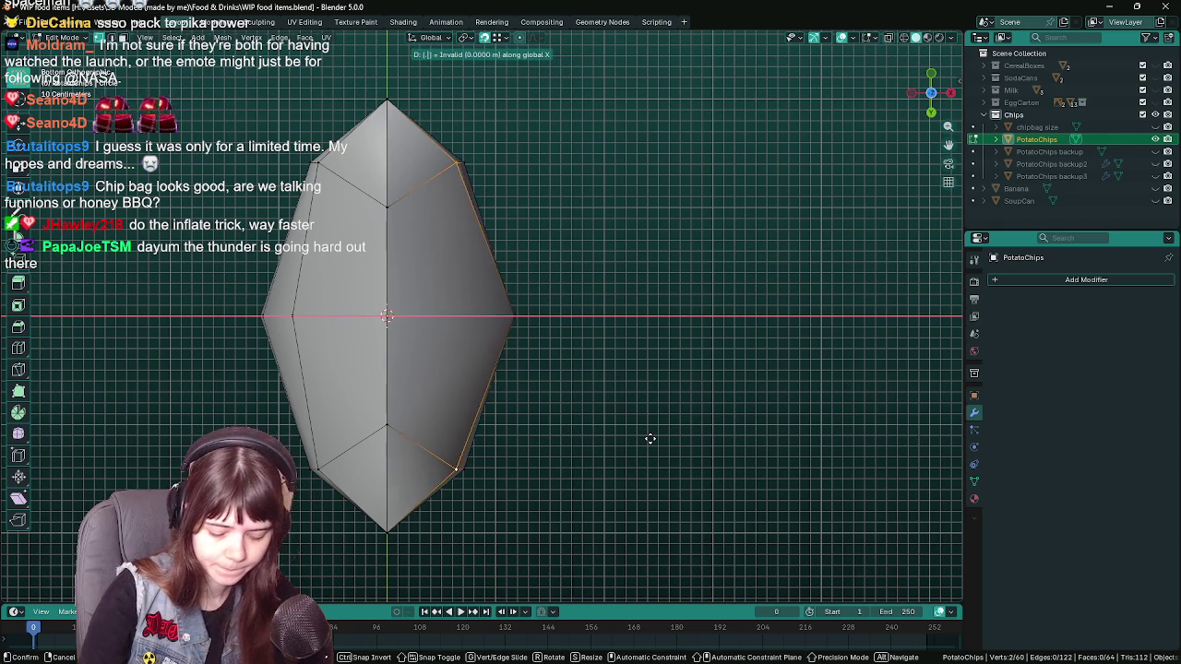
text(.15)
click(650, 439)
key(Tab)
drag(650, 440, 619, 427)
key(ctrl+s)
- Move the selected vertex along X
key(Tab)
key(g)
key(x)
click(616, 428)
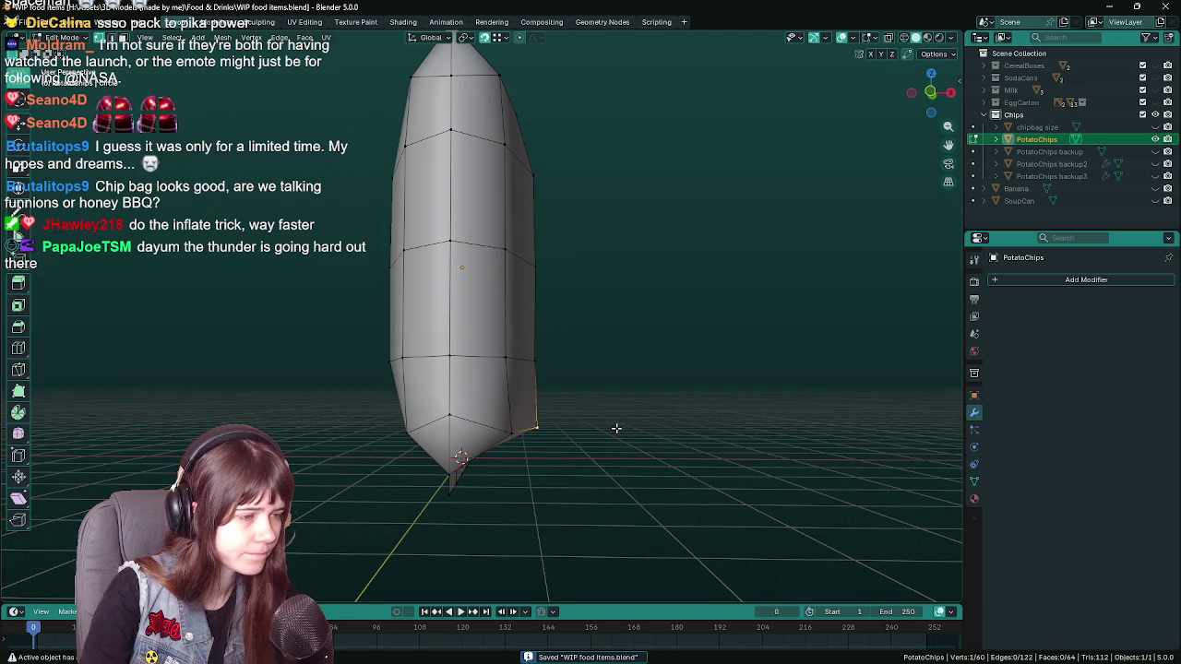
drag(521, 433, 529, 403)
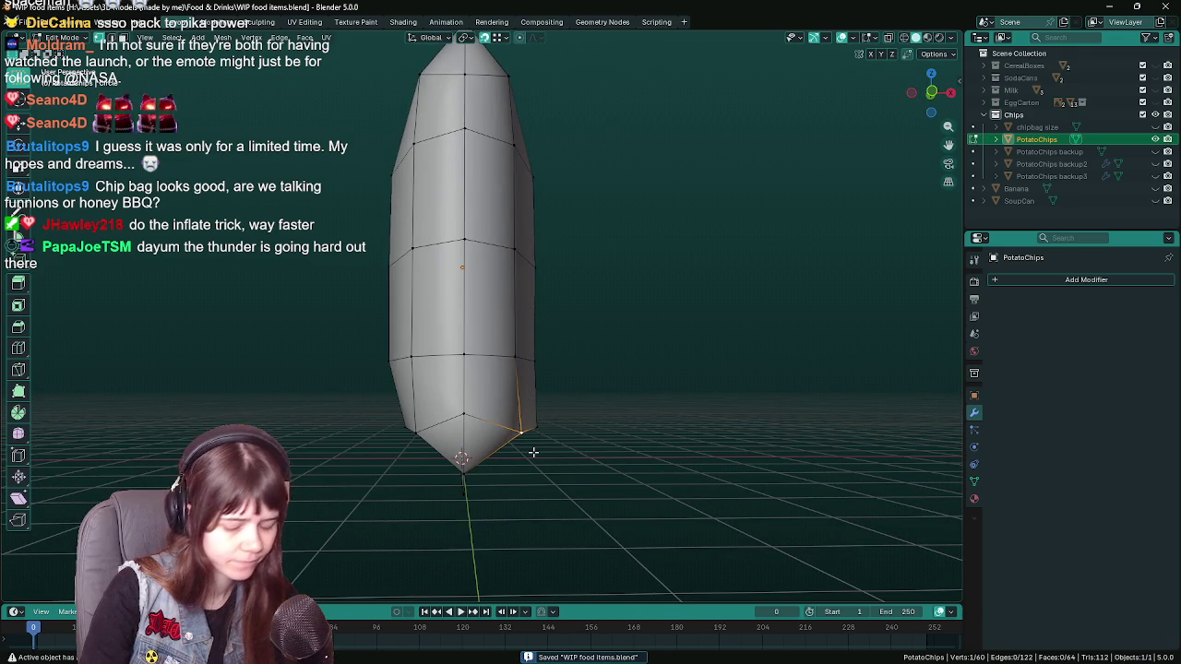
- In Front view, raise the selected vertex 15 cm along Z
key(ctrl+KP_1)
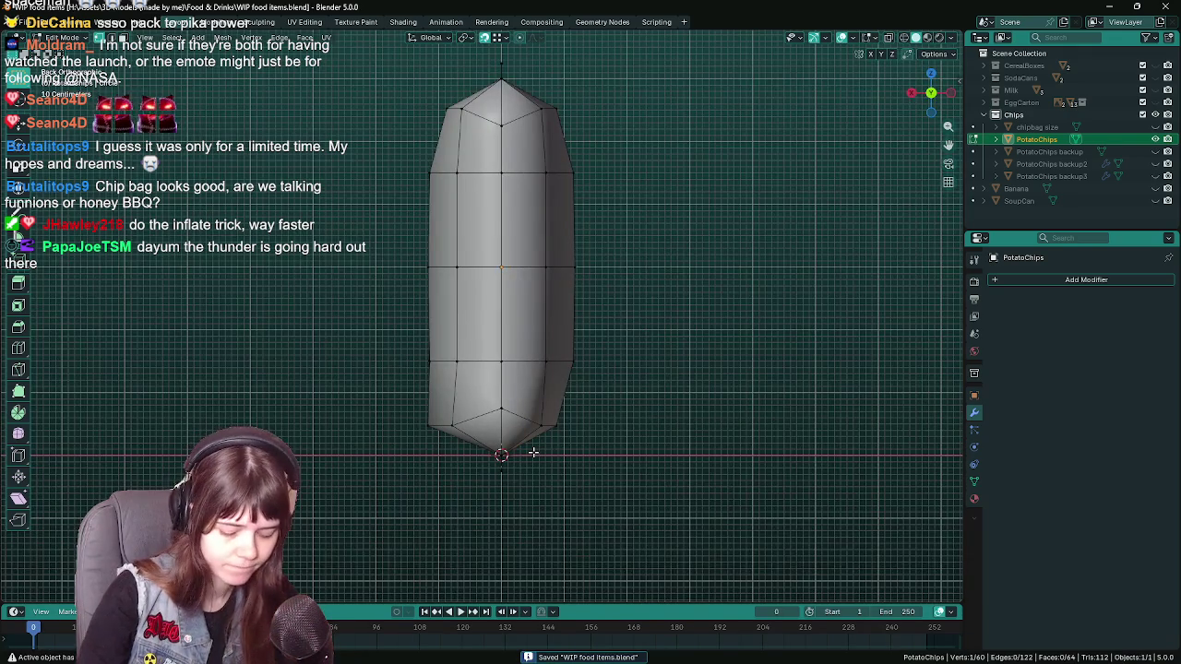
key(KP_1)
scroll(up, 3)
key(g)
key(z)
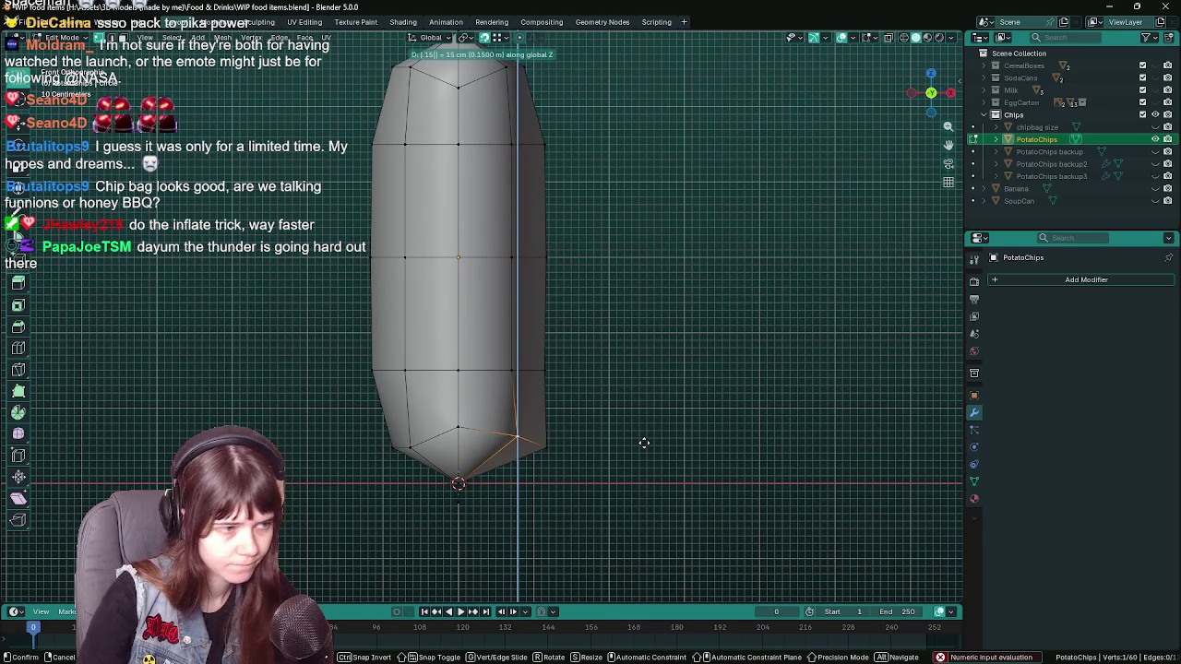
key(Return)
- Review the tapered pod shape in object mode from several angles
key(Tab)
drag(637, 443, 633, 448)
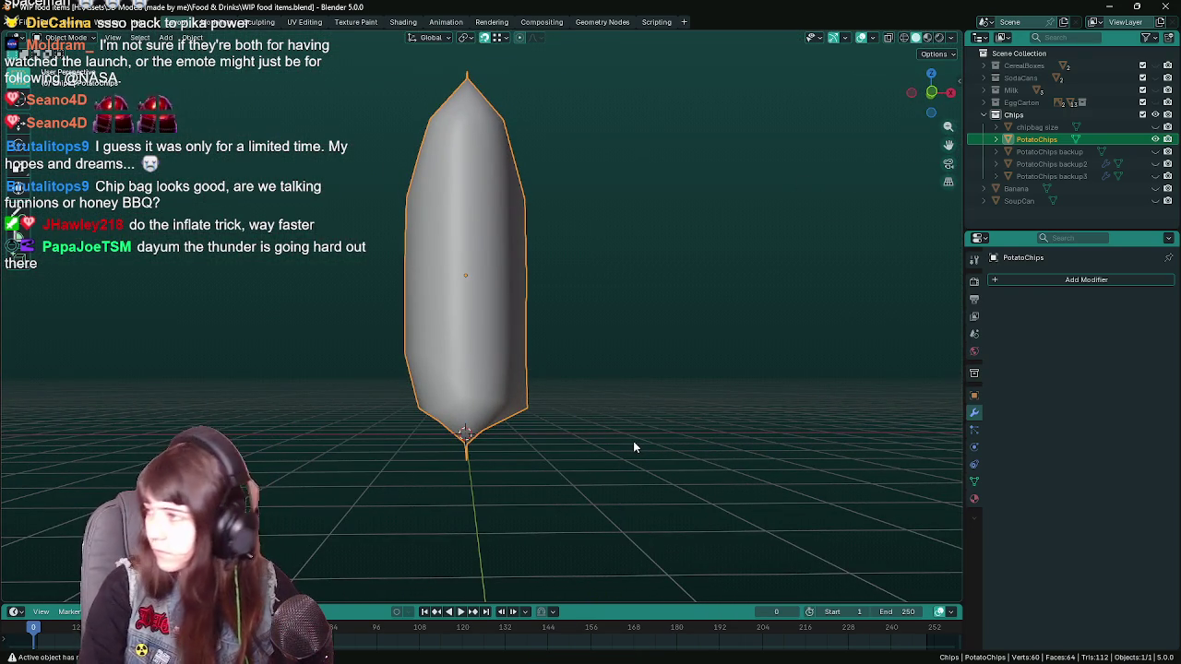
drag(592, 396, 571, 421)
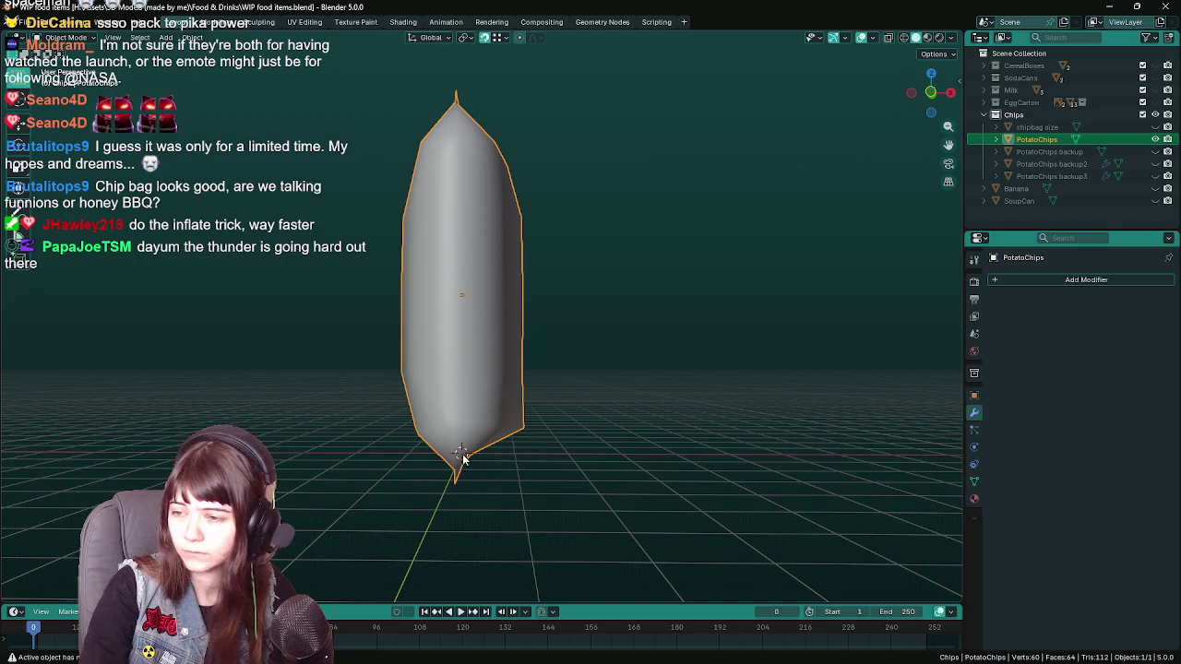
drag(475, 447, 581, 441)
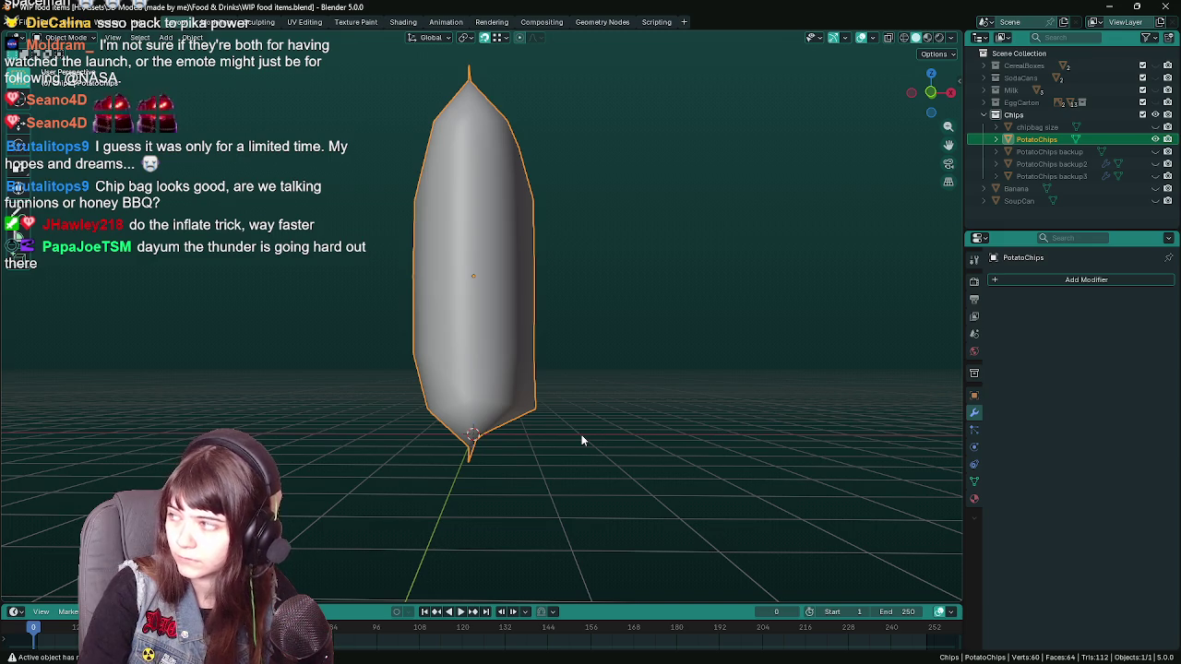
drag(570, 431, 418, 293)
key(Tab)
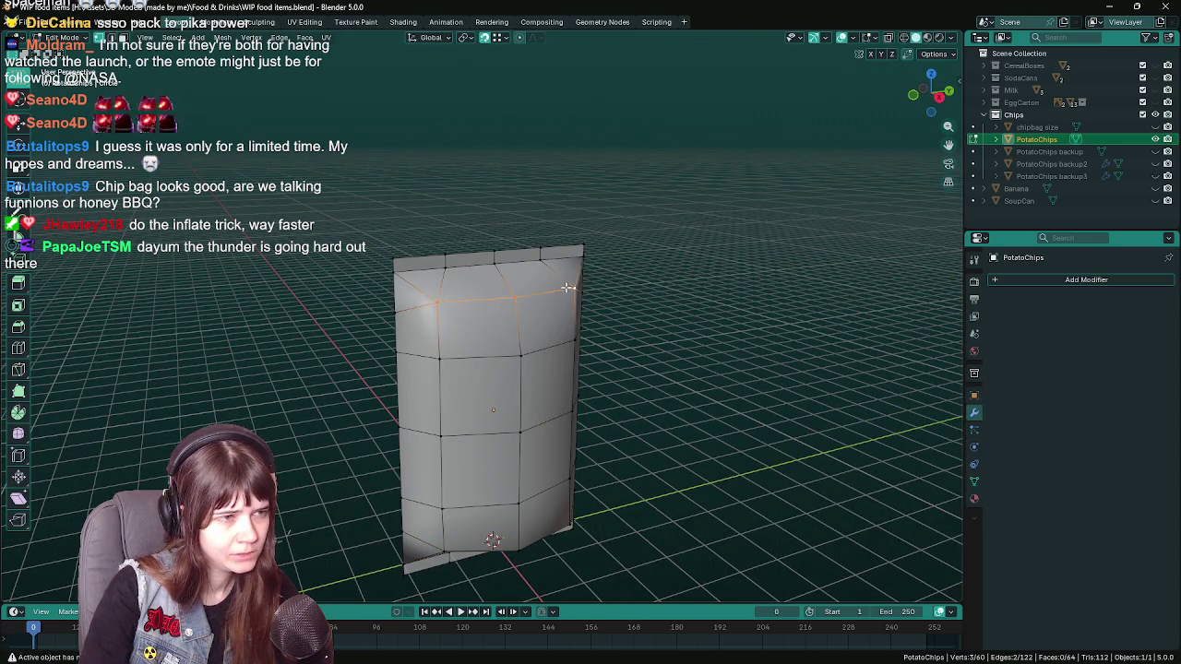
- Select the right-side edge loop and move it 10 cm inward along X in Top view
click(566, 287)
key(ctrl+s)
key(KP_7)
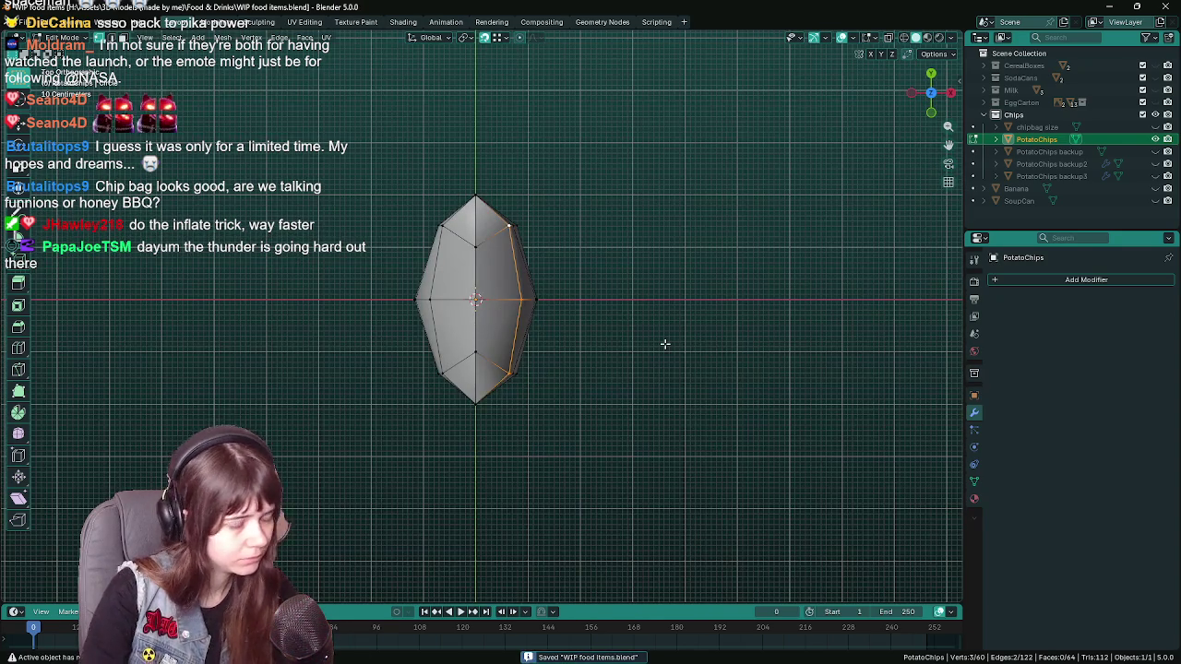
scroll(up, 3)
key(g)
key(x)
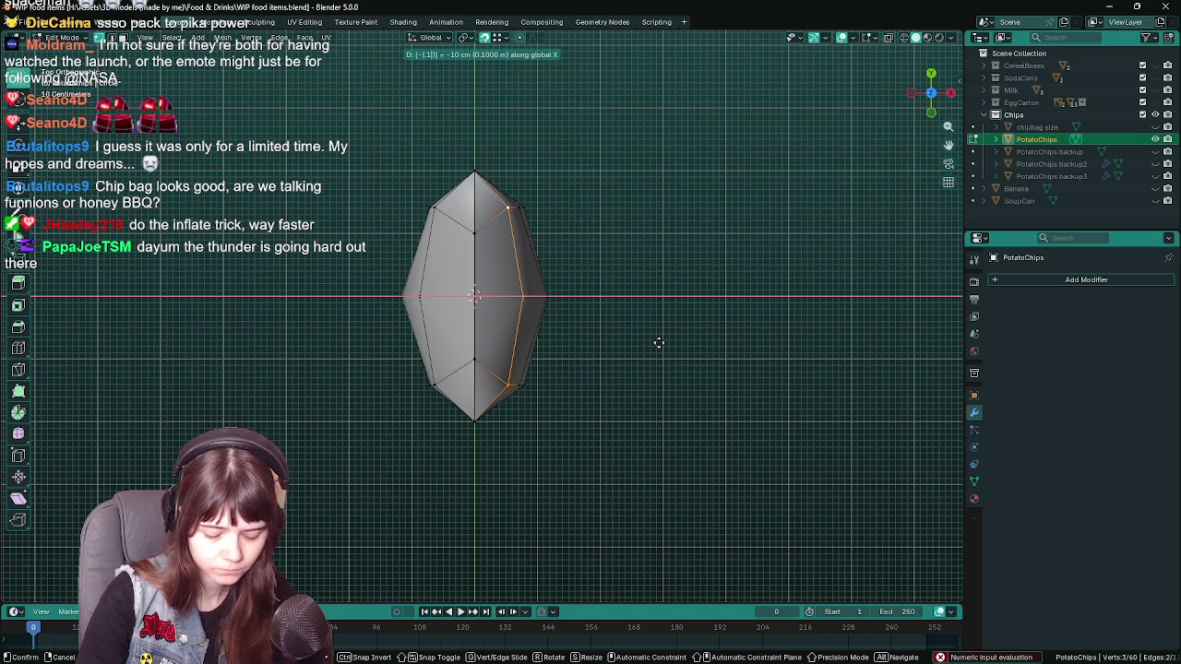
click(659, 343)
- In Front view, pull the upper edge along X toward the tip, then undo it
drag(627, 448, 626, 295)
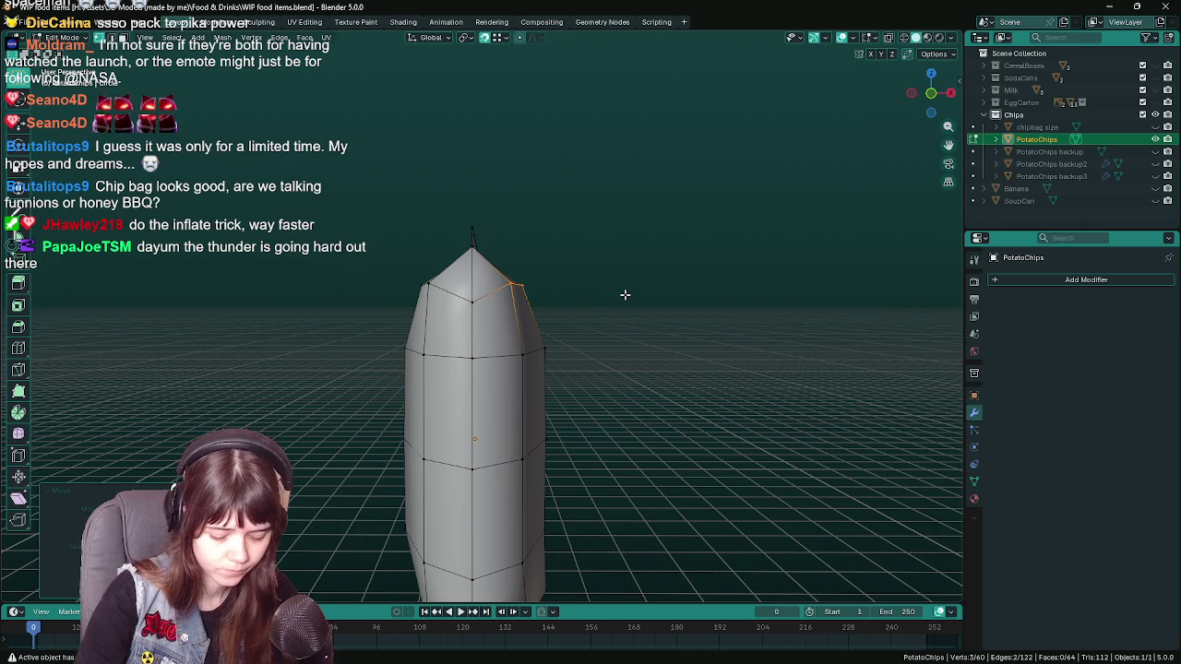
key(KP_1)
key(ctrl+s)
key(g)
key(x)
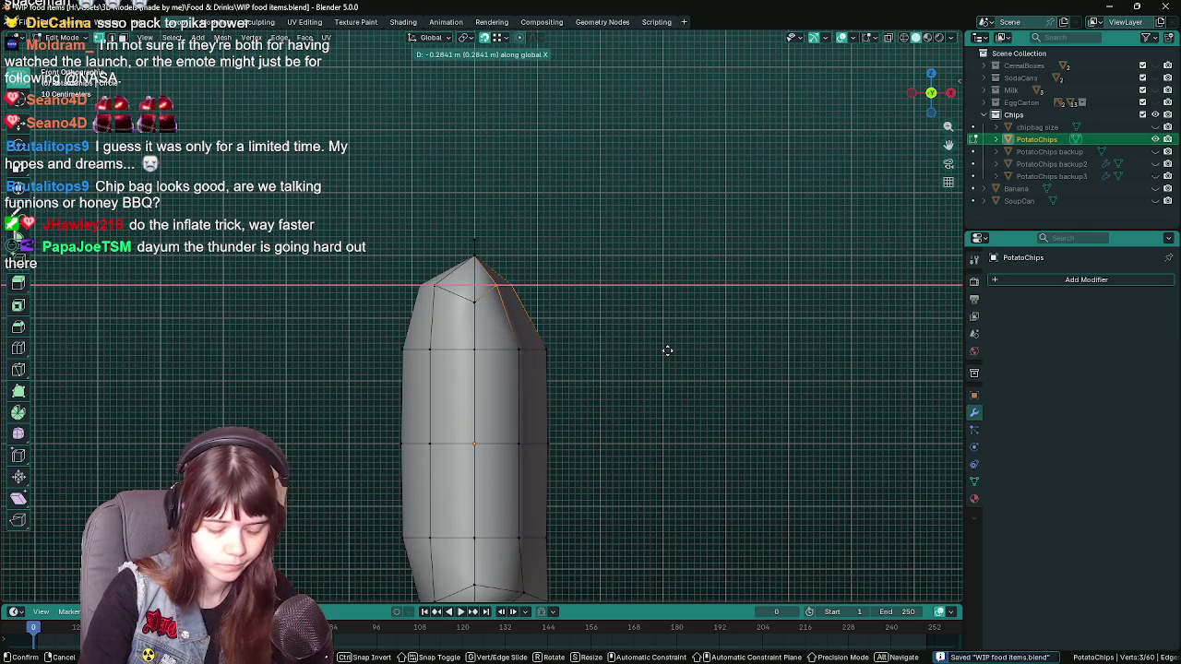
click(667, 350)
key(ctrl+z)
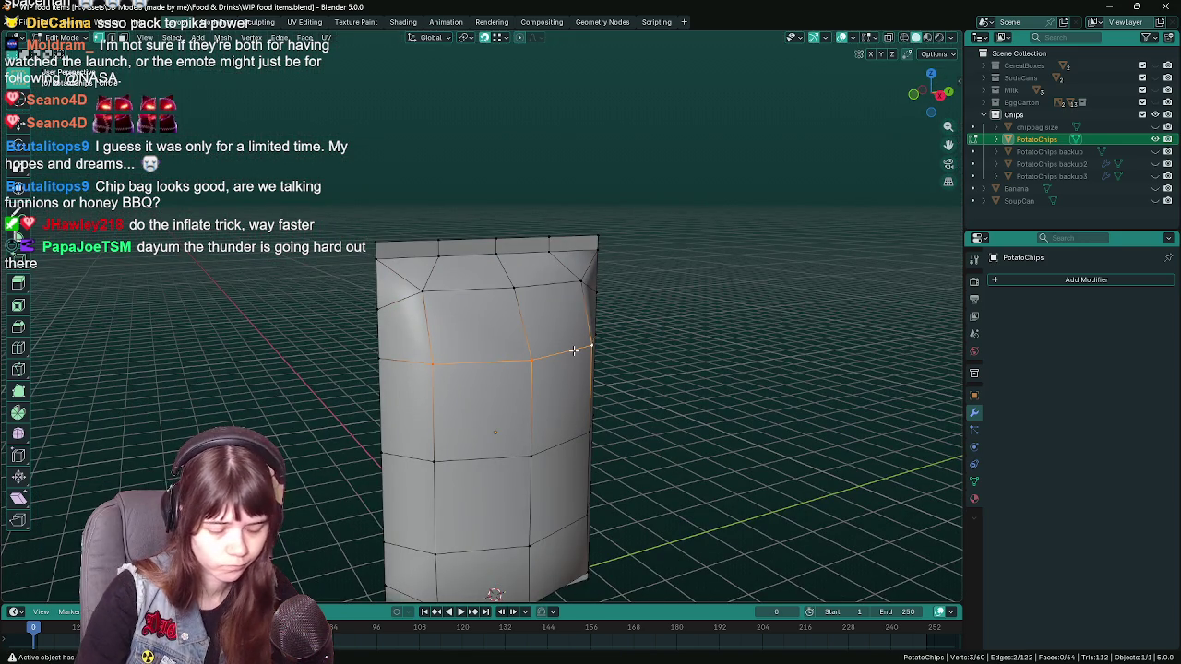
- Save and shift the selected edge sideways along X in Front view
key(KP_1)
key(ctrl+s)
key(g)
key(x)
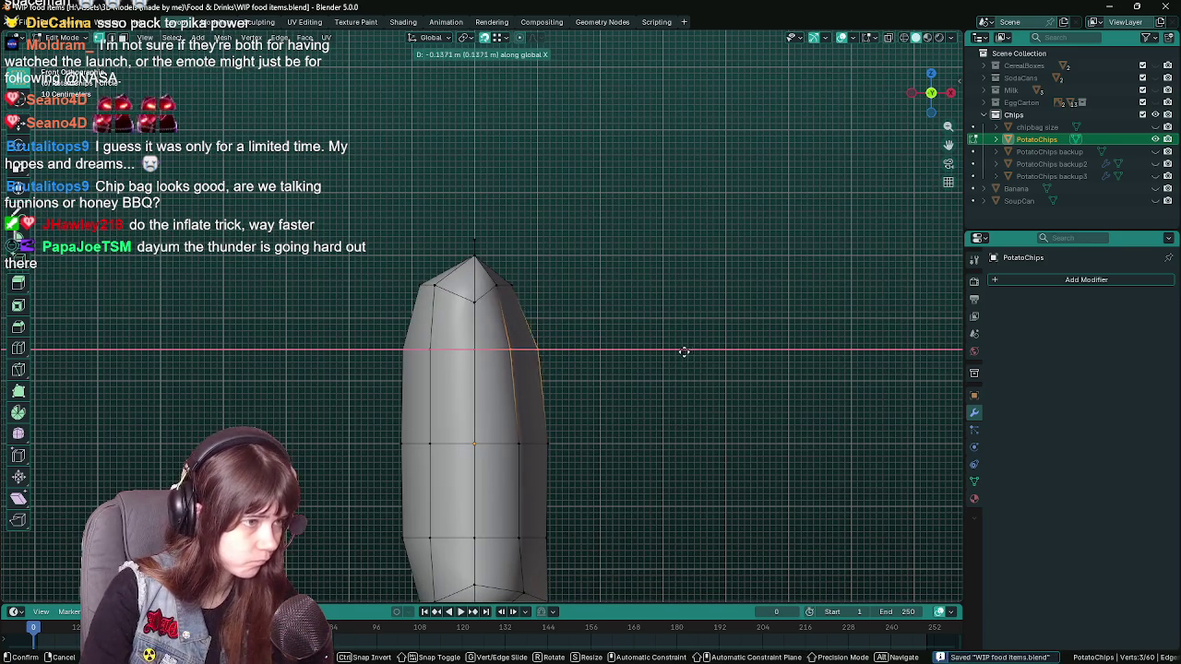
click(683, 350)
- Nudge the edge along X again from the Front orthographic view
drag(624, 443, 632, 351)
key(KP_3)
key(KP_1)
key(KP_1)
scroll(up, 3)
key(g)
key(x)
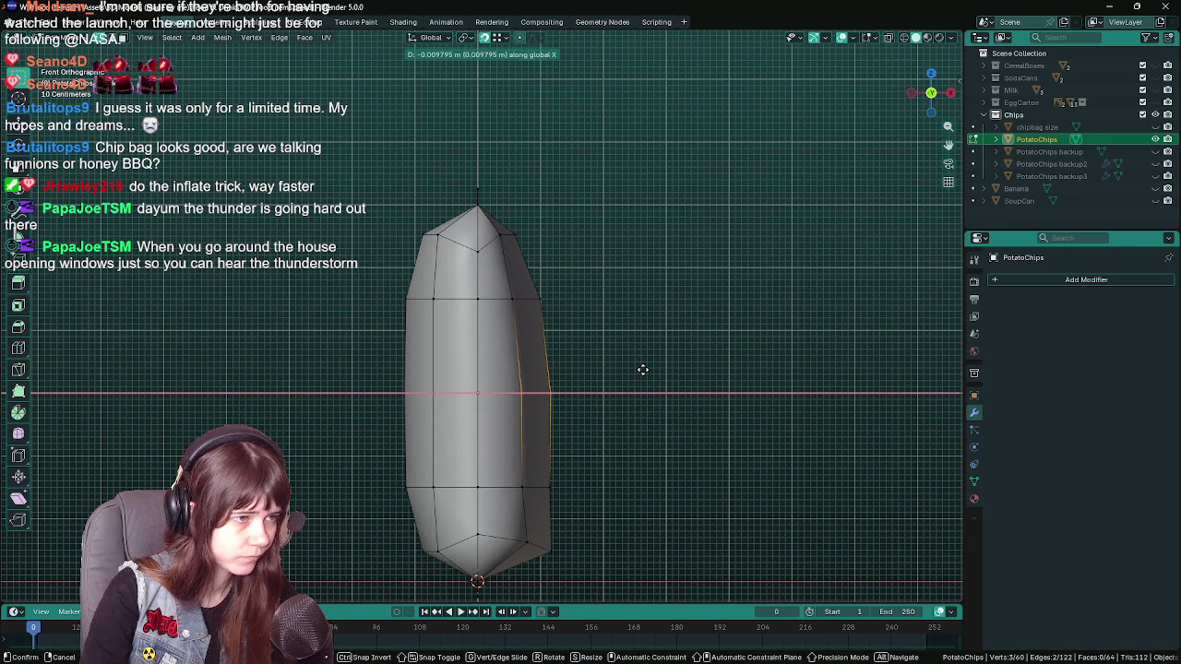
click(643, 369)
drag(643, 369, 522, 377)
- Select the edge loop near the top and move it along X
click(528, 243)
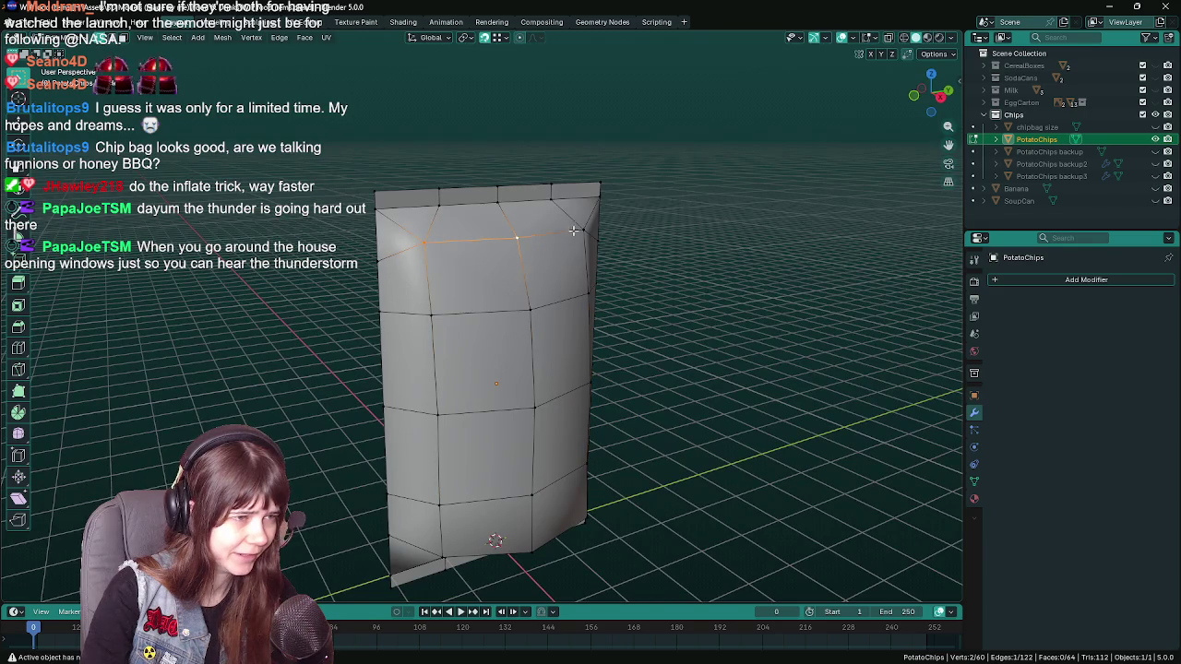
drag(574, 230, 643, 307)
key(ctrl+s)
key(KP_1)
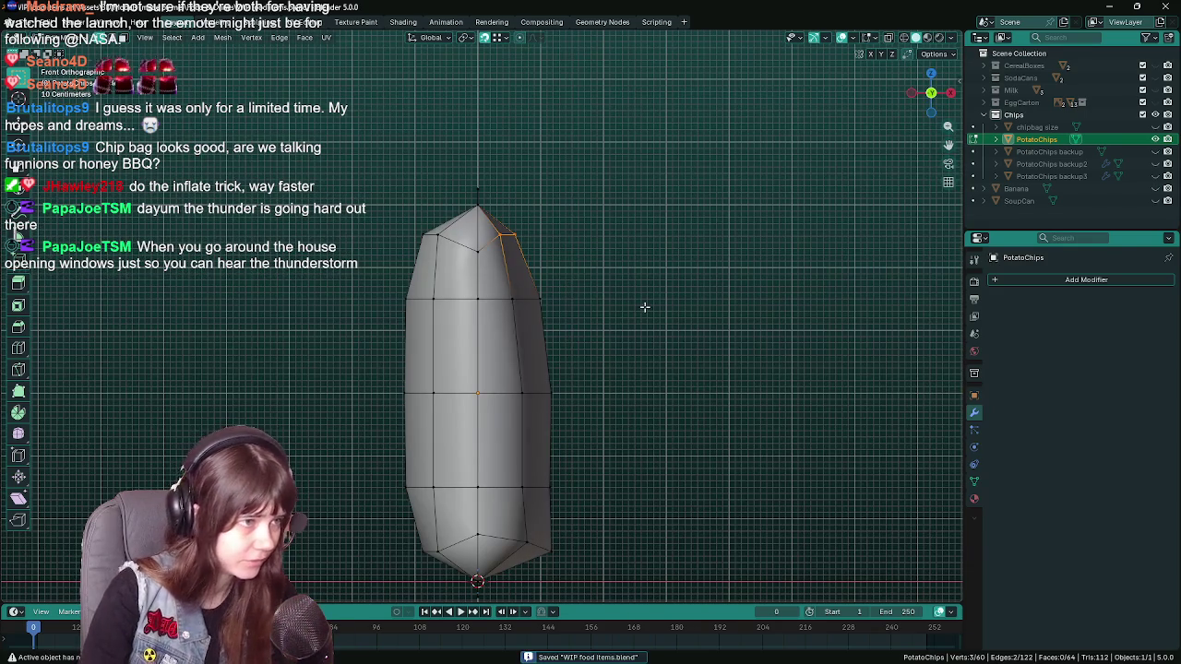
key(g)
key(x)
click(643, 307)
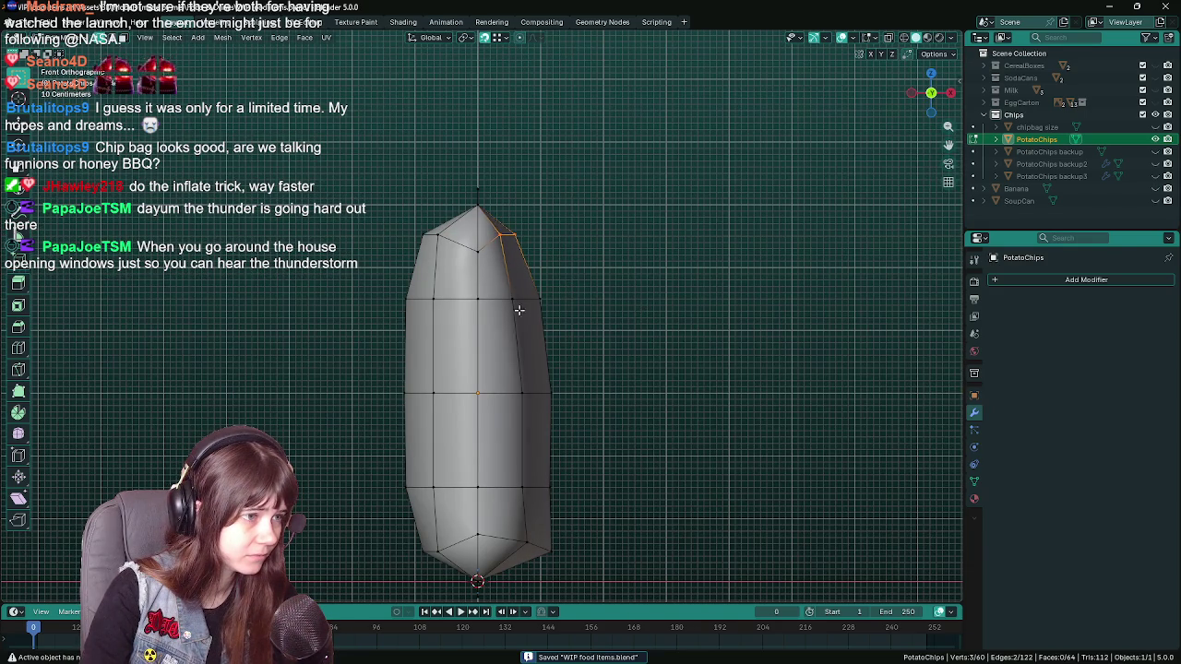
- Shift the loop along X once more, then save in object mode
drag(575, 313, 488, 305)
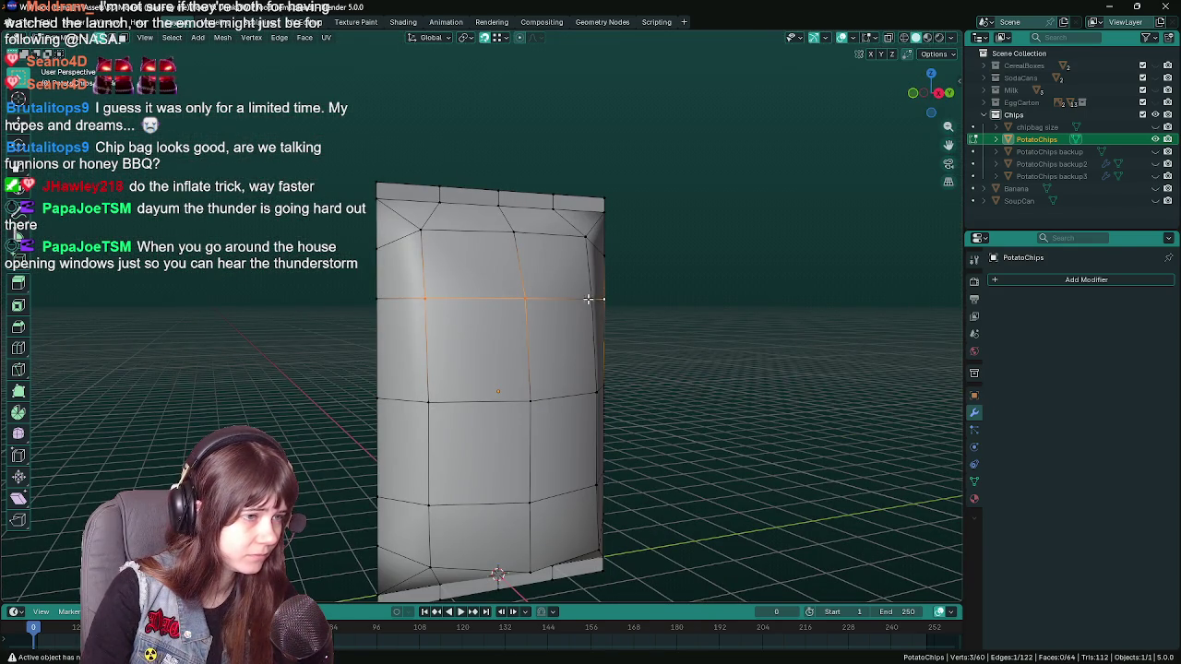
drag(647, 342, 732, 335)
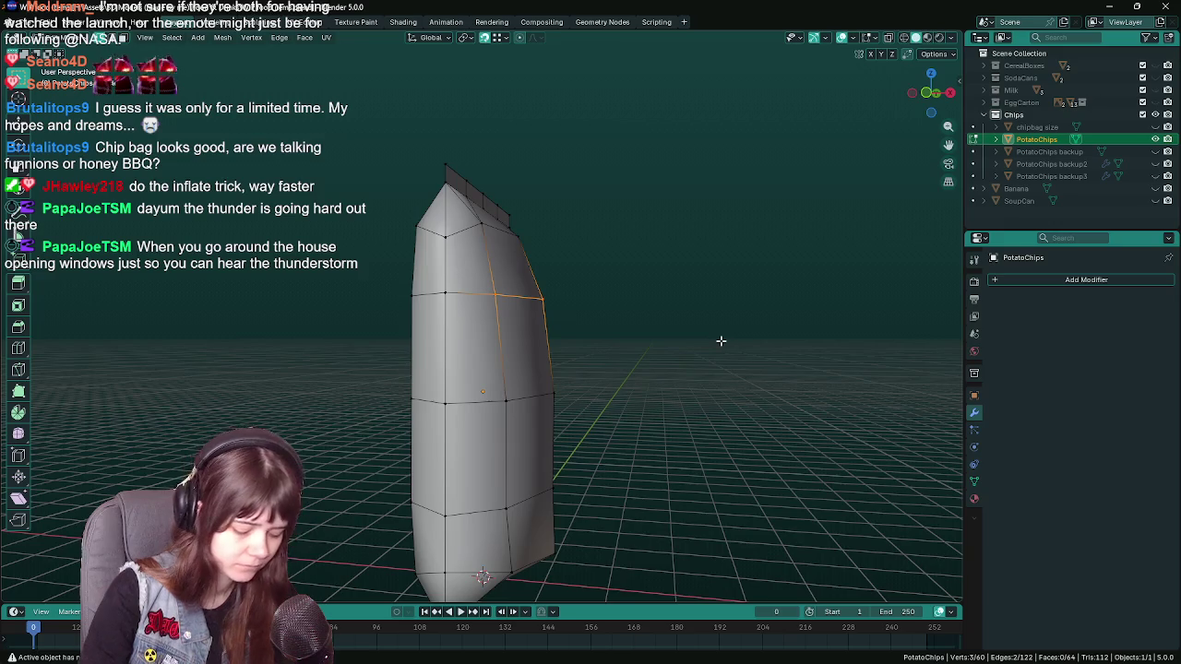
key(KP_1)
key(g)
key(x)
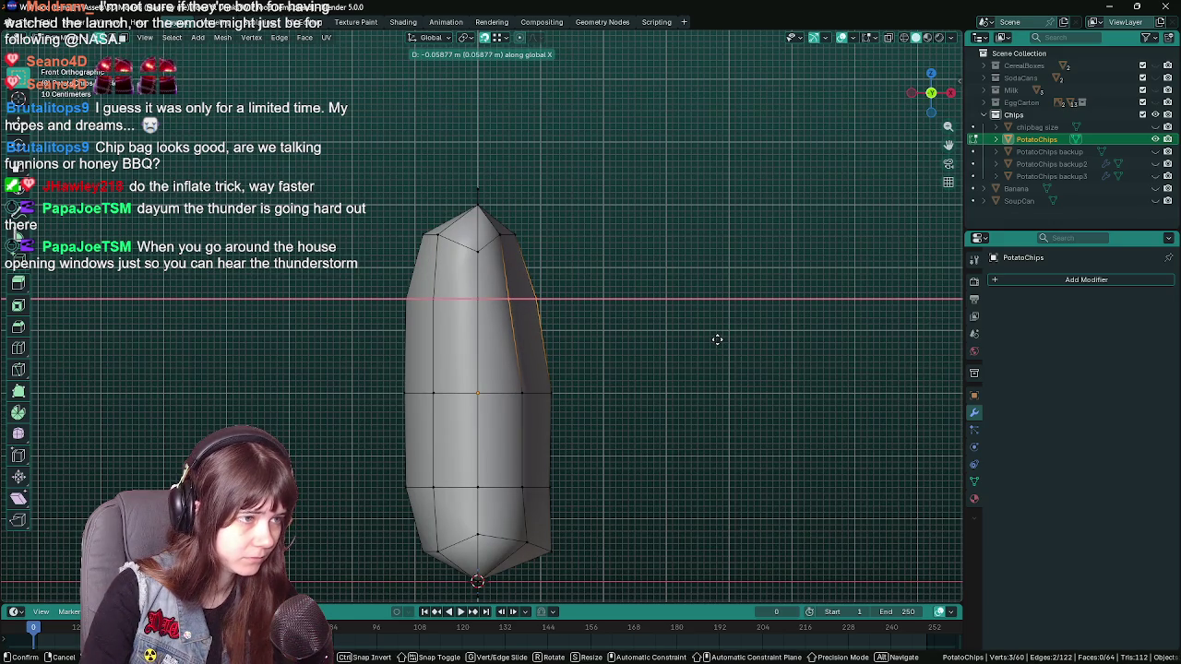
click(719, 339)
key(Tab)
scroll(down, 3)
key(ctrl+s)
drag(601, 388, 601, 429)
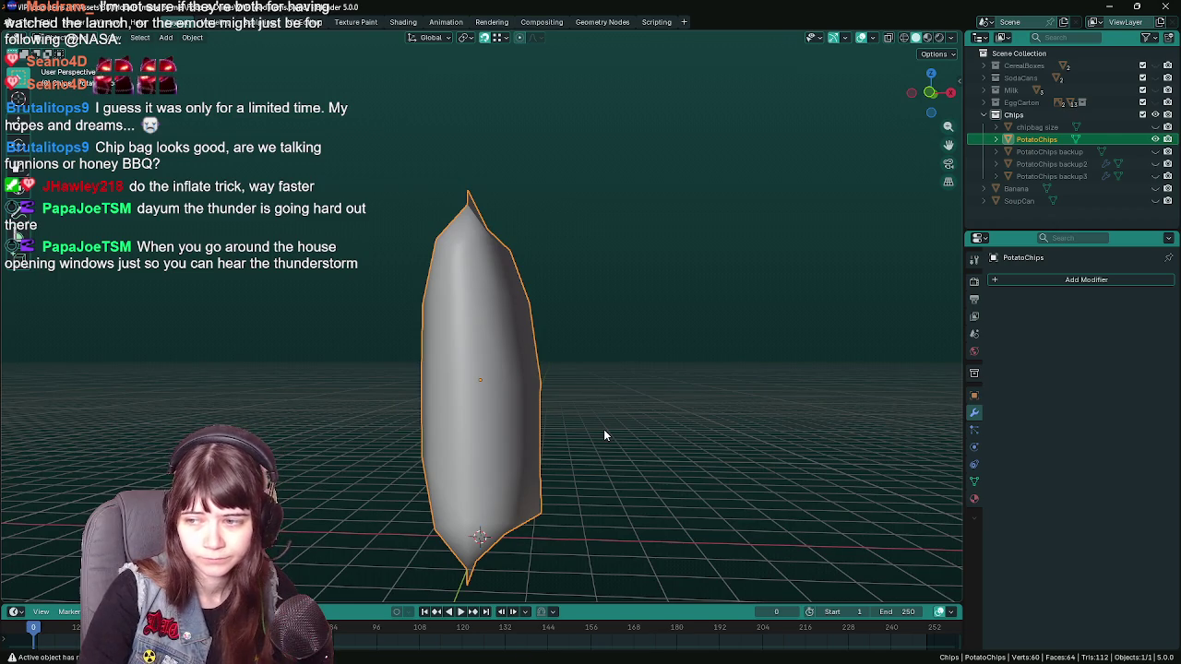
- Delete the left half of the PotatoChips mesh, box-selecting it in X-ray
key(Tab)
drag(597, 428, 415, 267)
key(alt+z)
drag(391, 164, 498, 558)
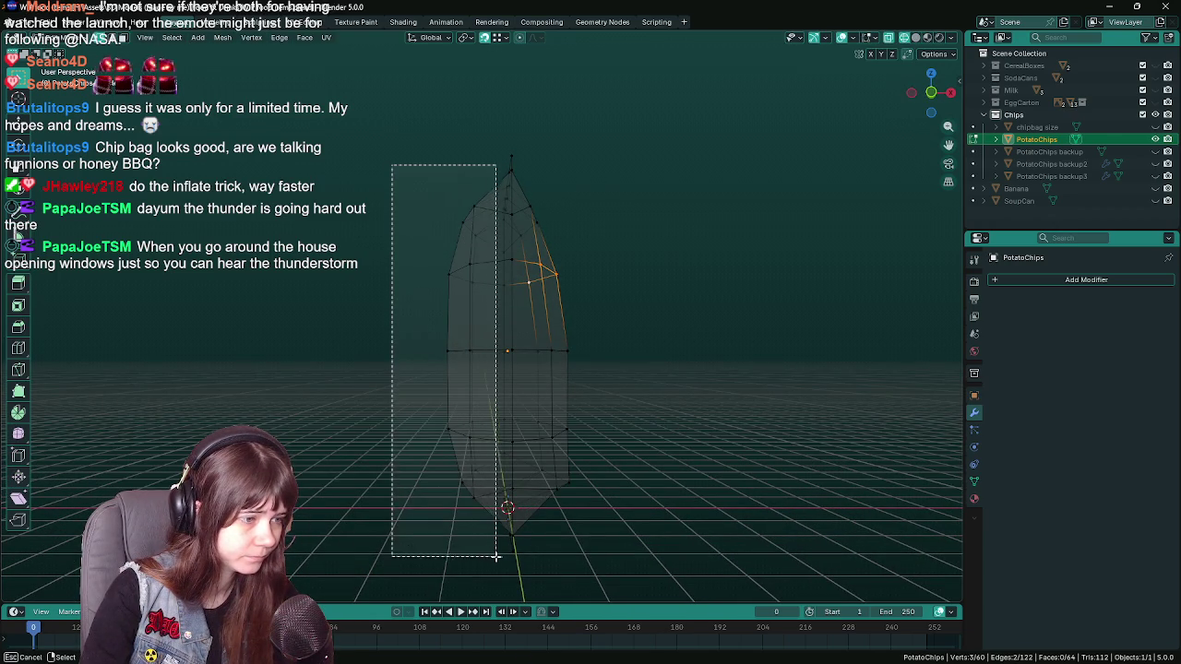
right_click(370, 346)
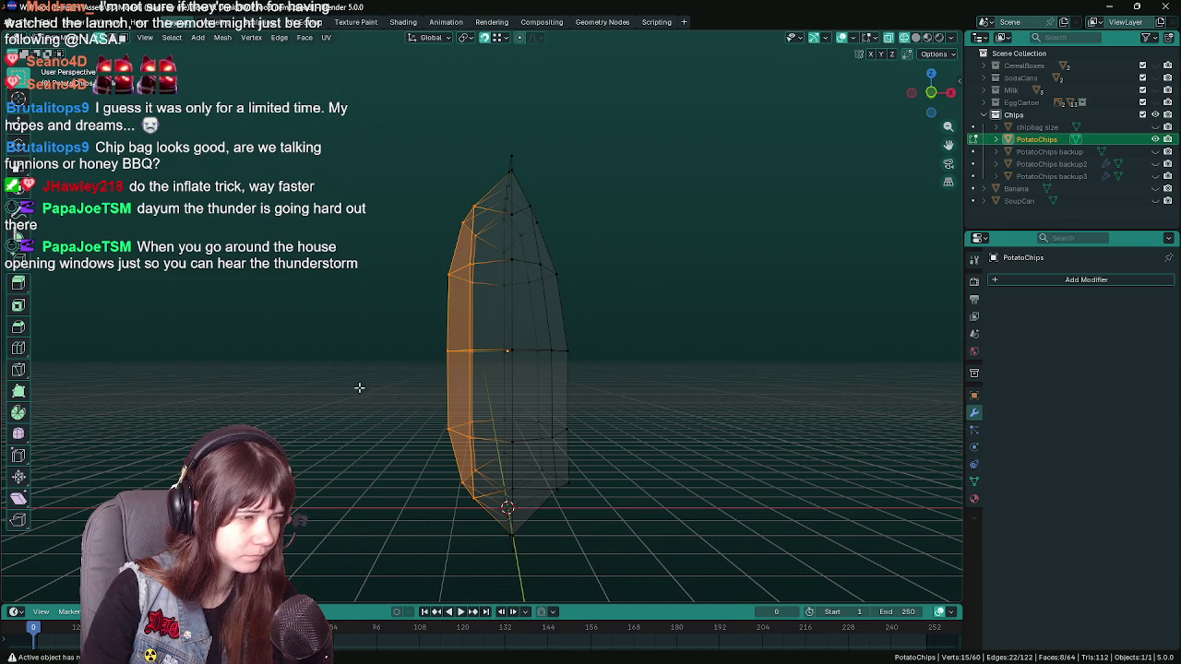
key(x)
click(323, 367)
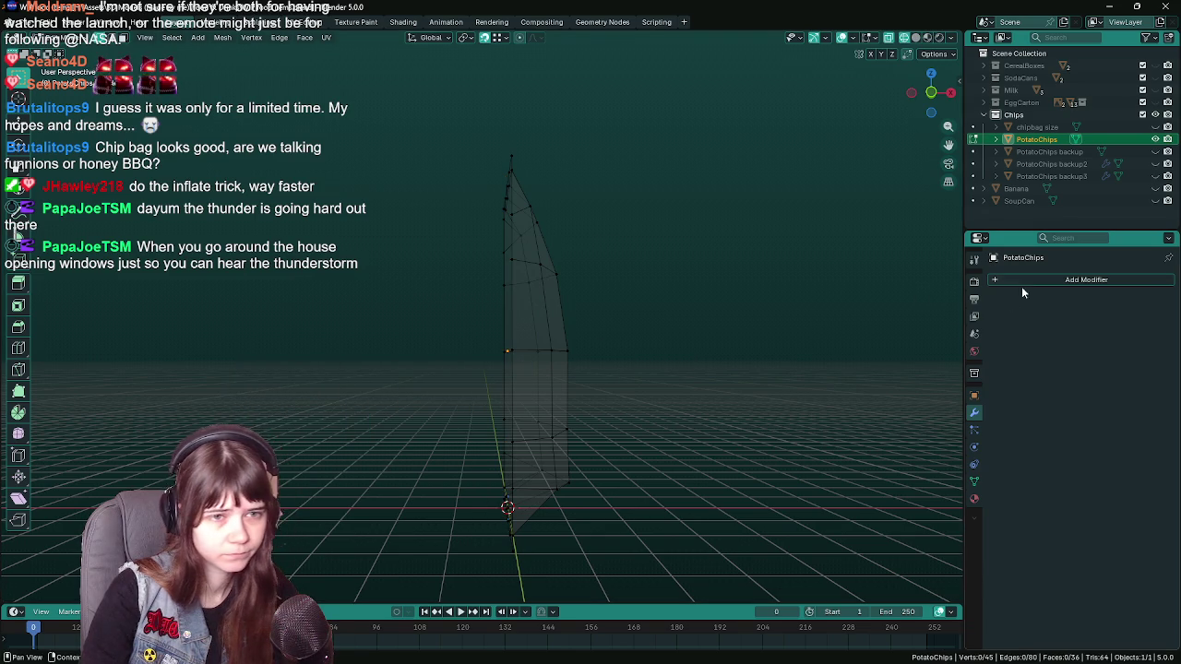
- Add an X-axis Mirror modifier and return the viewport to Solid shading
key(Tab)
click(1084, 280)
mouse_move(1033, 279)
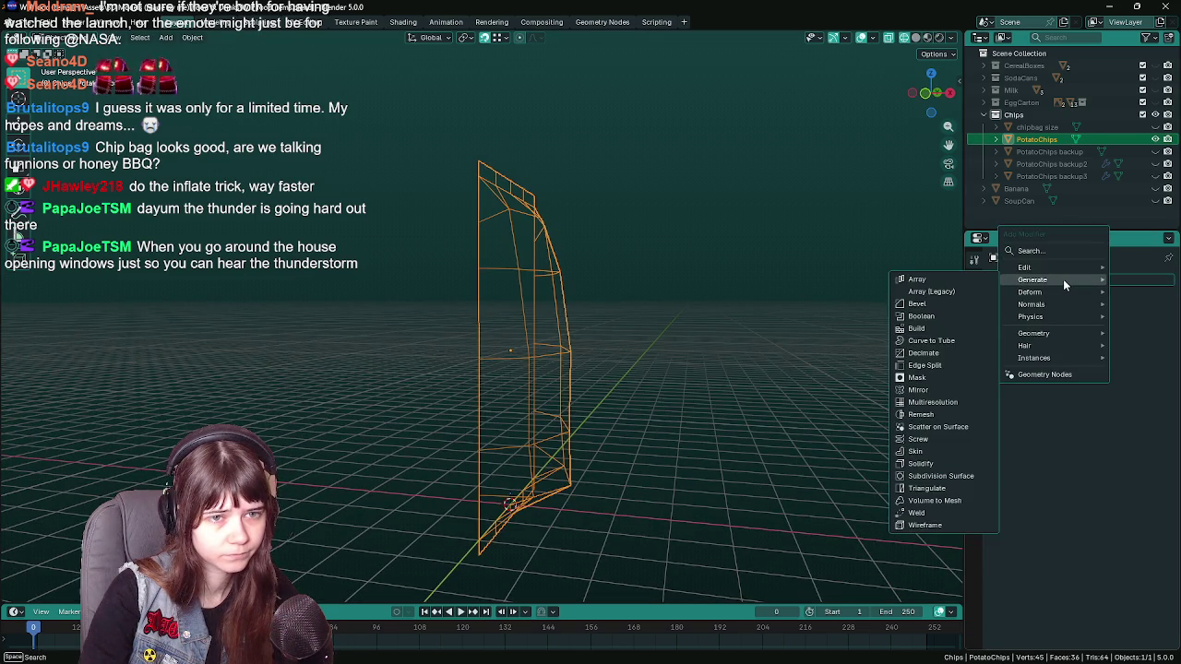
click(918, 389)
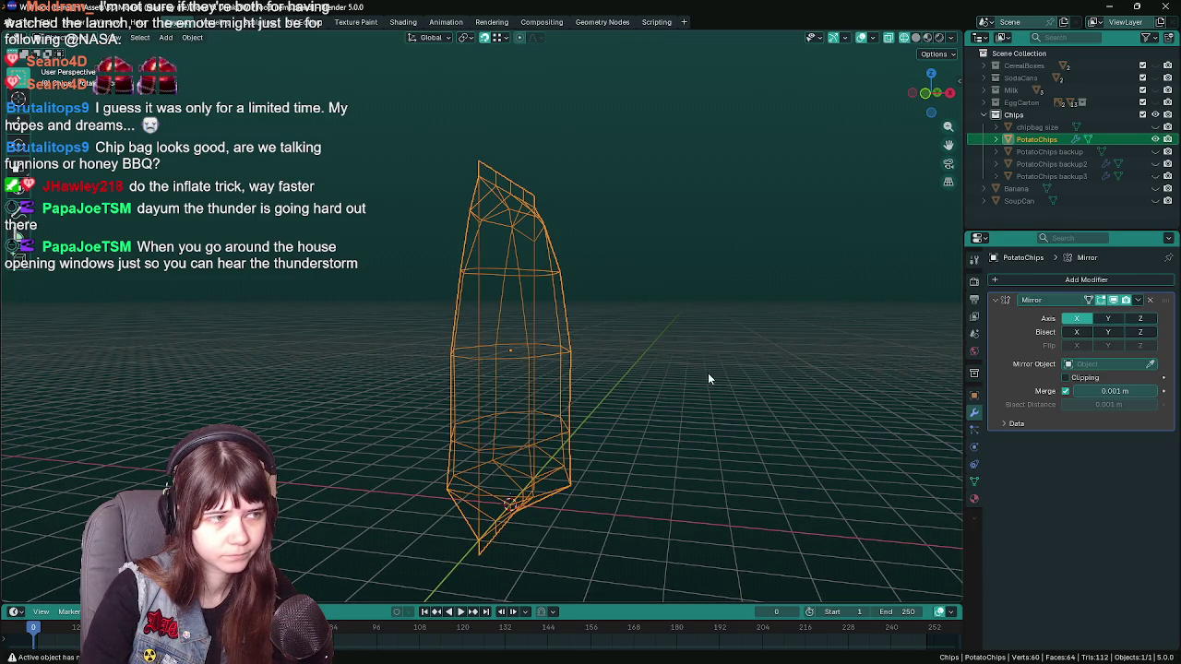
key(z)
click(913, 380)
drag(913, 380, 498, 427)
click(746, 377)
key(Tab)
- Lower the bag's bottom edge along the Z axis
scroll(up, 3)
drag(649, 419, 627, 425)
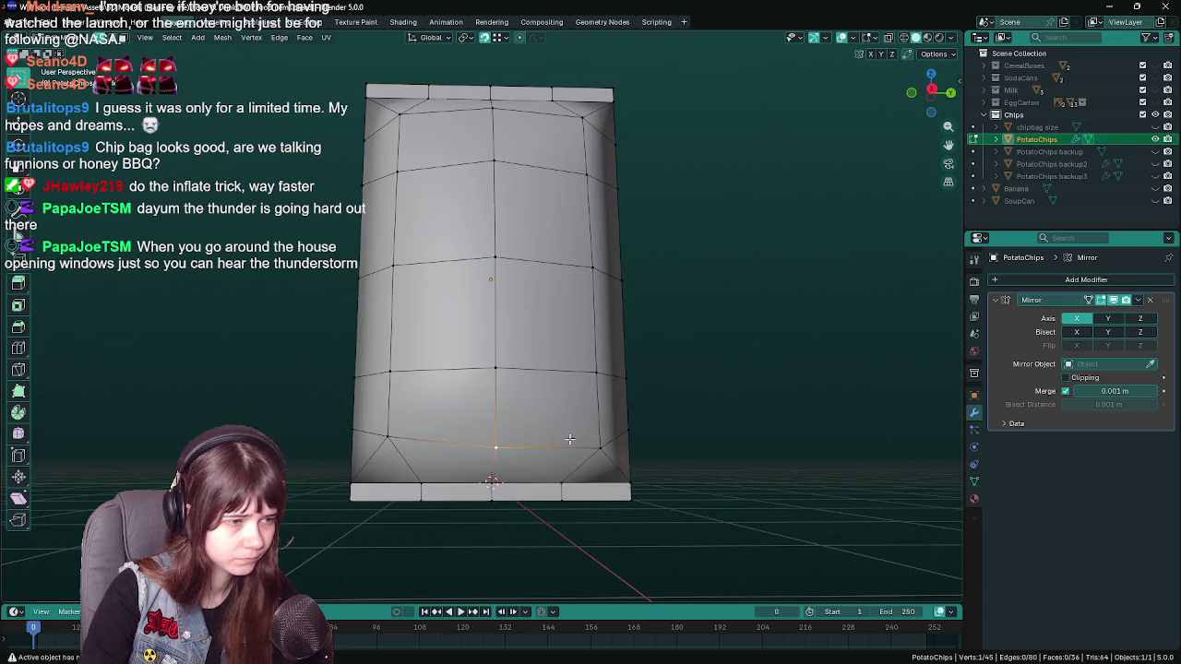
scroll(up, 3)
drag(478, 434, 499, 411)
key(g)
key(z)
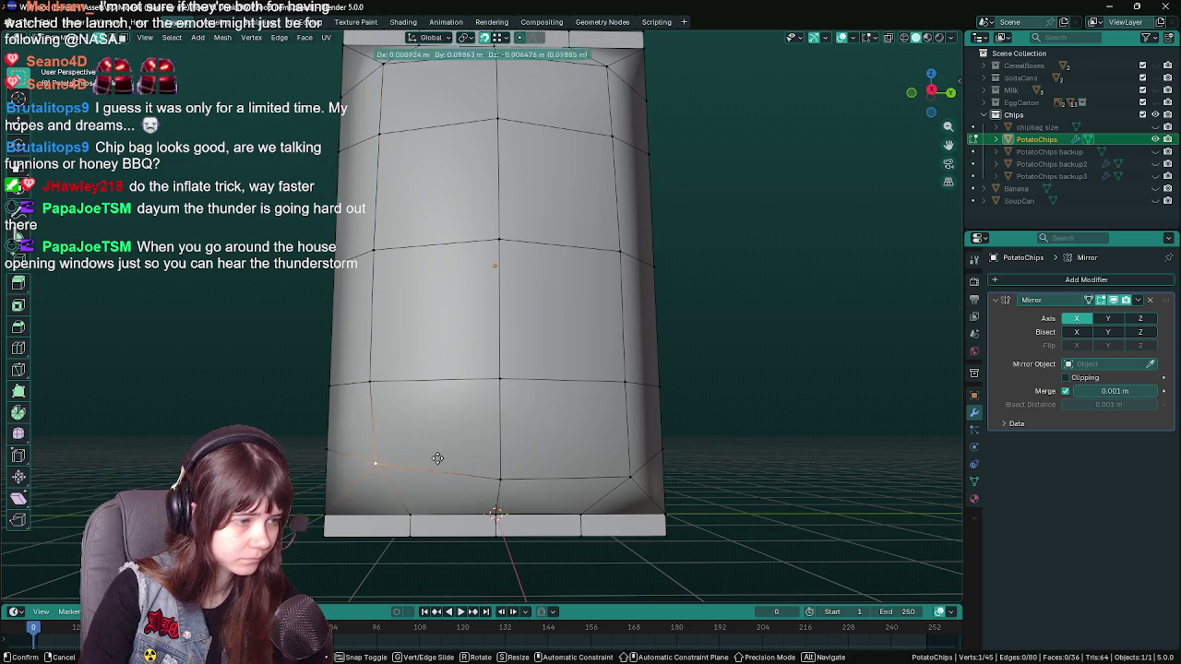
click(499, 475)
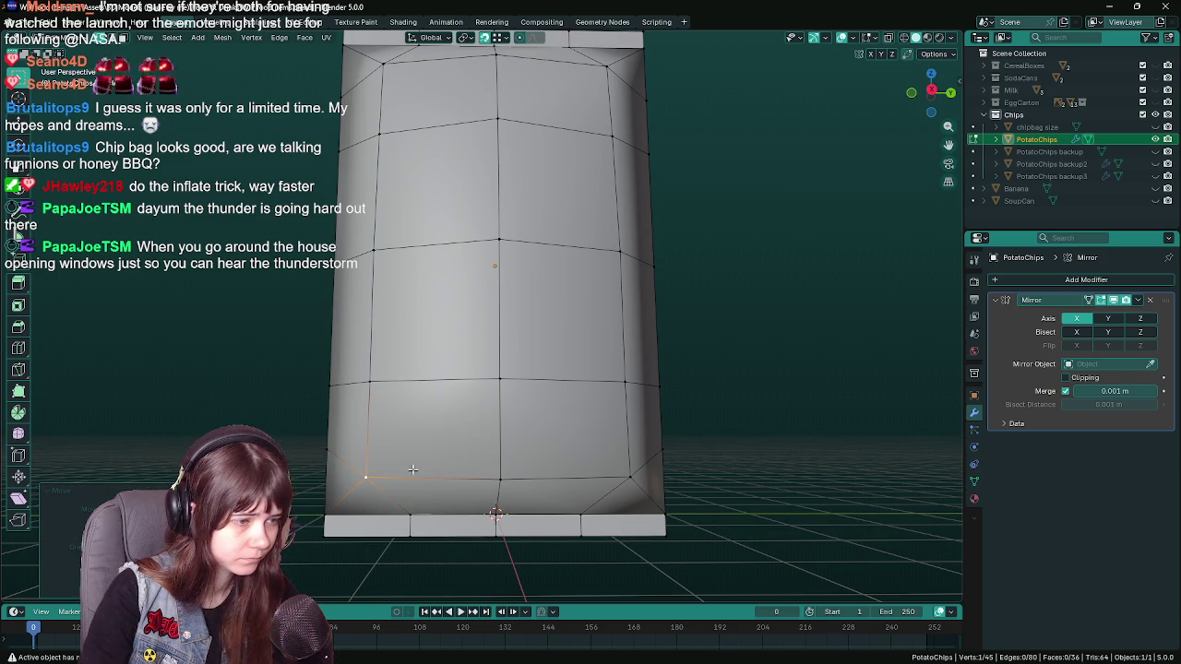
- Add the middle bottom vertex to the selection, undo once, and save the file
click(498, 480)
drag(495, 429, 595, 450)
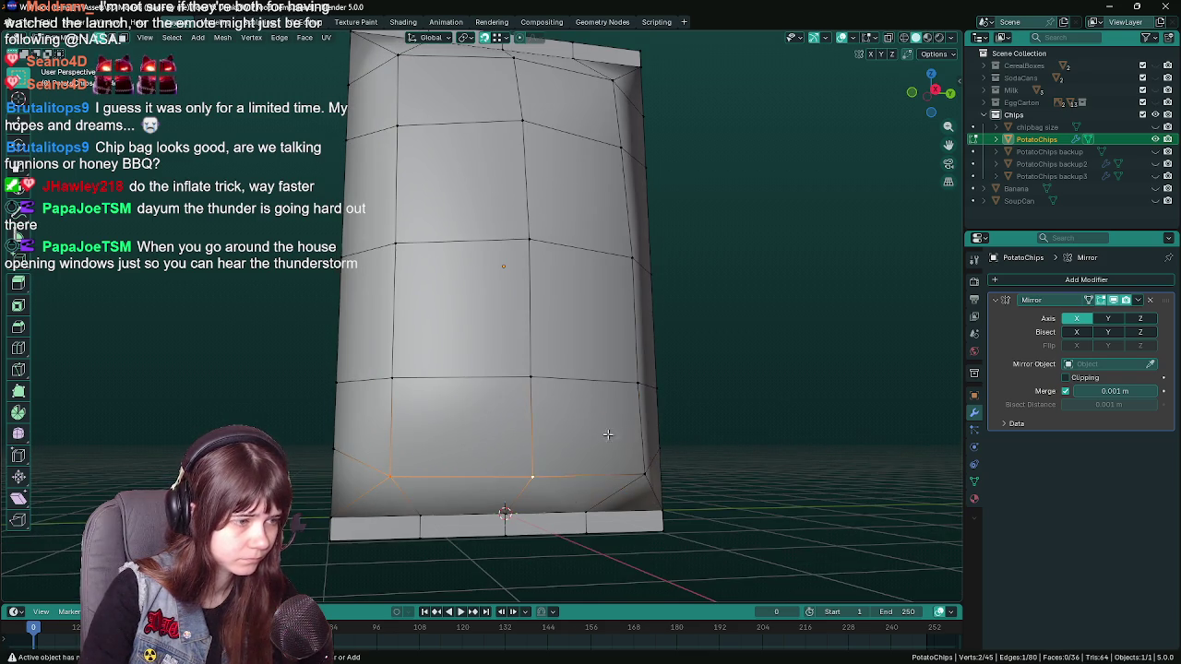
key(ctrl+z)
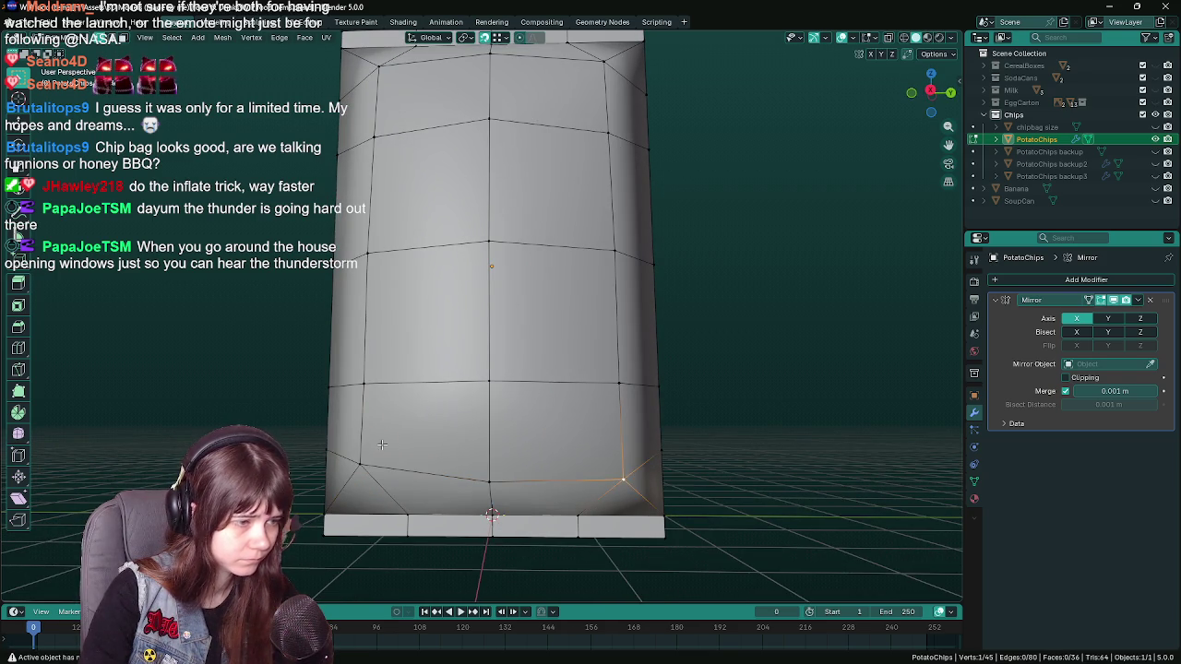
key(Tab)
drag(386, 446, 574, 509)
key(ctrl+s)
key(Tab)
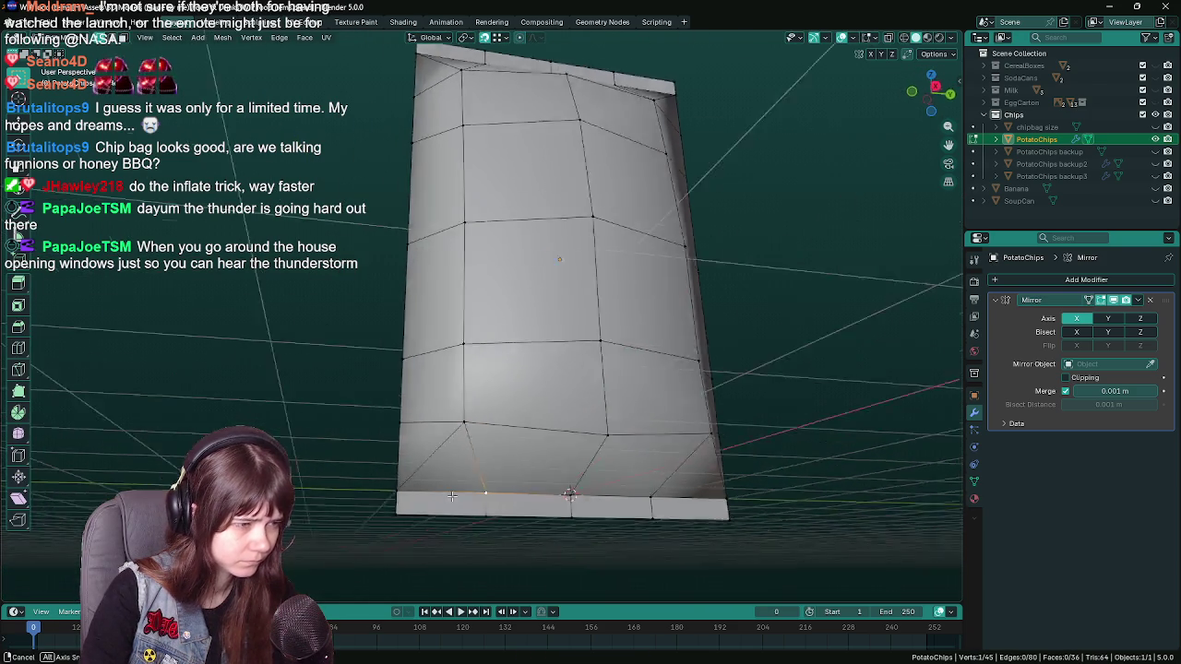
- Merge the selected bottom vertices into a single vertex and save
drag(574, 509, 517, 447)
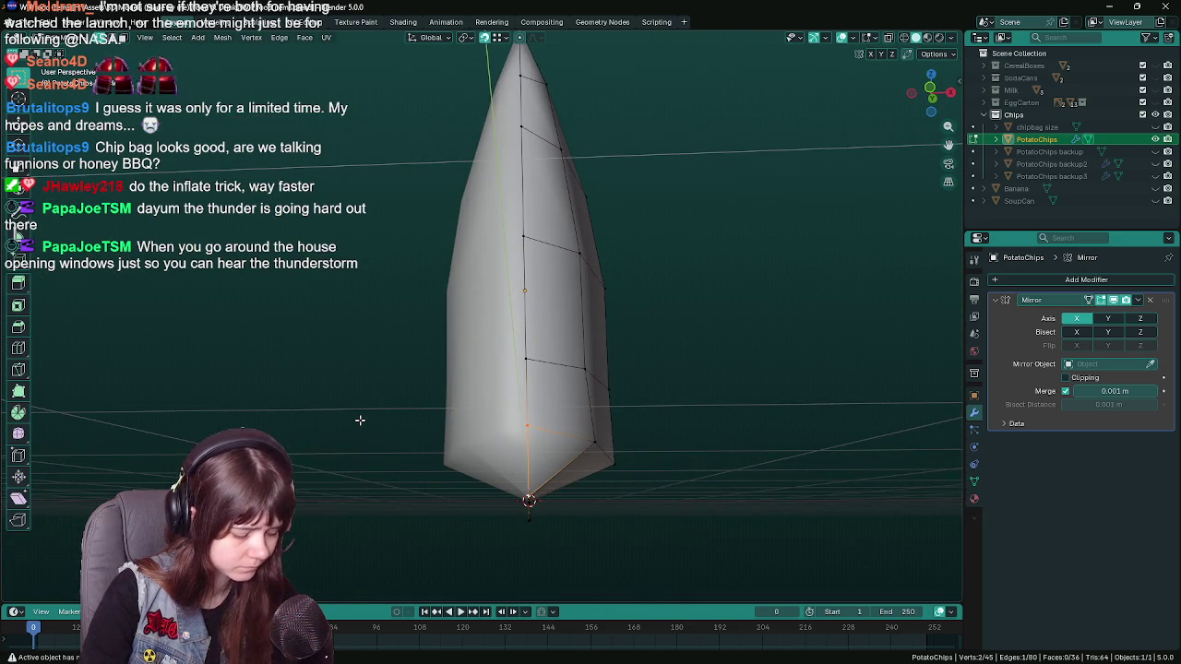
key(m)
click(360, 419)
drag(360, 420, 554, 470)
key(ctrl+s)
key(Tab)
key(Tab)
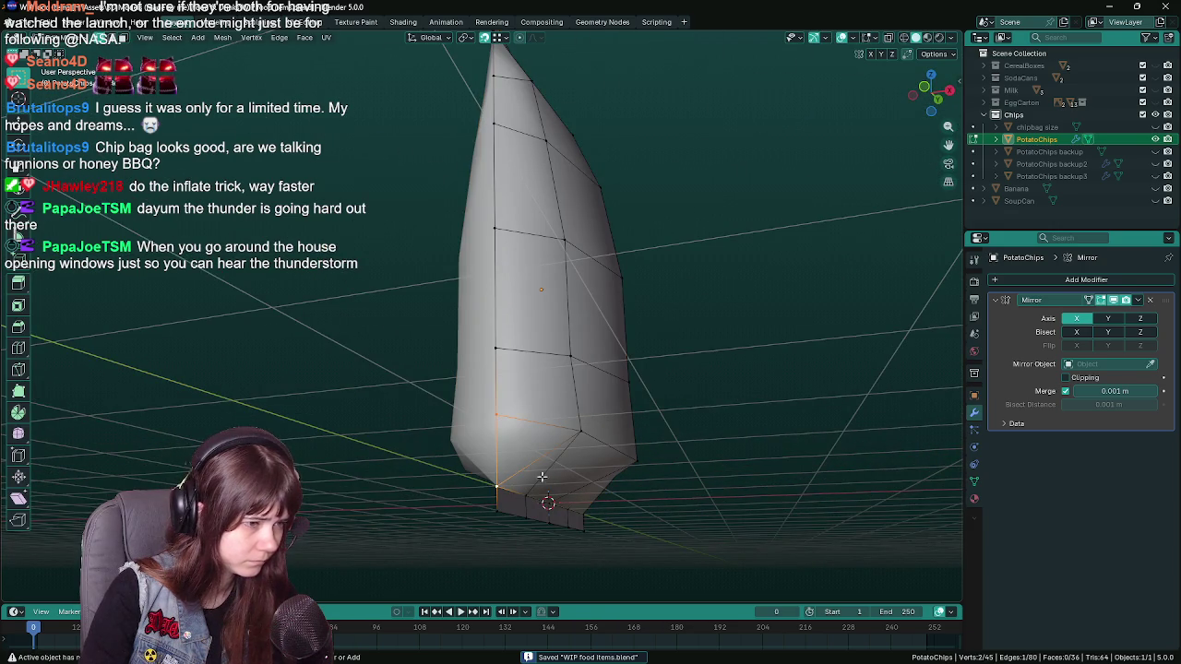
- Reposition the centre bottom vertex and select the right bottom vertex in front view
drag(418, 464, 433, 438)
click(447, 430)
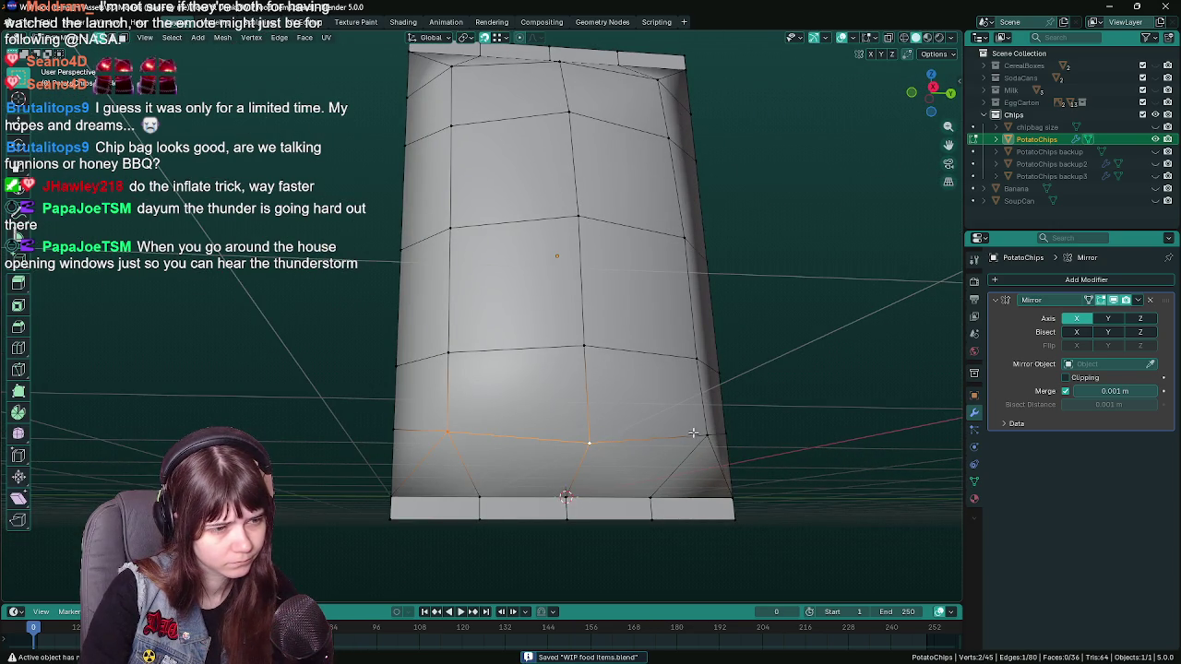
drag(687, 434, 530, 461)
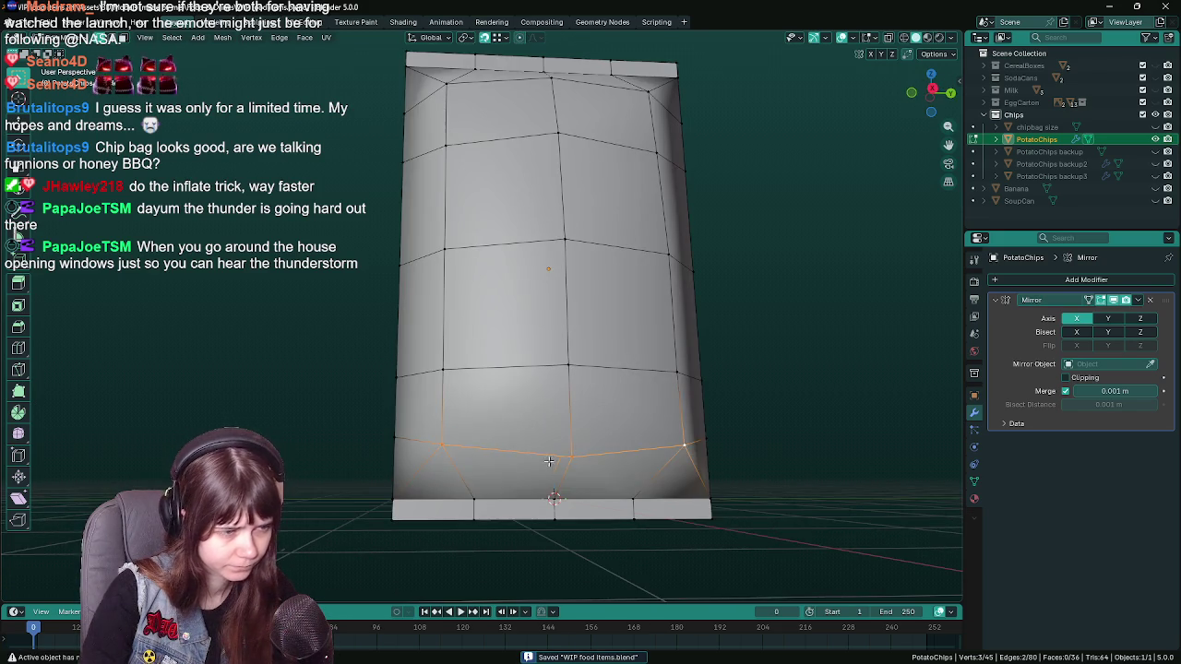
click(571, 444)
key(g)
click(448, 444)
drag(448, 444, 443, 450)
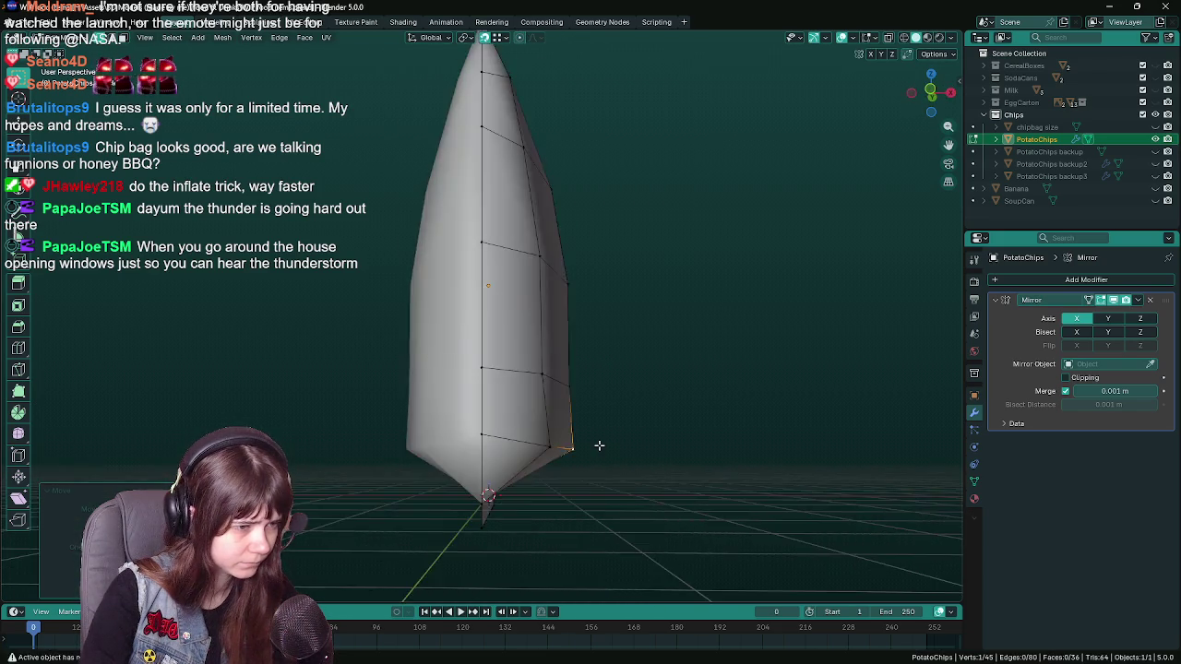
click(668, 447)
drag(668, 447, 600, 448)
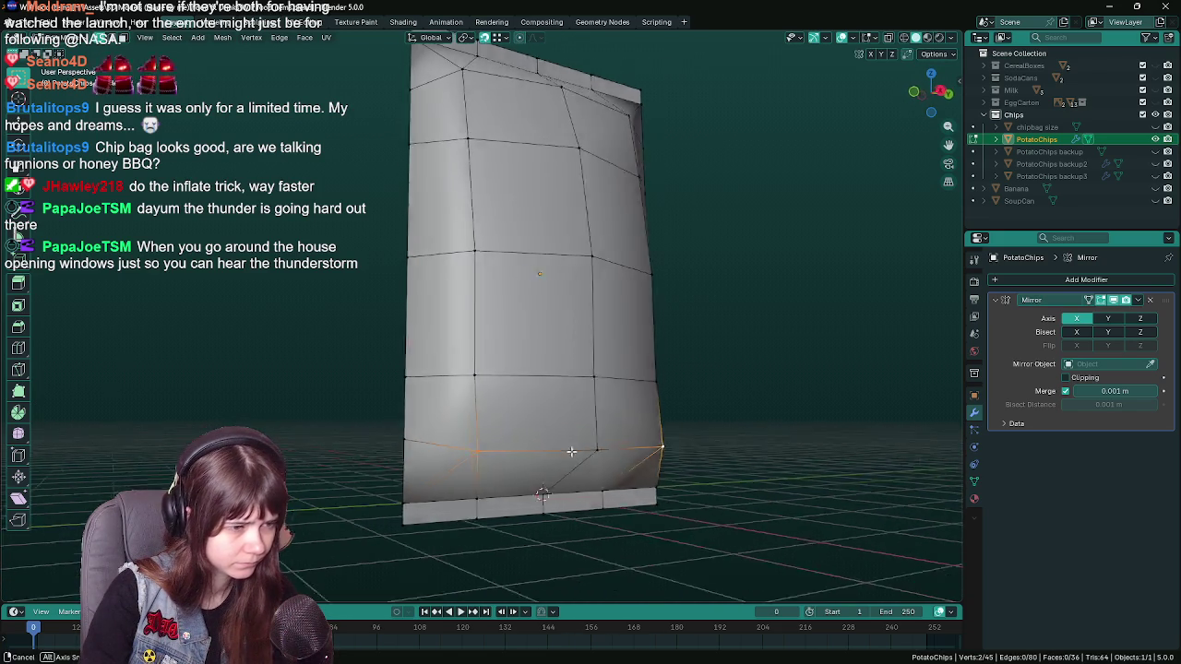
key(KP_1)
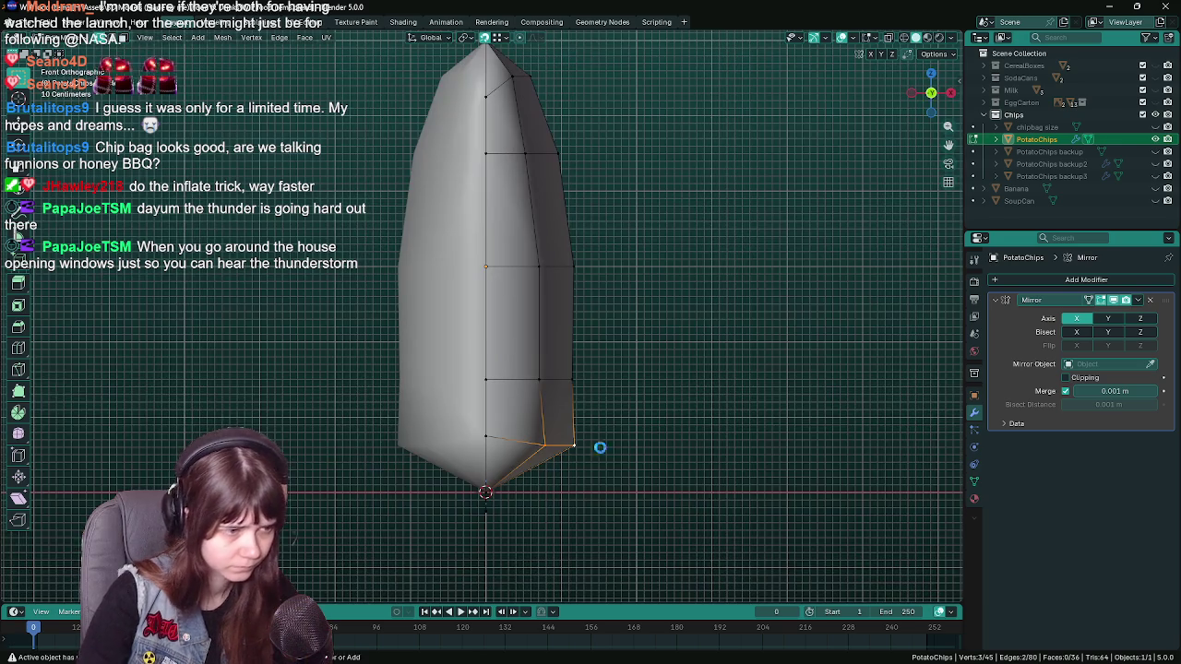
key(ctrl+s)
- Slide the bottom corner vertices along X and select the lower side row
key(g)
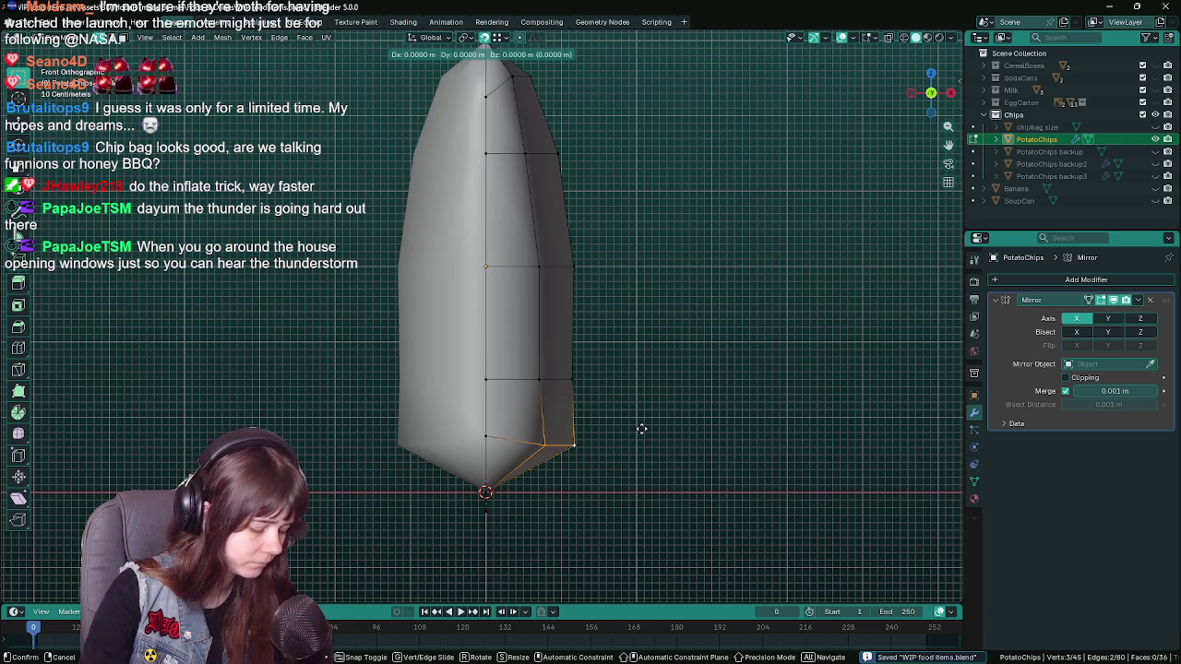
key(x)
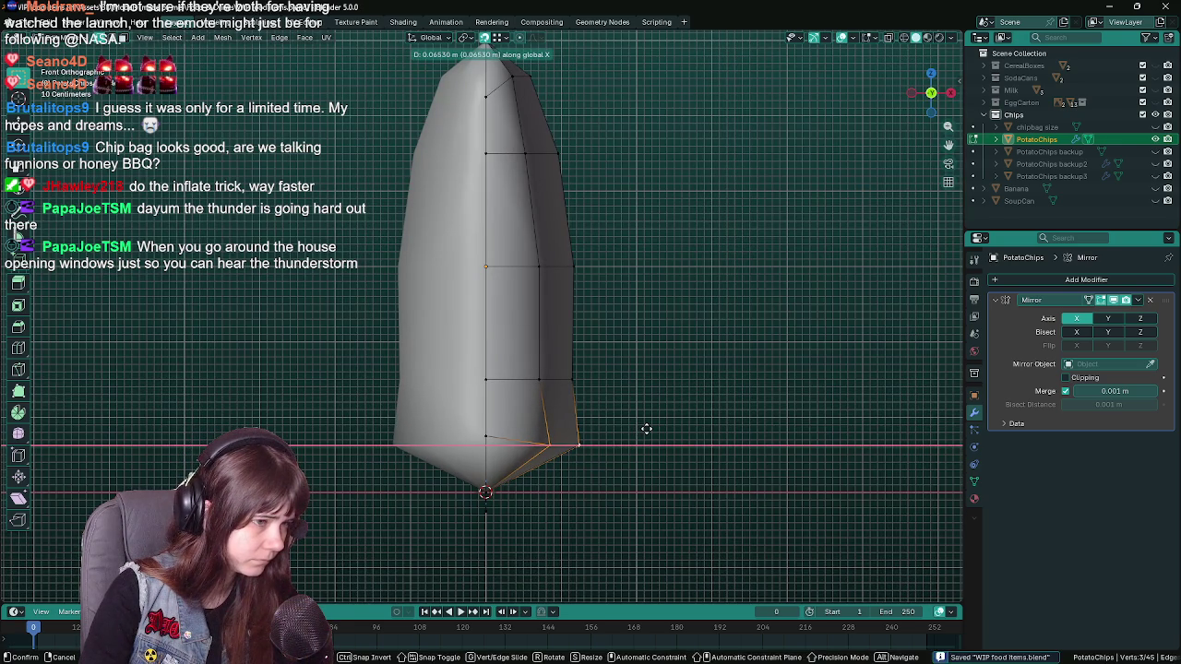
click(647, 428)
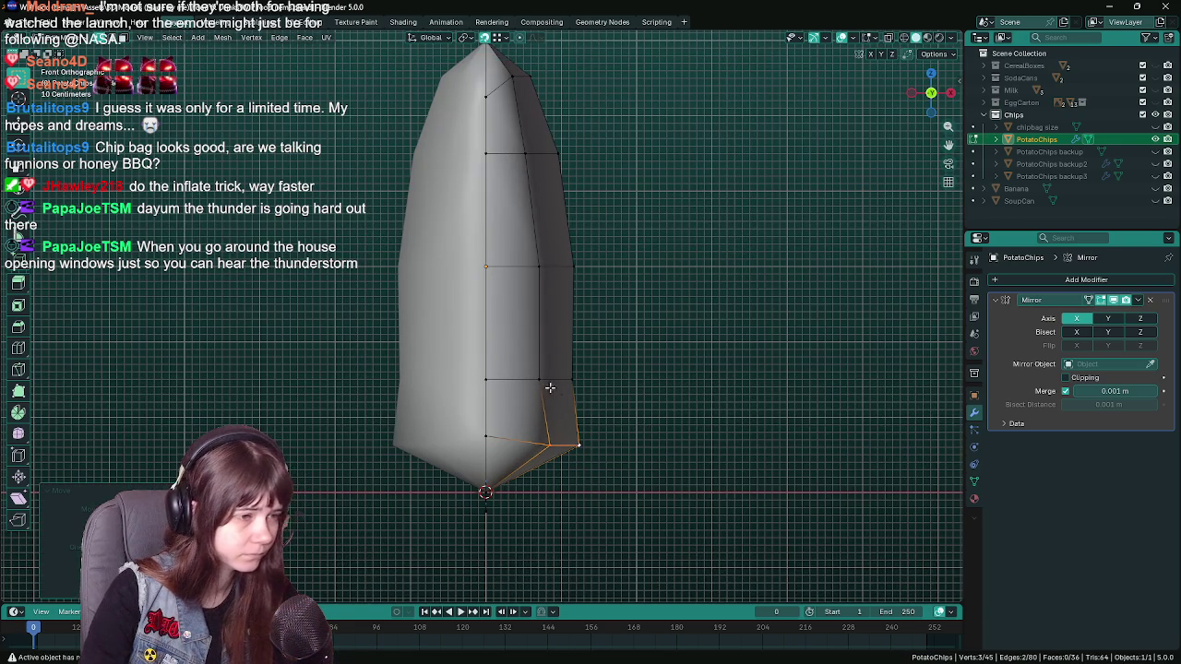
click(556, 382)
drag(625, 395, 527, 397)
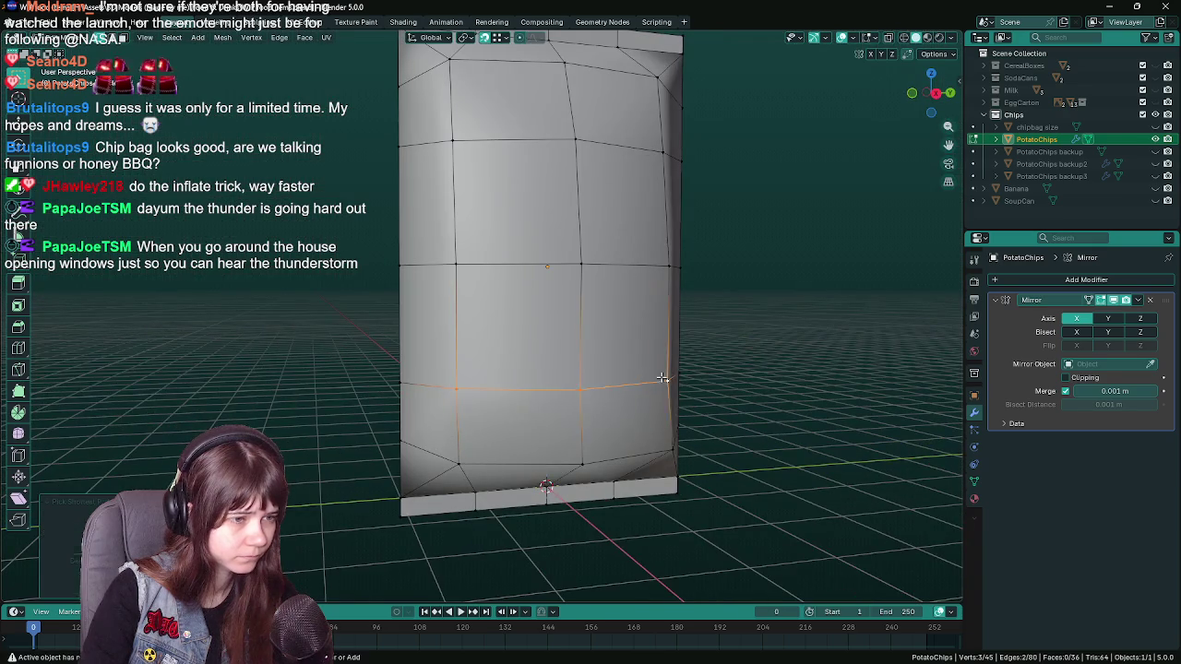
click(662, 377)
drag(662, 377, 603, 406)
key(KP_1)
key(ctrl+s)
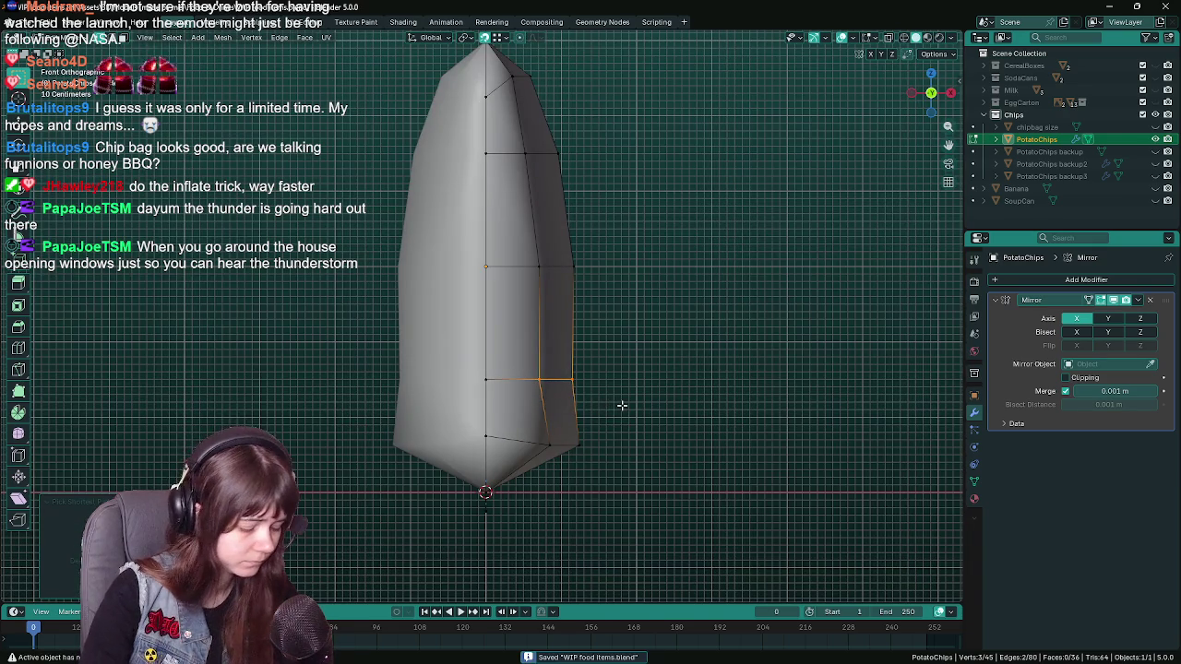
- Push the lower side edge outward along X twice to widen the bottom corners
key(g)
key(x)
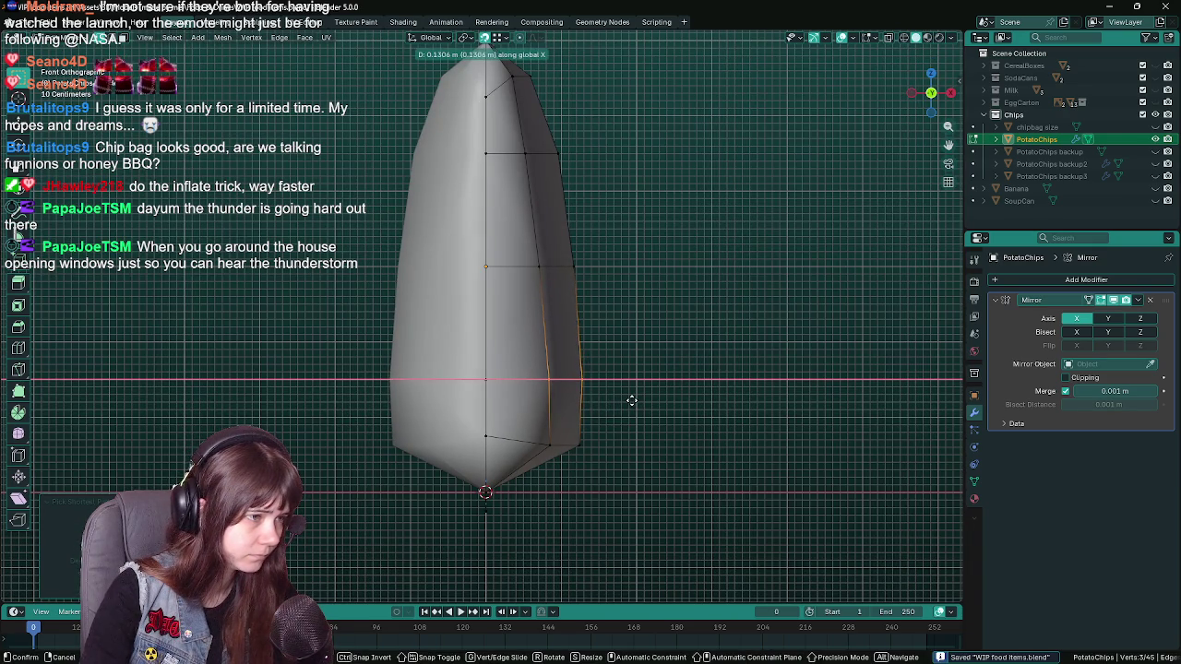
click(631, 400)
drag(582, 451, 470, 440)
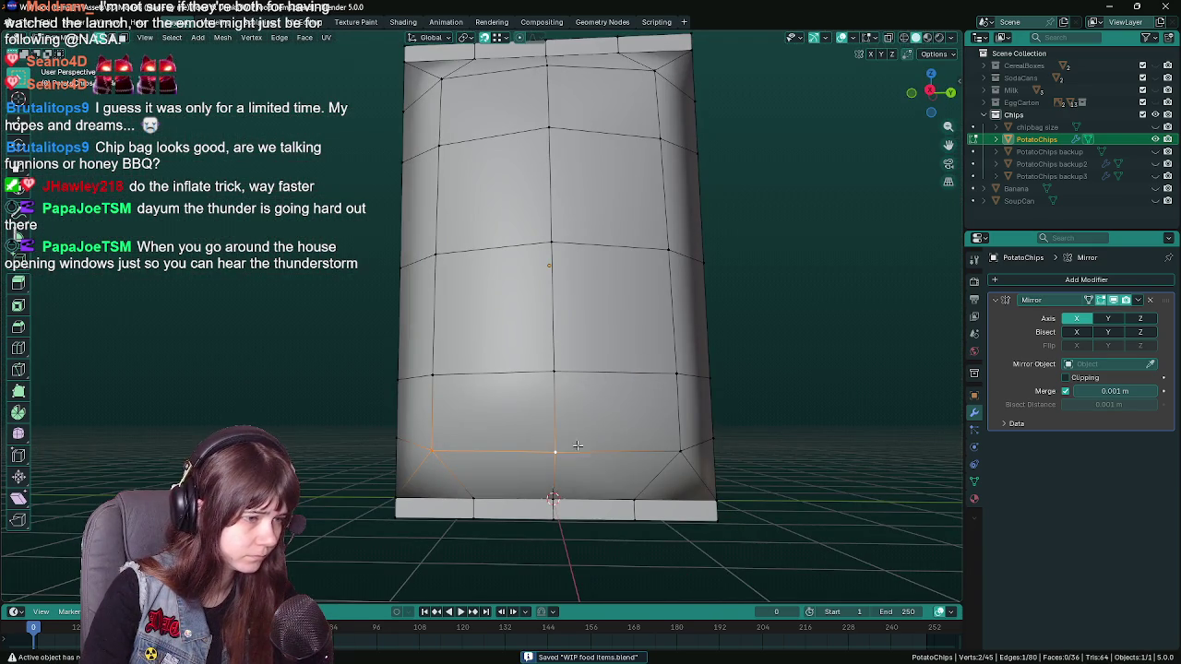
key(KP_1)
key(ctrl+s)
key(g)
key(x)
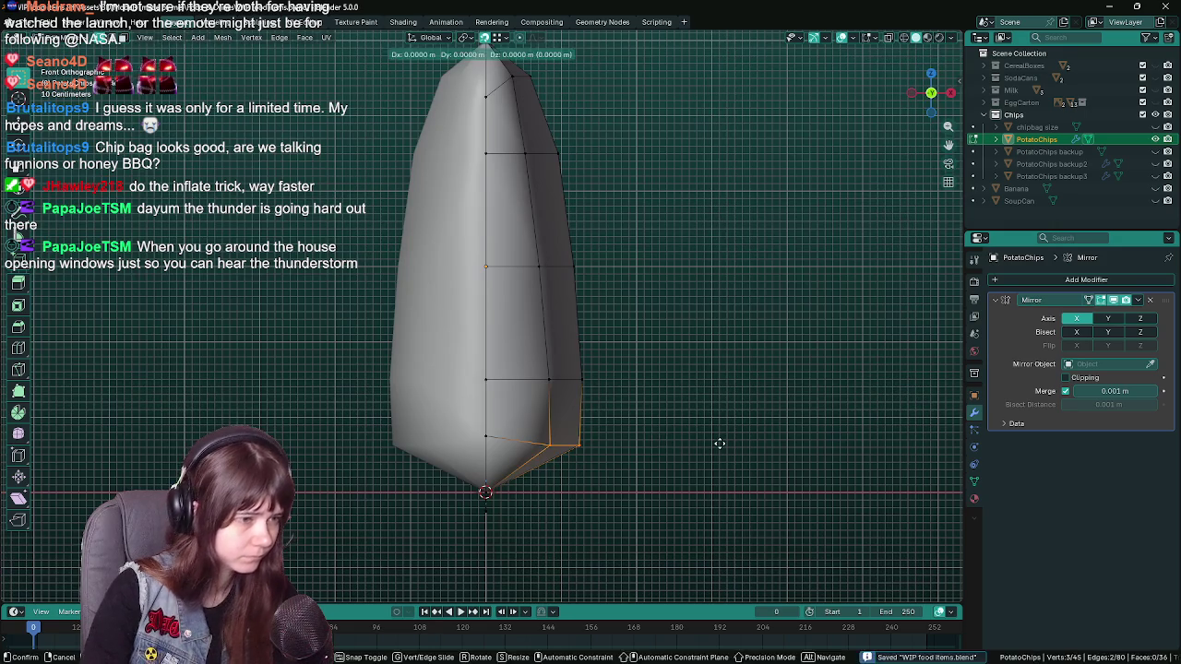
click(710, 443)
key(Tab)
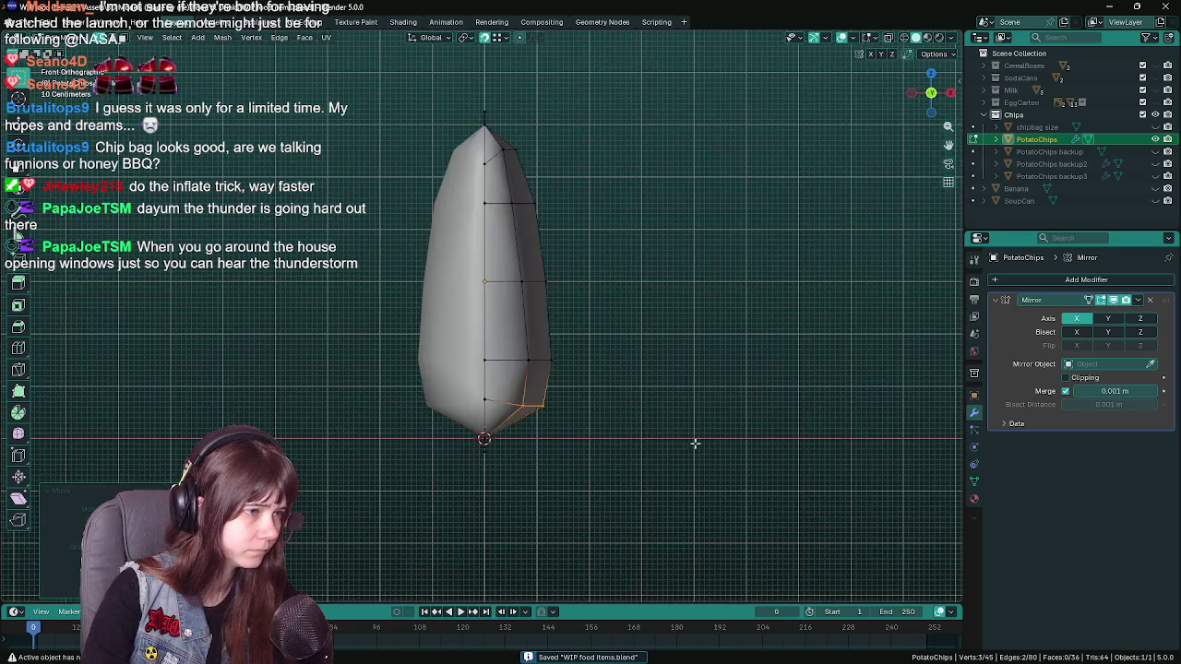
- Inspect the tapered, pointed-bottom pod from the front view
scroll(down, 3)
drag(680, 416, 644, 412)
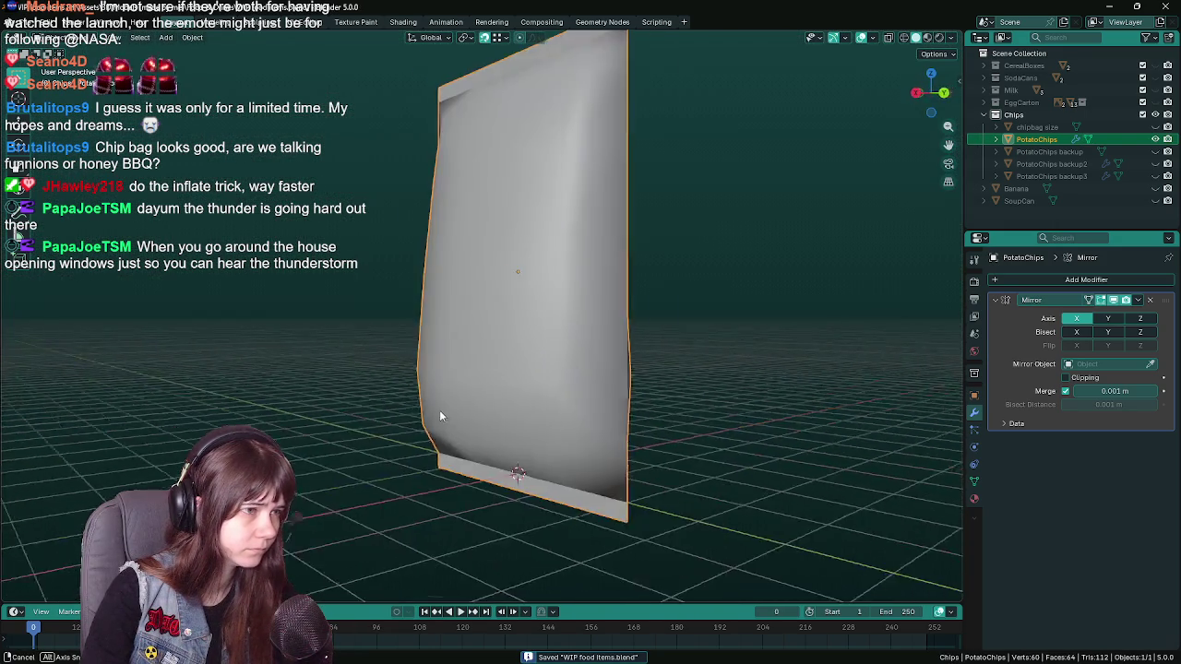
key(KP_1)
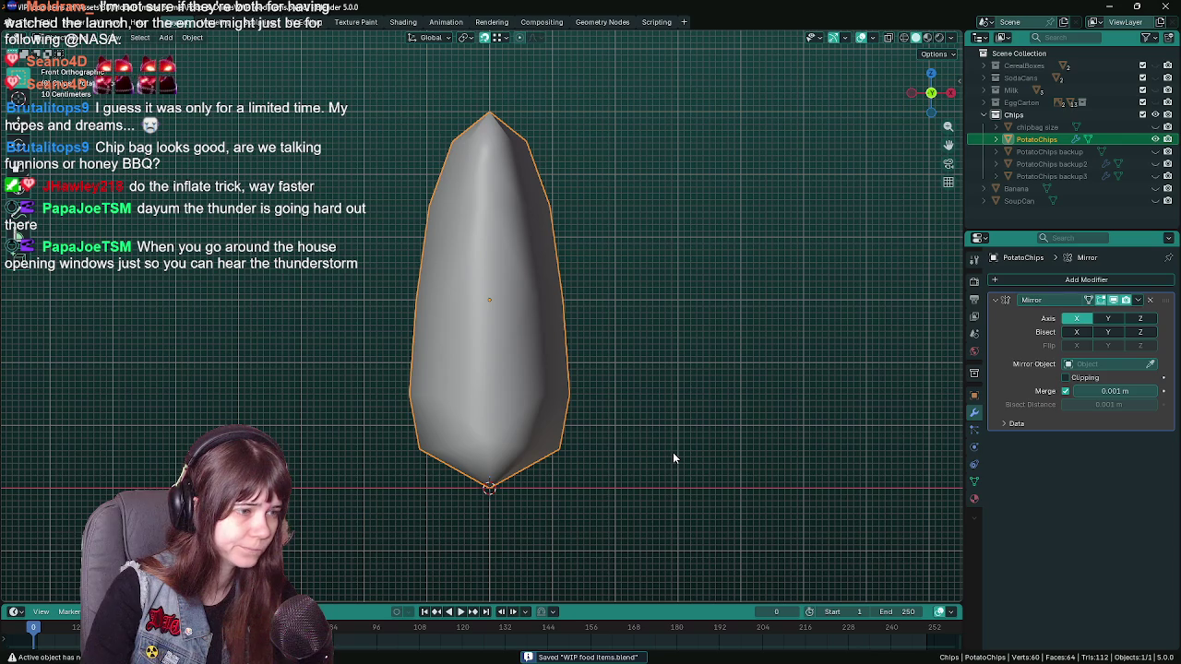
scroll(up, 3)
scroll(up, 3)
key(Tab)
scroll(down, 3)
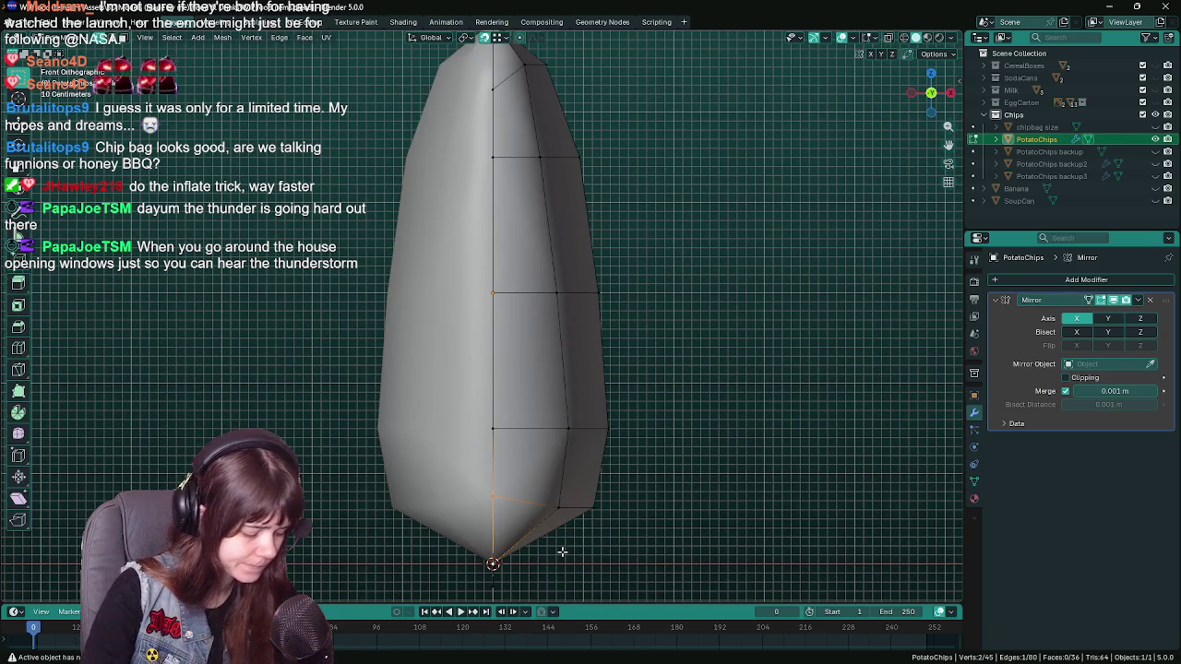
- Duplicate the chip bag in place and rename the copy 'PotatoChips backup4'
key(Tab)
drag(651, 476, 552, 460)
key(shift+d)
key(Escape)
key(ctrl+s)
double_click(1080, 151)
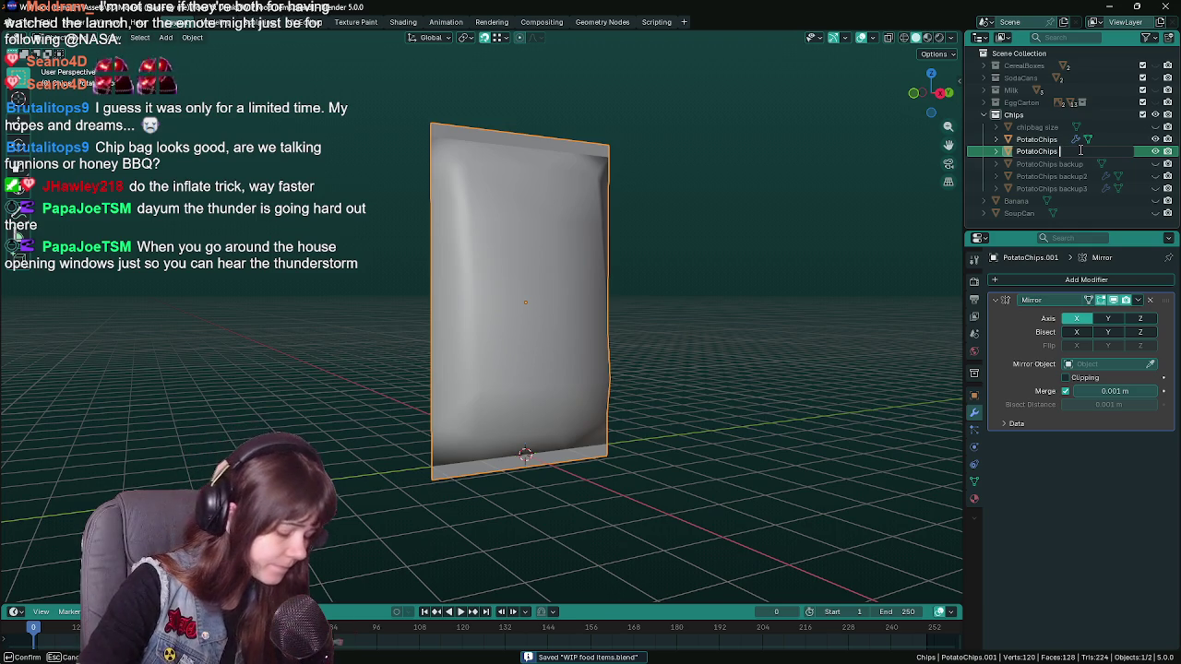
text(backup4)
key(Return)
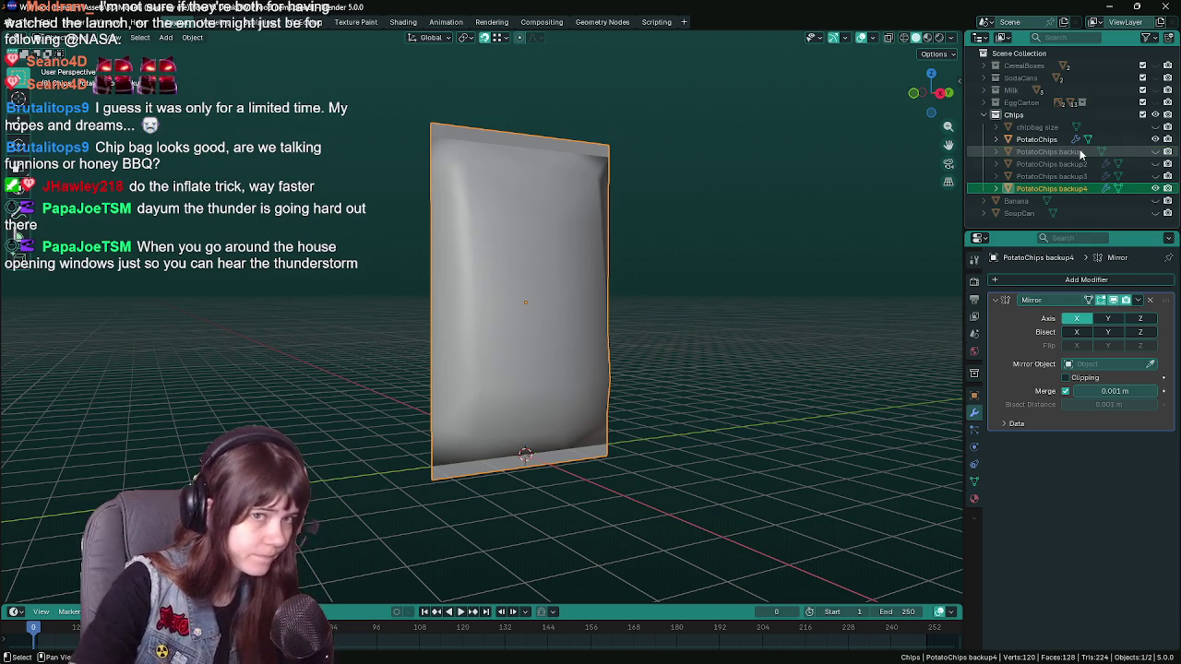
- Hide the backup copy and select the original PotatoChips, viewed from the front
key(h)
click(562, 271)
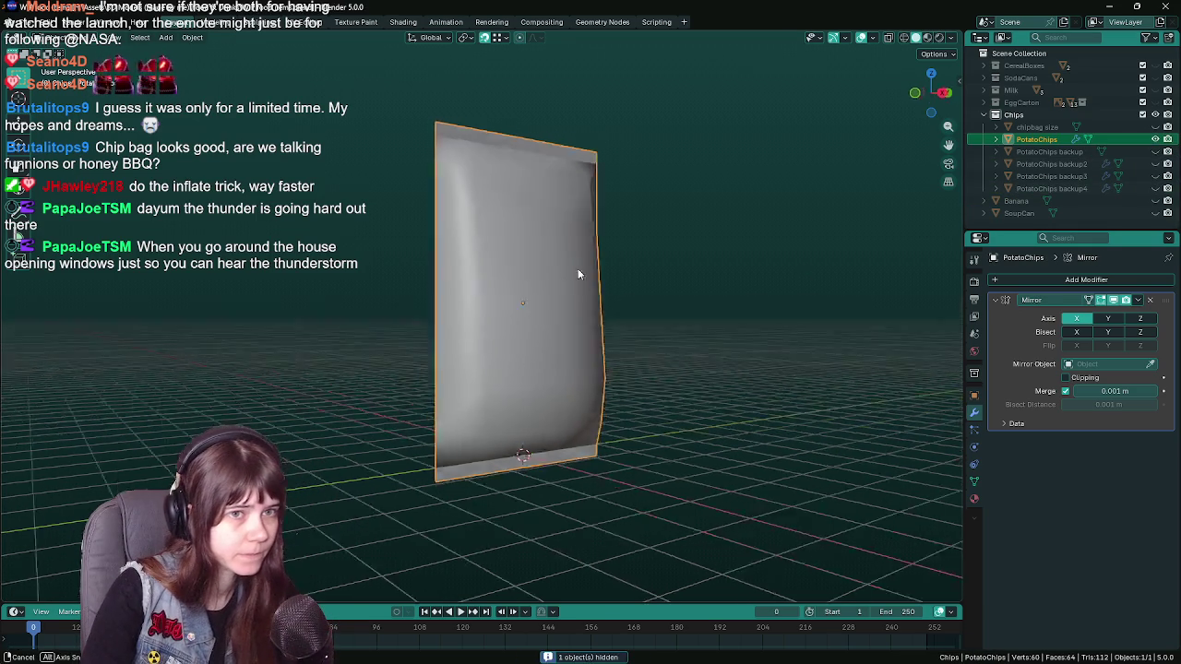
key(ctrl+s)
drag(642, 270, 670, 265)
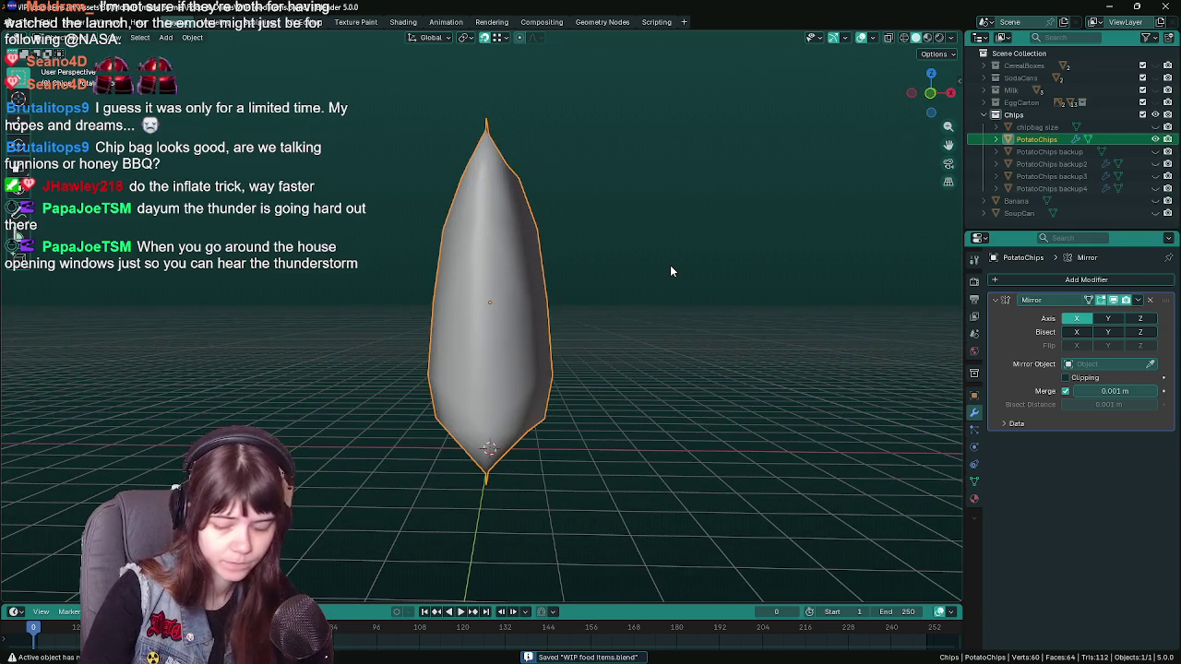
key(KP_1)
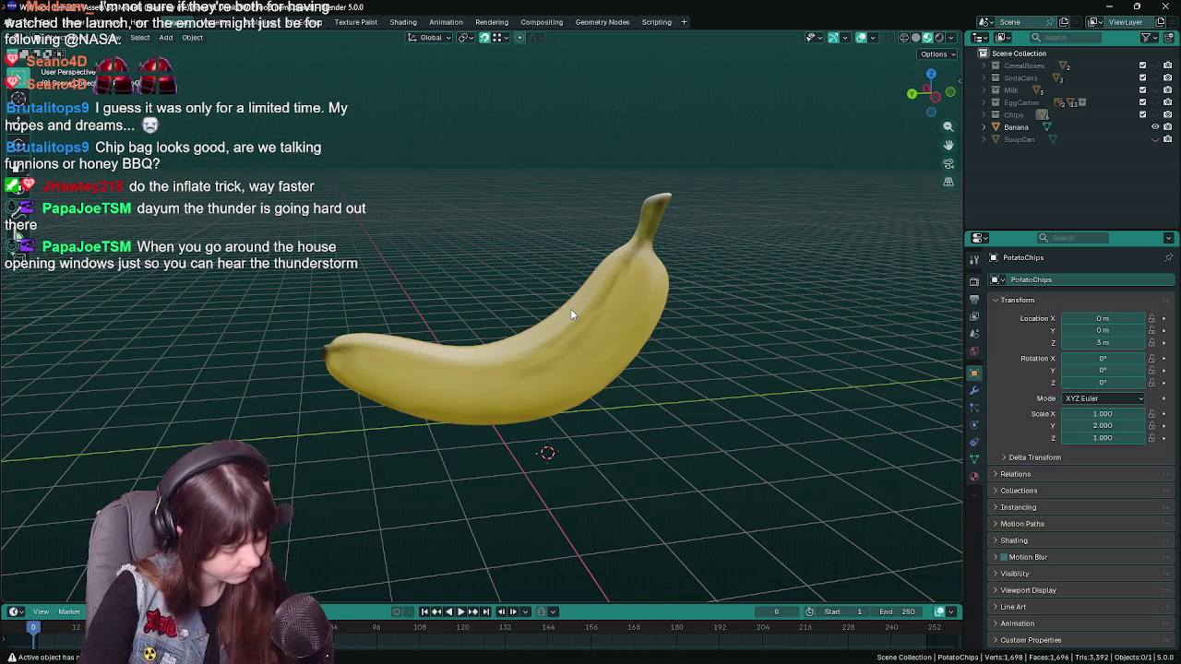
- Create a new collection named Vegetables in the Outliner
drag(554, 285, 590, 325)
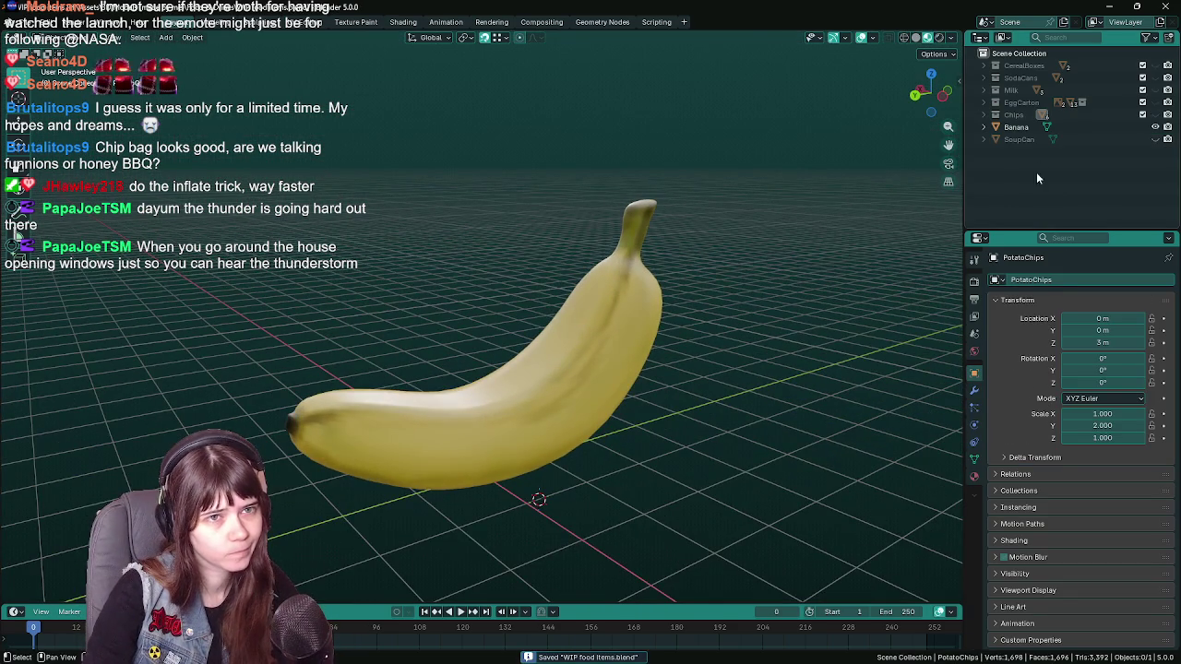
right_click(1019, 155)
click(1019, 156)
double_click(1022, 127)
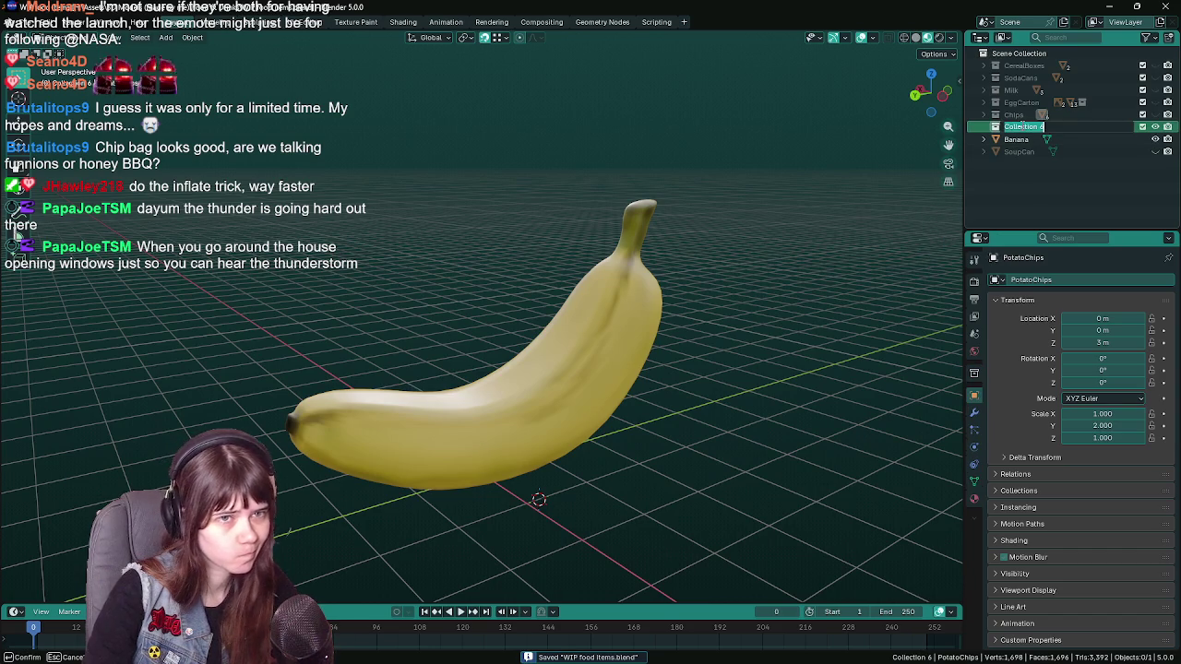
text(Vegetables)
key(Return)
- Add two more collections named Fruit and Dairy
right_click(1029, 172)
click(1030, 172)
double_click(1020, 139)
text(Fruit)
key(Return)
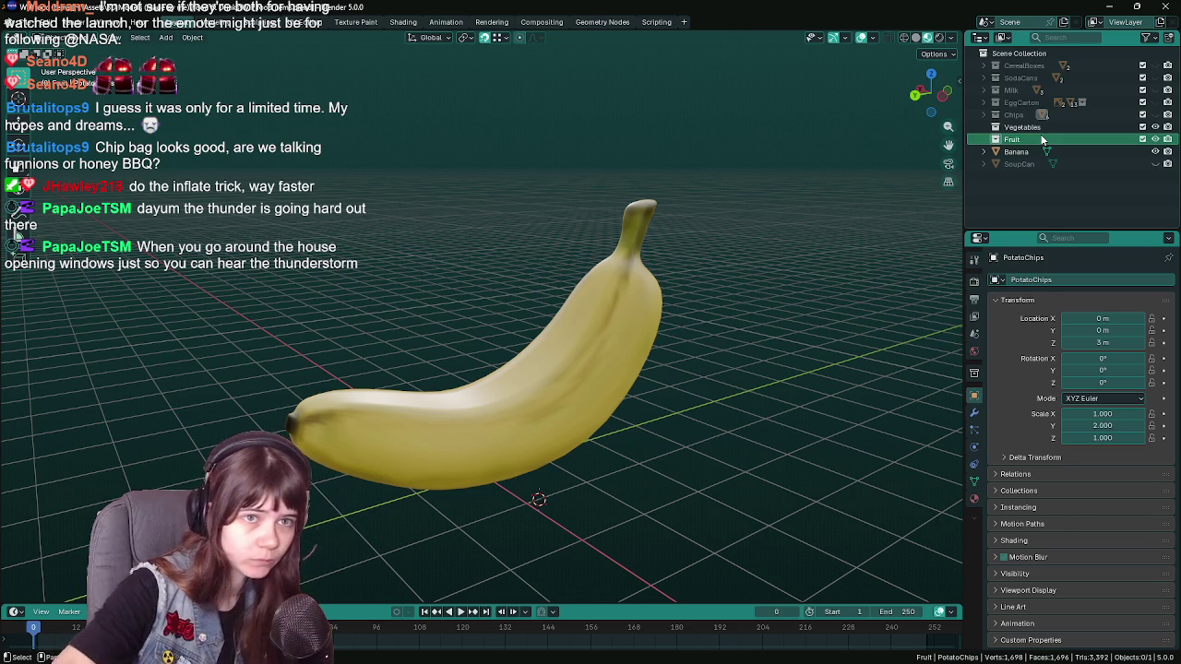
right_click(1022, 198)
click(1025, 187)
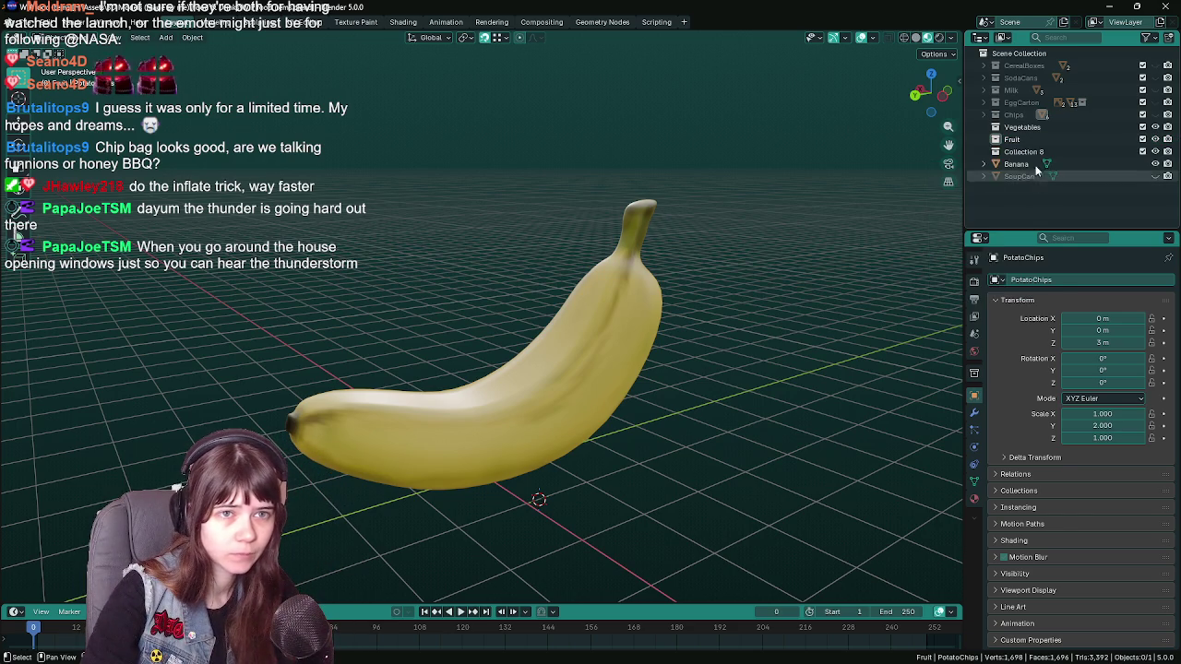
double_click(1038, 151)
text(SD)
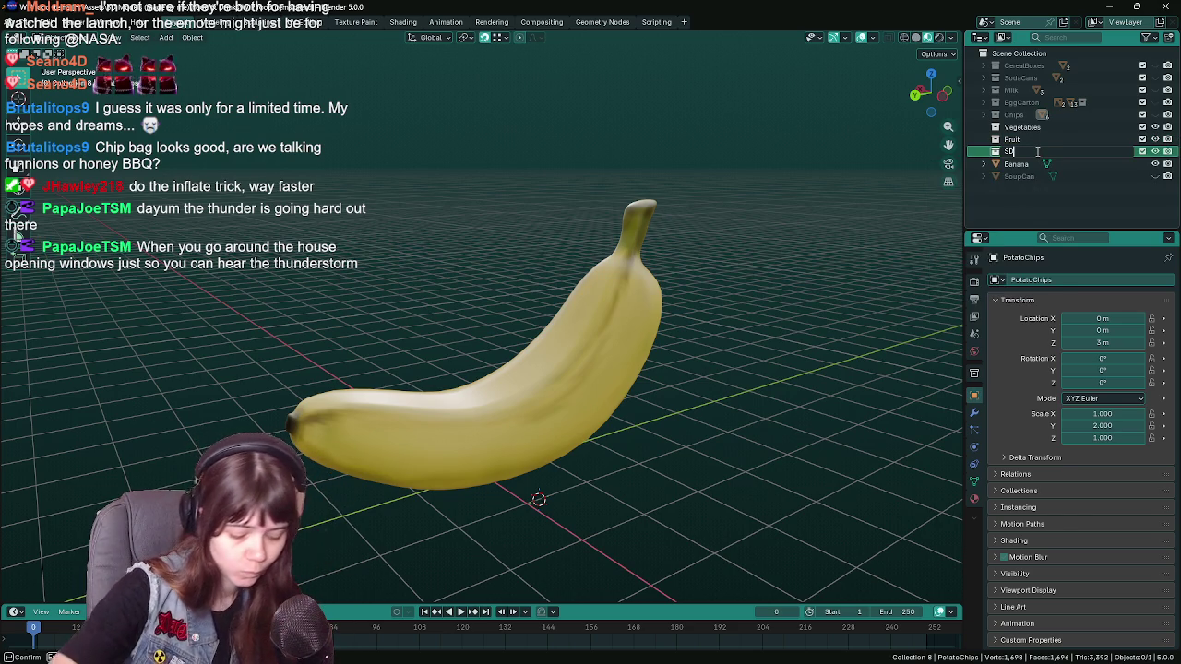
text(airy)
key(Return)
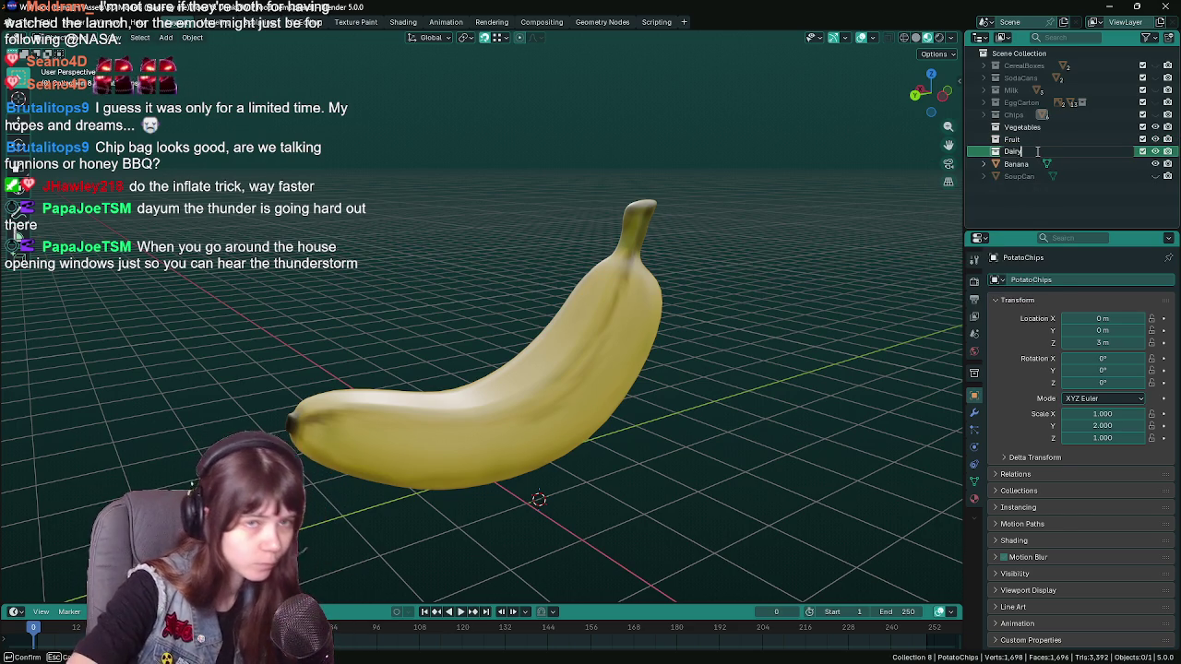
- Move Banana into the Fruit collection and Milk into the Dairy collection
drag(1015, 163, 1021, 140)
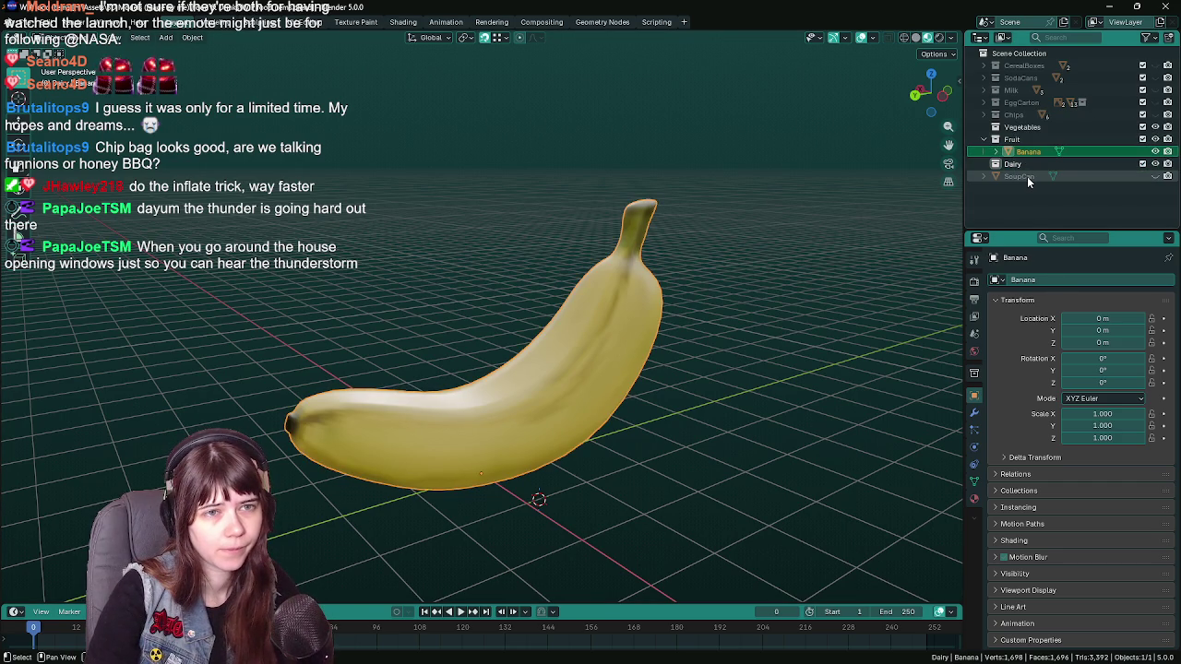
click(1027, 194)
drag(731, 247, 685, 270)
key(ctrl+s)
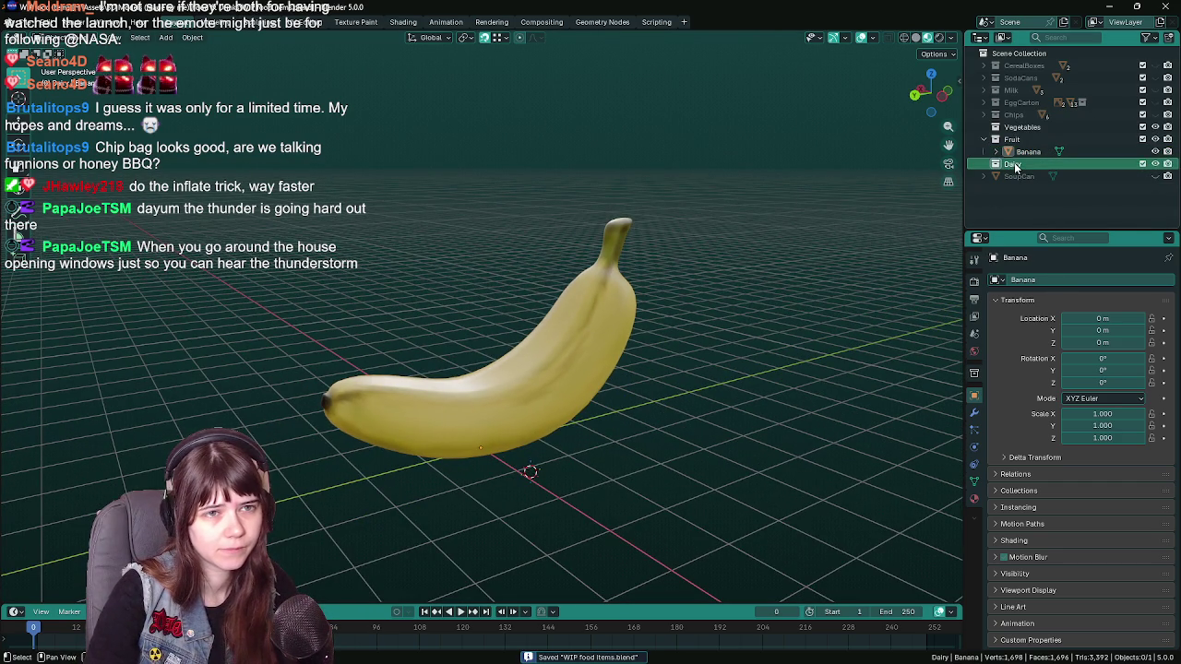
click(1012, 92)
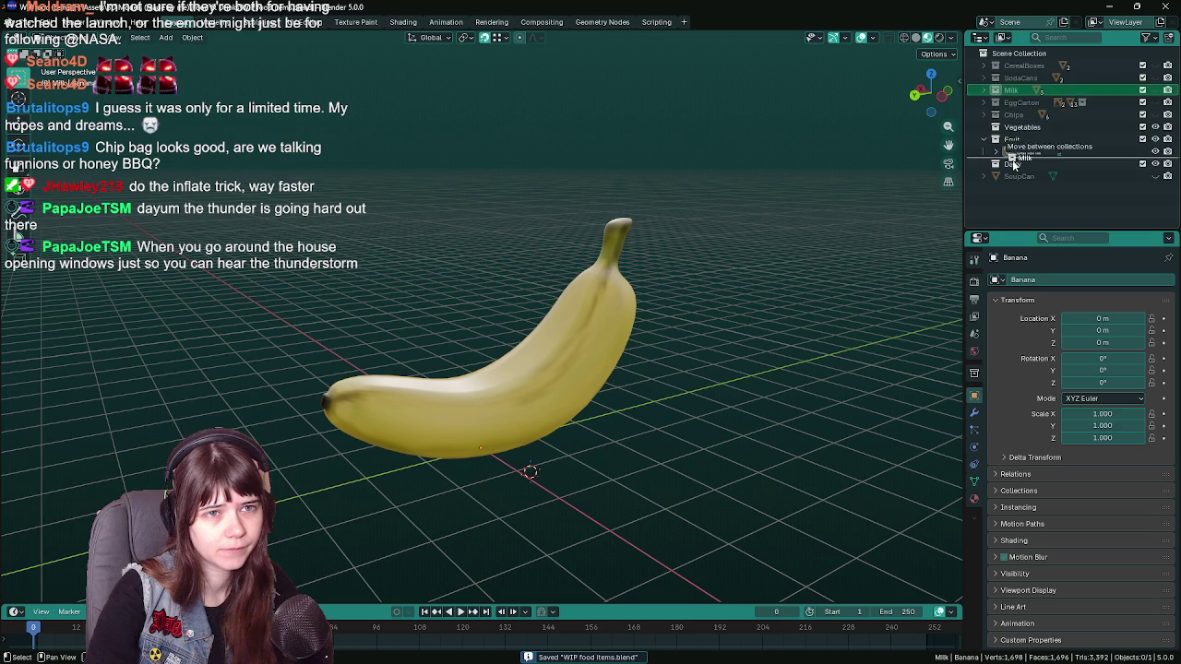
drag(1012, 93, 1012, 163)
- Select the EggCarton, SodaCans and CerealBoxes collections, save, and toggle Fruit's visibility
click(1018, 90)
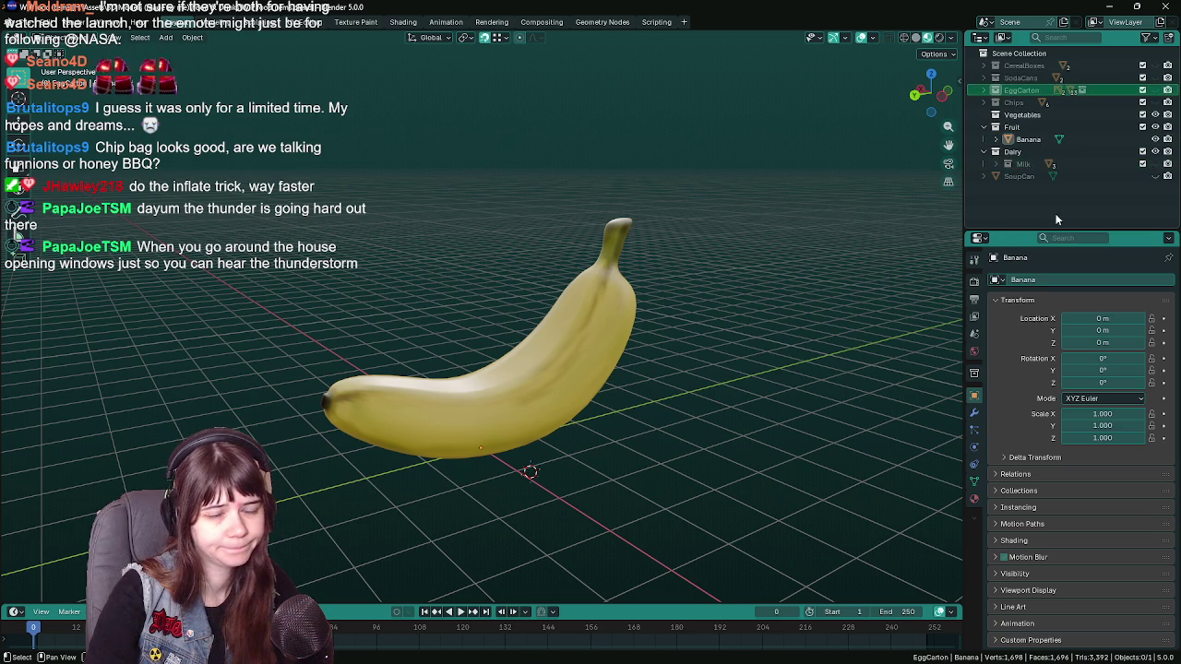
drag(779, 297, 792, 291)
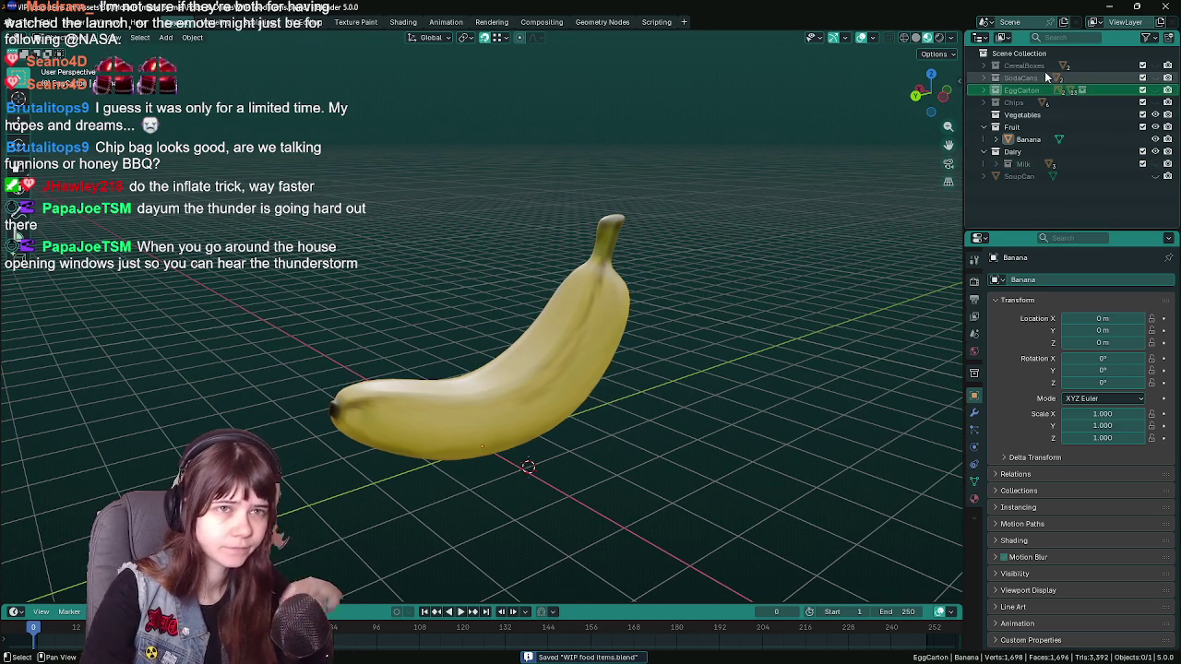
click(1025, 76)
click(1026, 67)
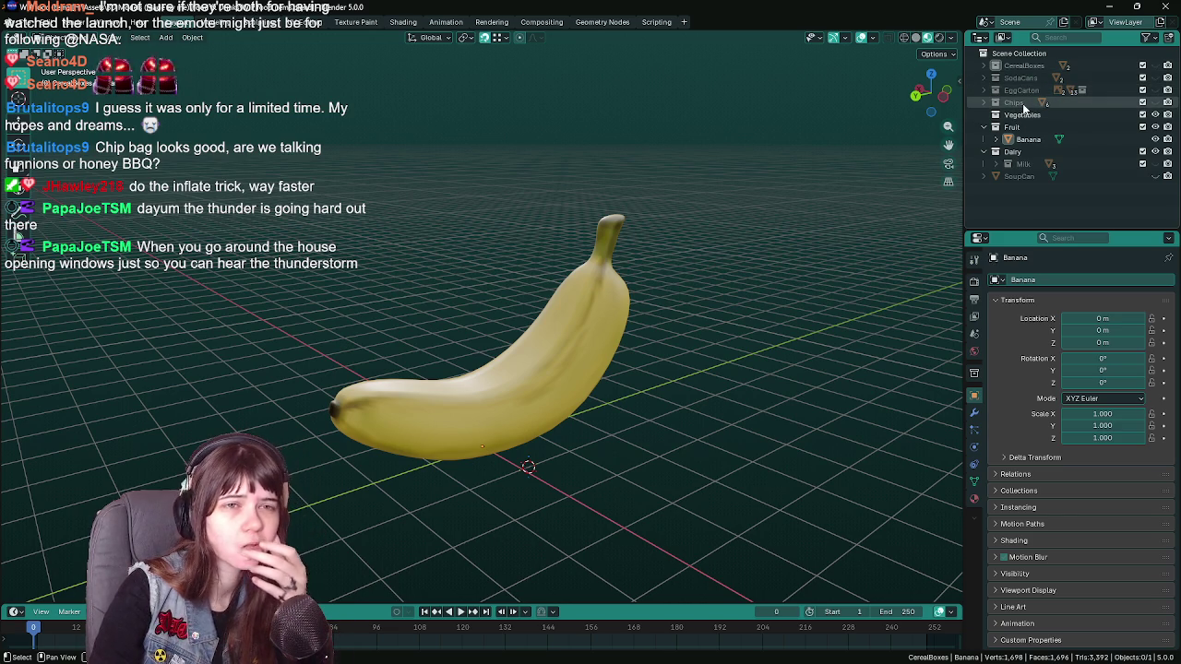
drag(646, 314, 679, 307)
key(ctrl+s)
drag(561, 310, 665, 337)
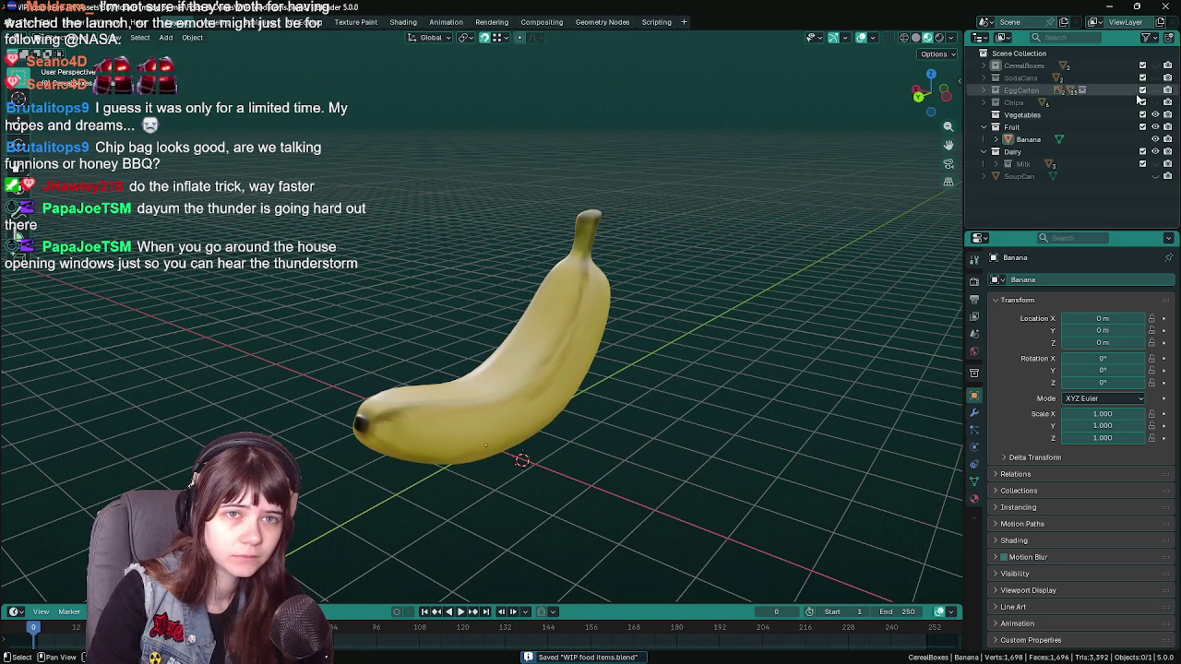
click(1156, 127)
click(1155, 128)
- Hide the Fruit collection and make Vegetables the active collection
click(1155, 128)
key(ctrl+s)
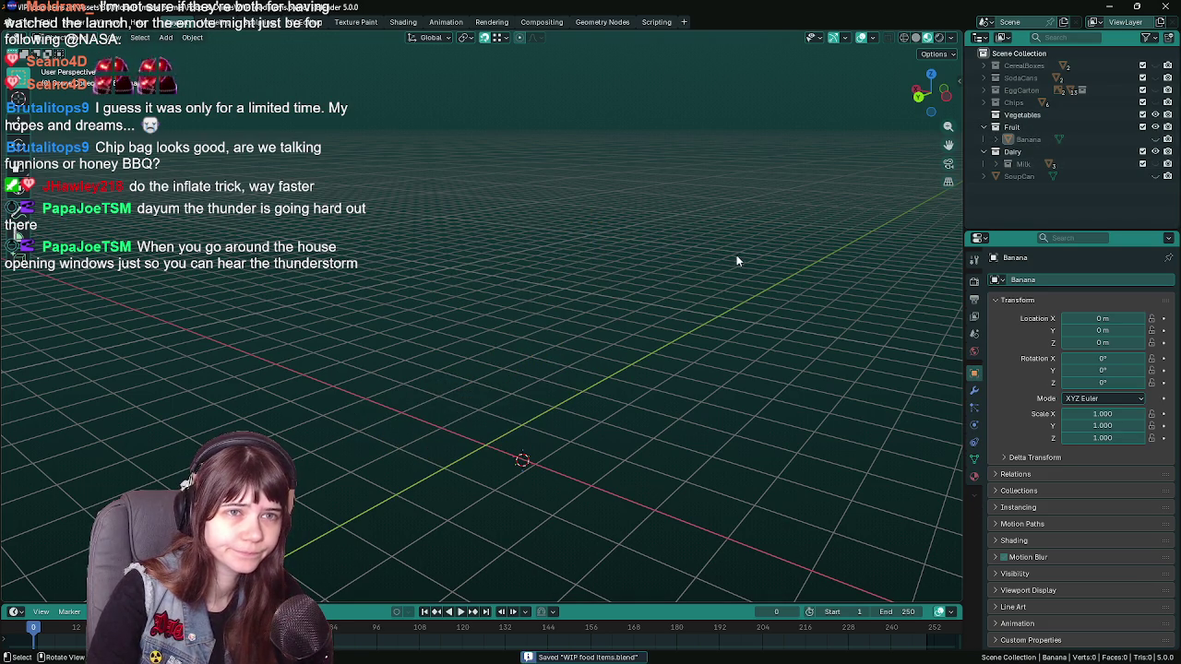
drag(731, 256, 845, 192)
click(1024, 115)
drag(625, 299, 540, 304)
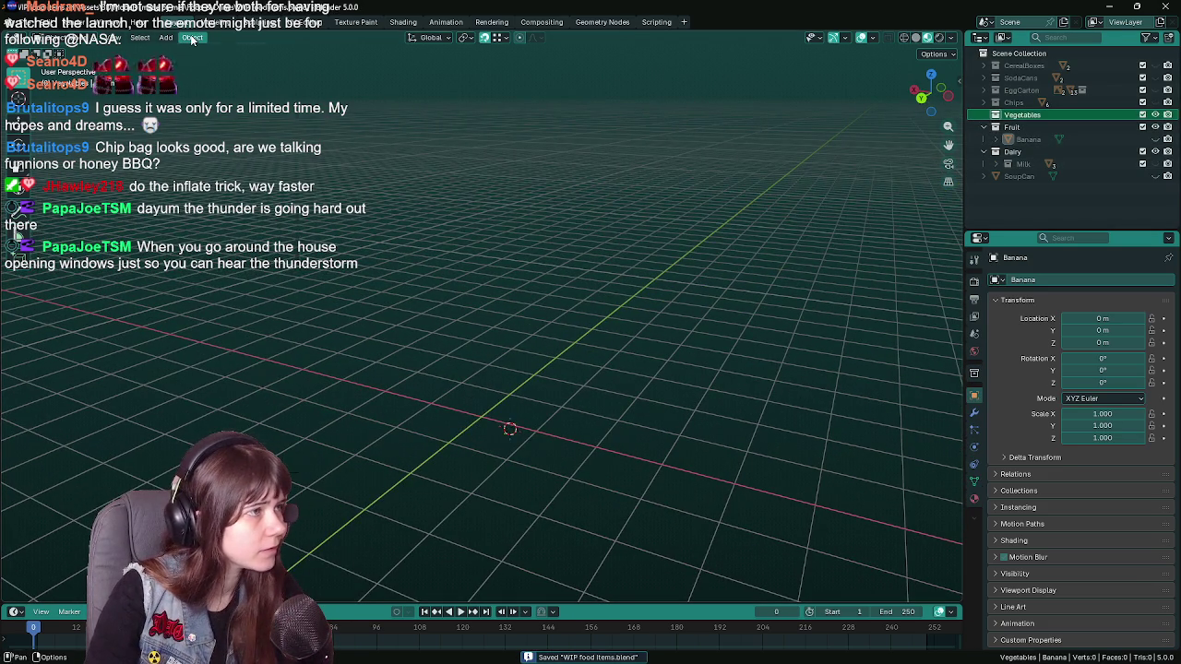
- Snap the 3D cursor to the world origin and save the file
click(192, 37)
click(367, 165)
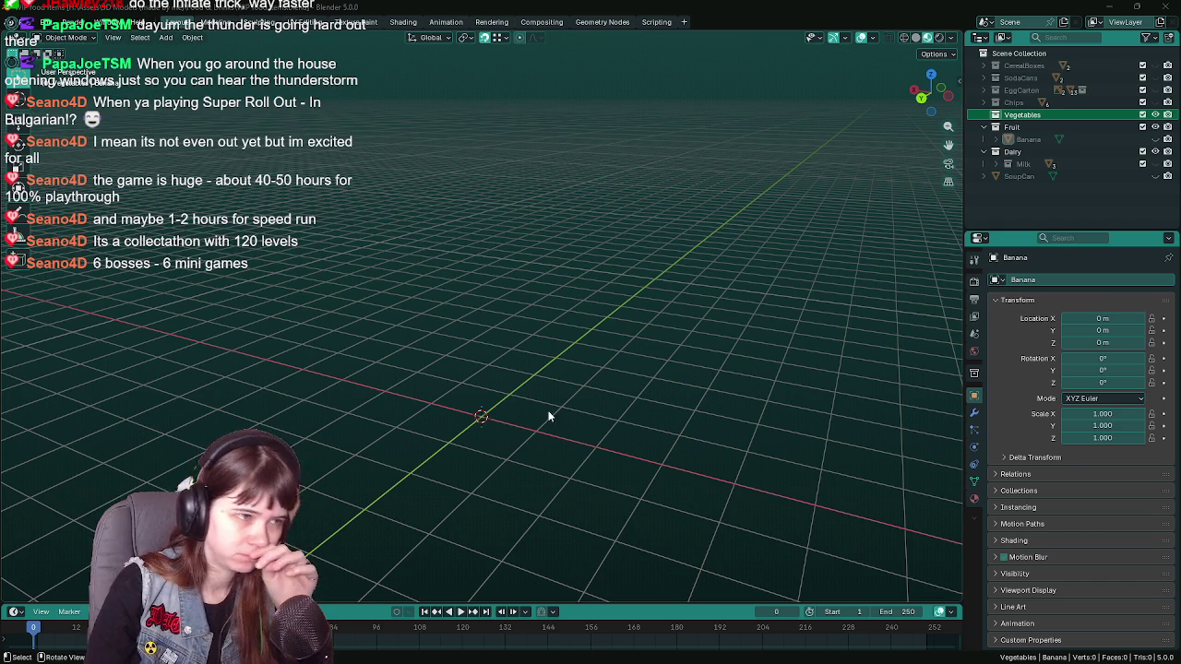
drag(498, 403, 517, 399)
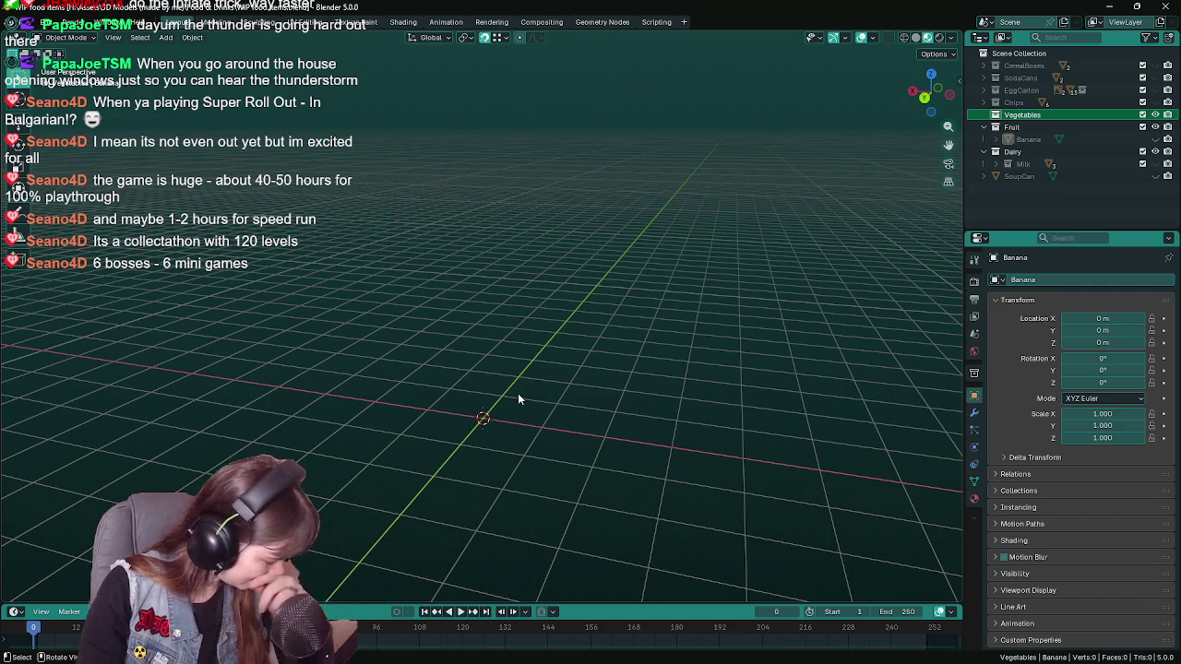
drag(532, 408, 536, 382)
key(ctrl+s)
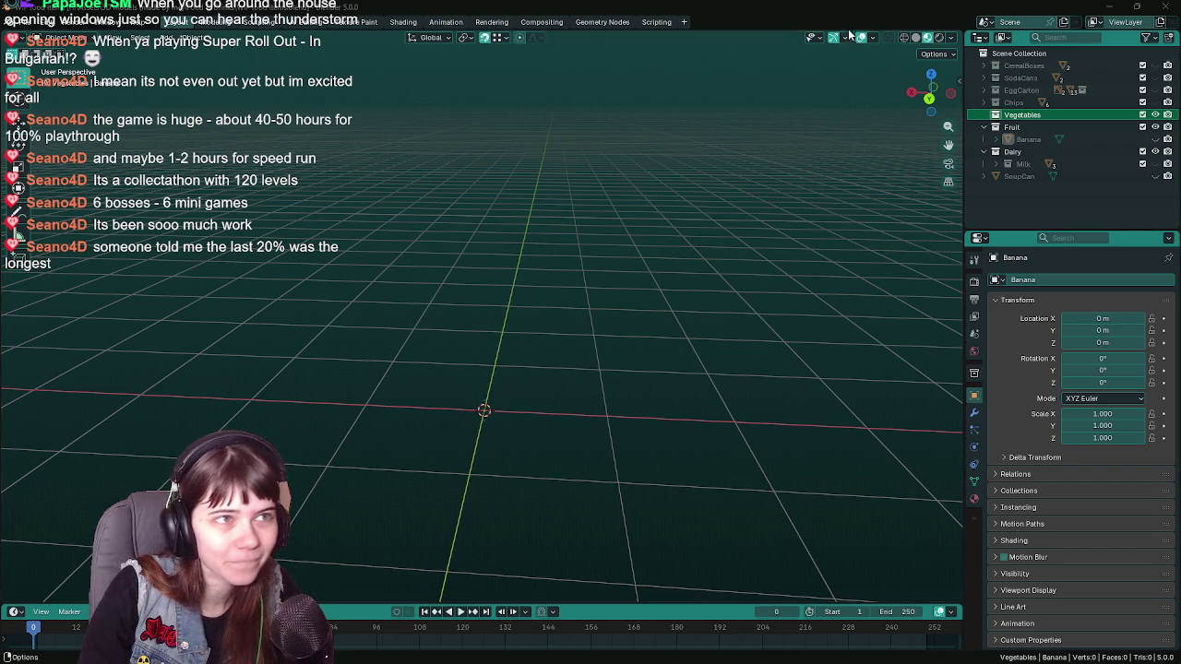
key(ctrl+s)
drag(669, 290, 513, 464)
- Add a UV sphere, delete it, and add an 8-vertex circle at the origin instead
key(shift+a)
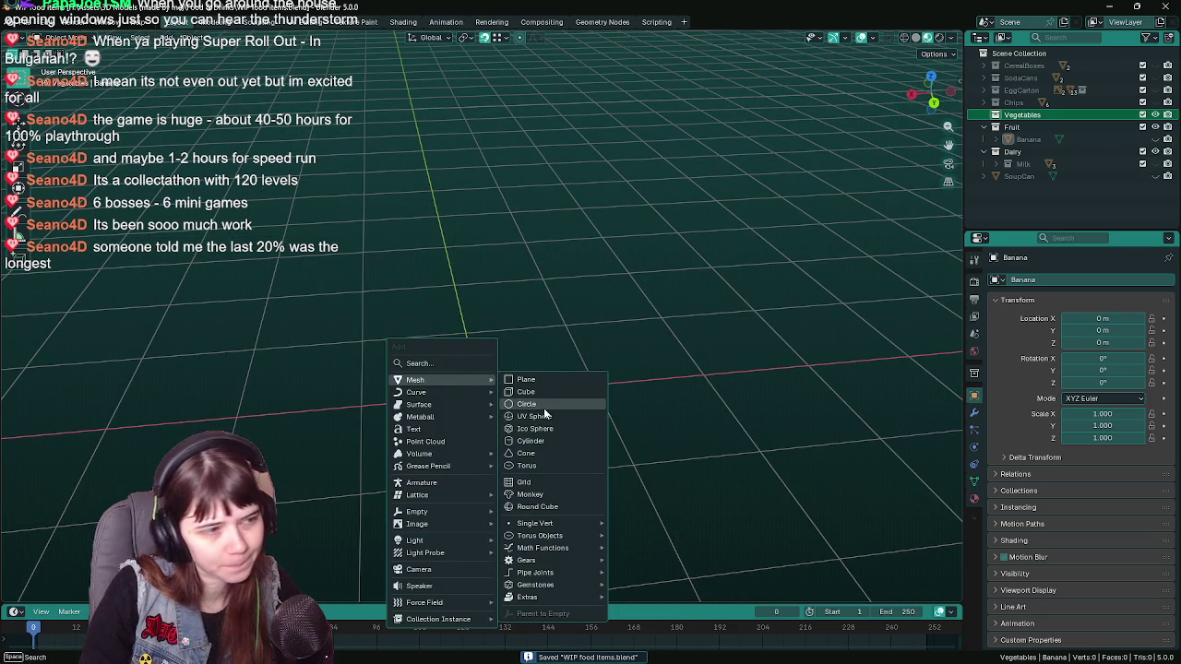
click(556, 416)
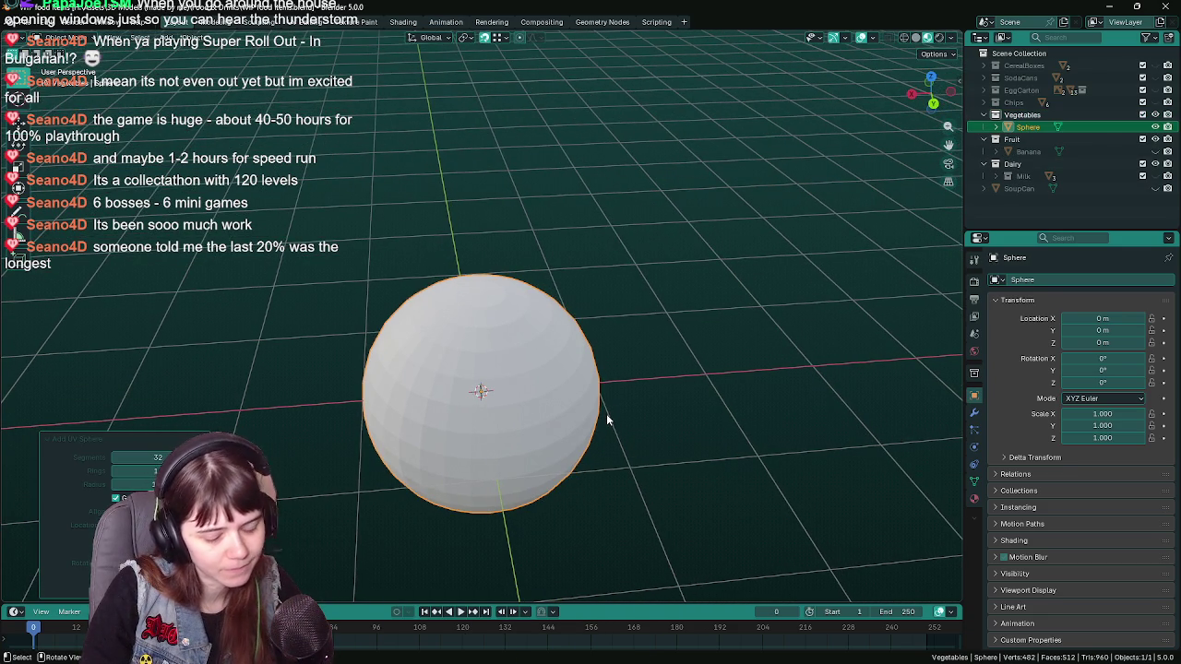
key(Delete)
key(shift+a)
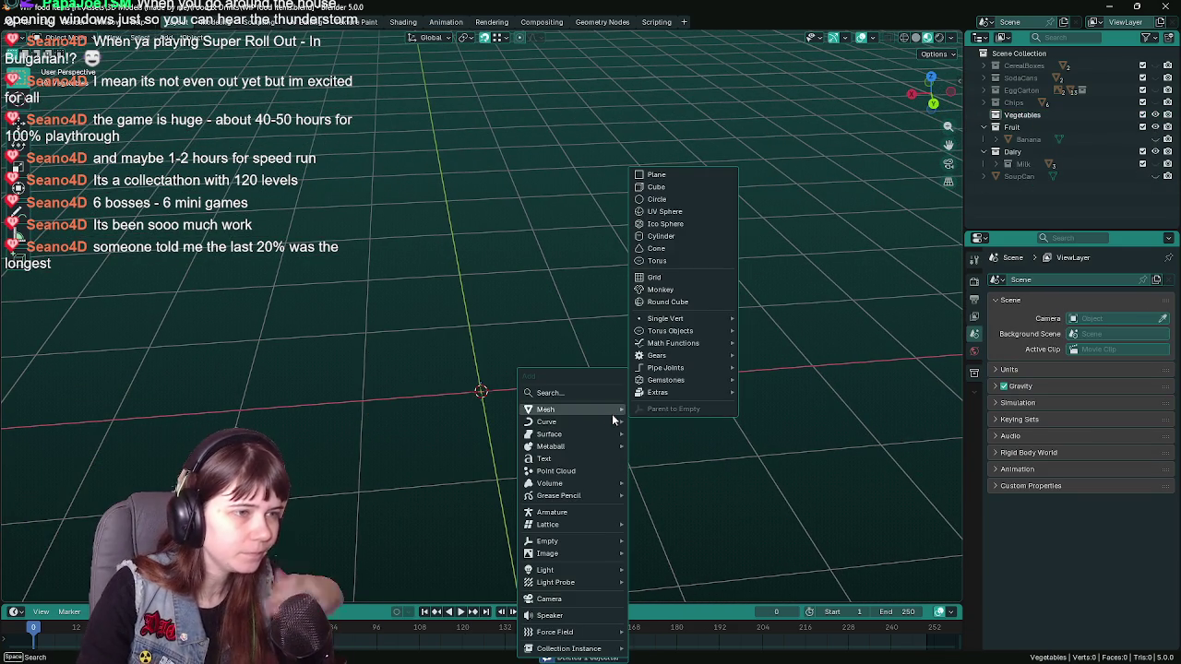
click(679, 199)
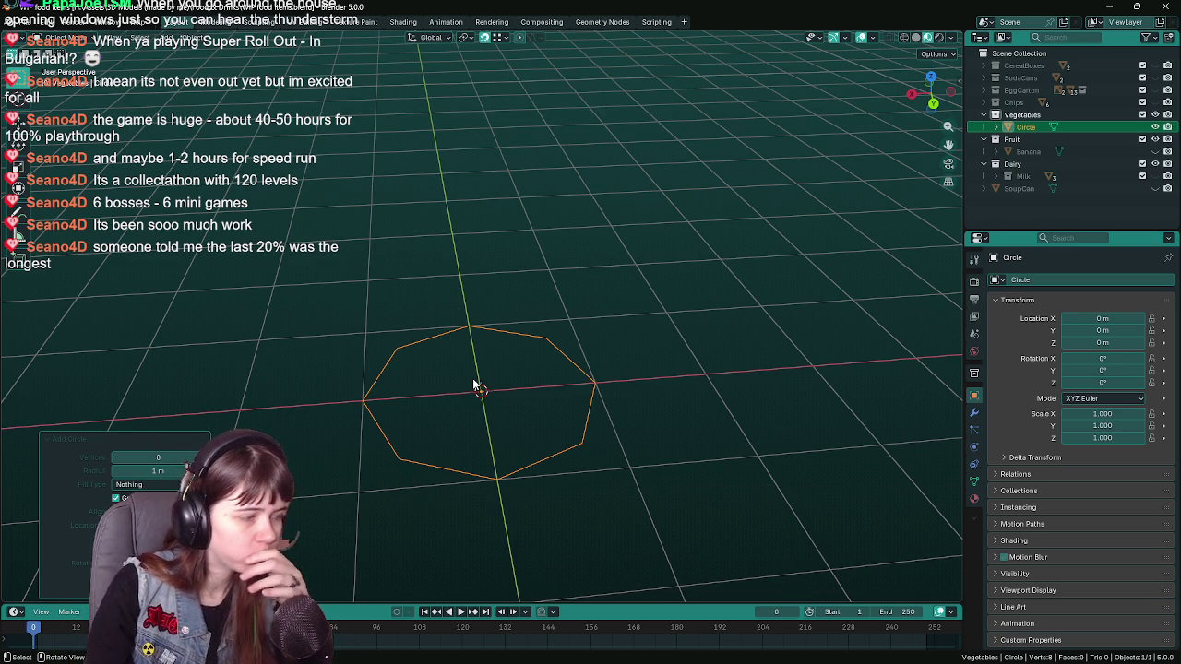
- Stand the circle upright with a 90° rotation around the X axis
drag(484, 387, 544, 392)
key(r)
key(x)
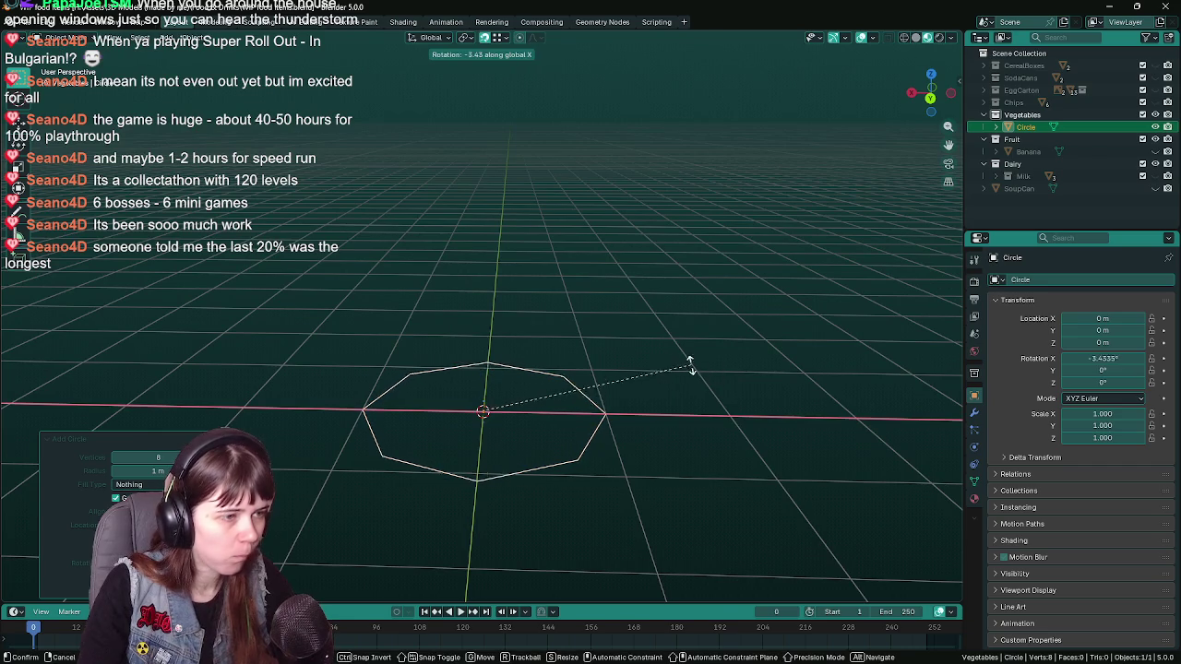
right_click(510, 359)
drag(510, 360, 561, 358)
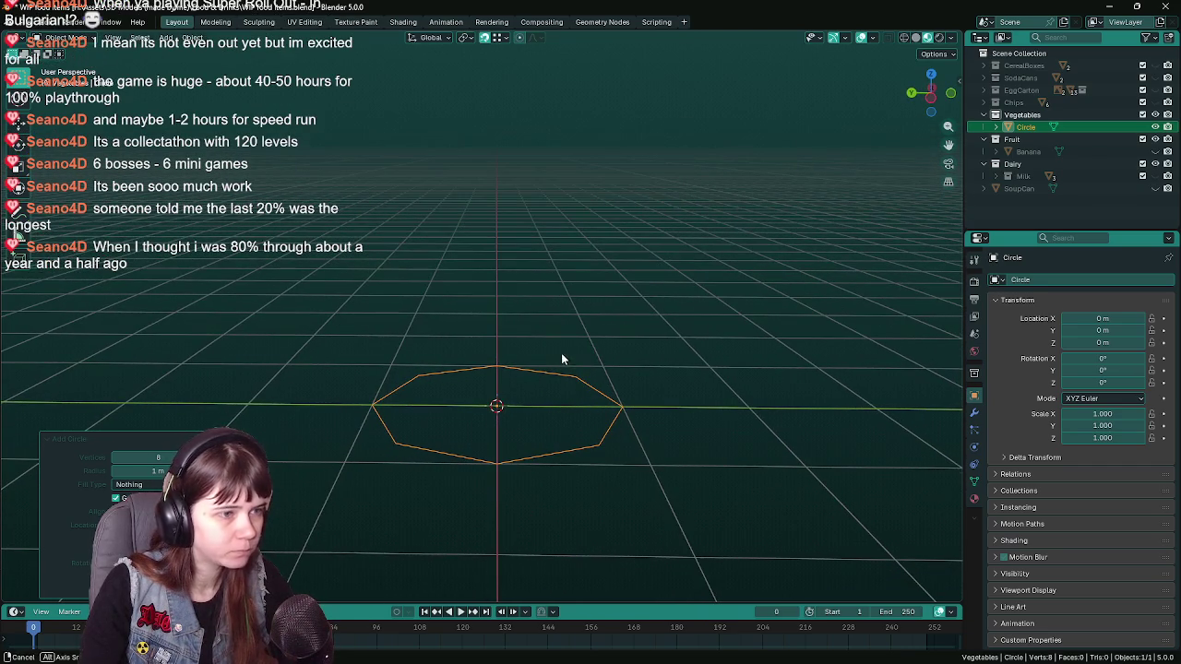
key(r)
key(y)
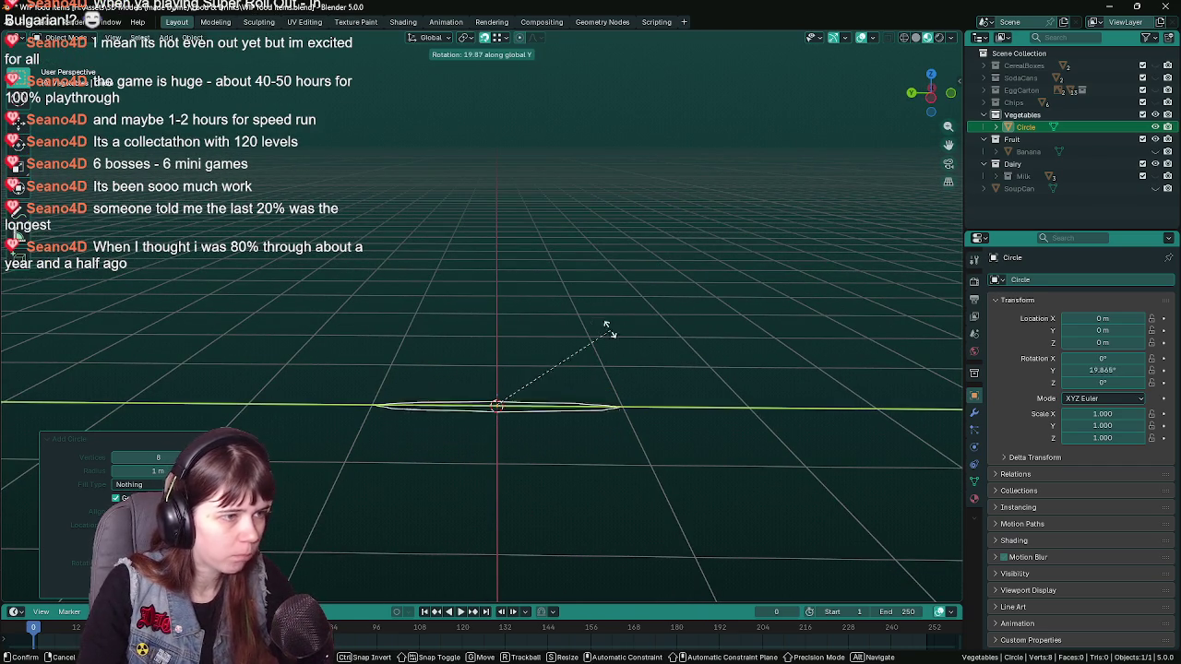
key(x)
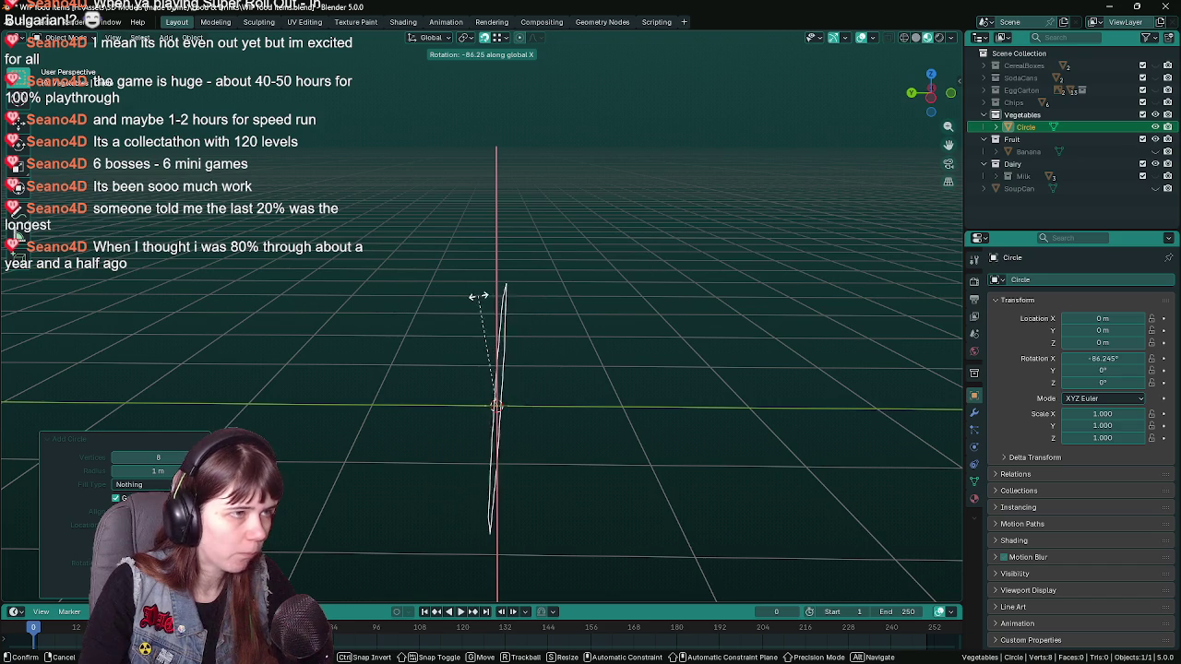
text(9)
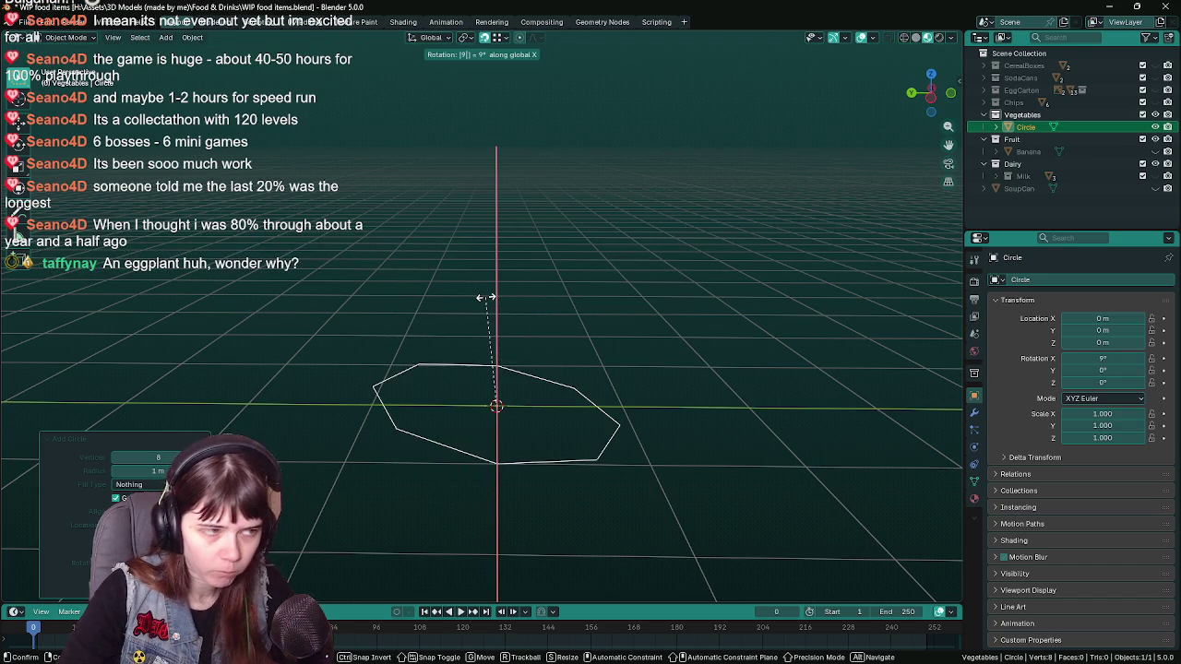
text(0)
key(Return)
- Apply the rotation to the circle's mesh, save, and check it from front and right views
key(ctrl+s)
key(ctrl+a)
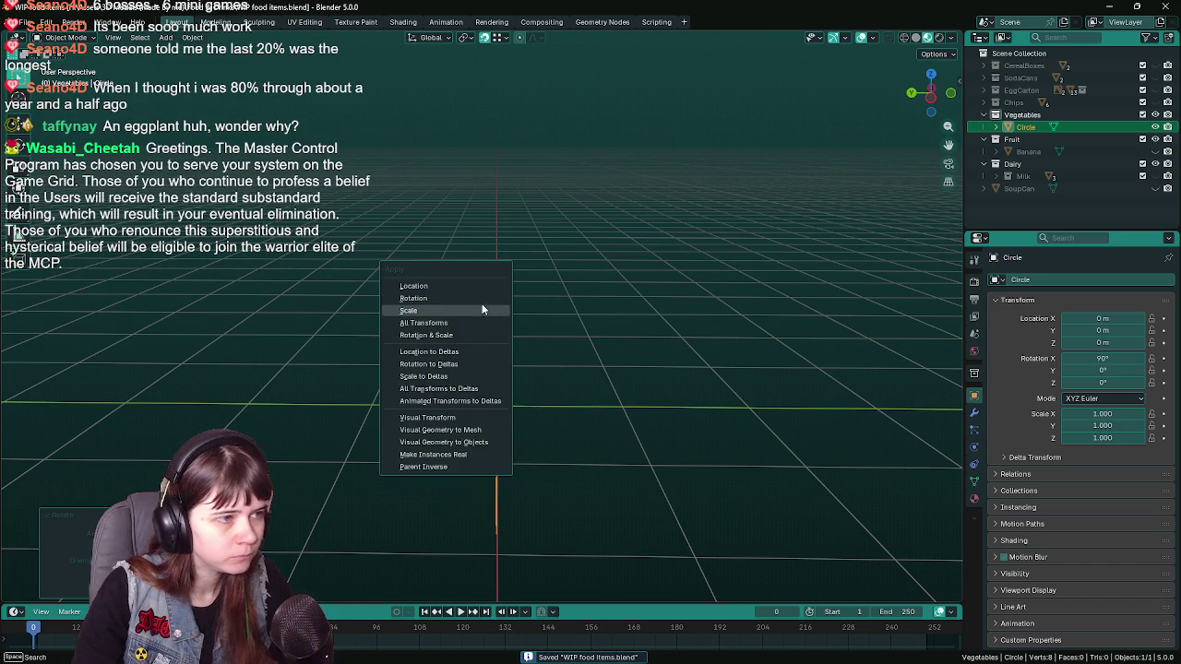
click(478, 298)
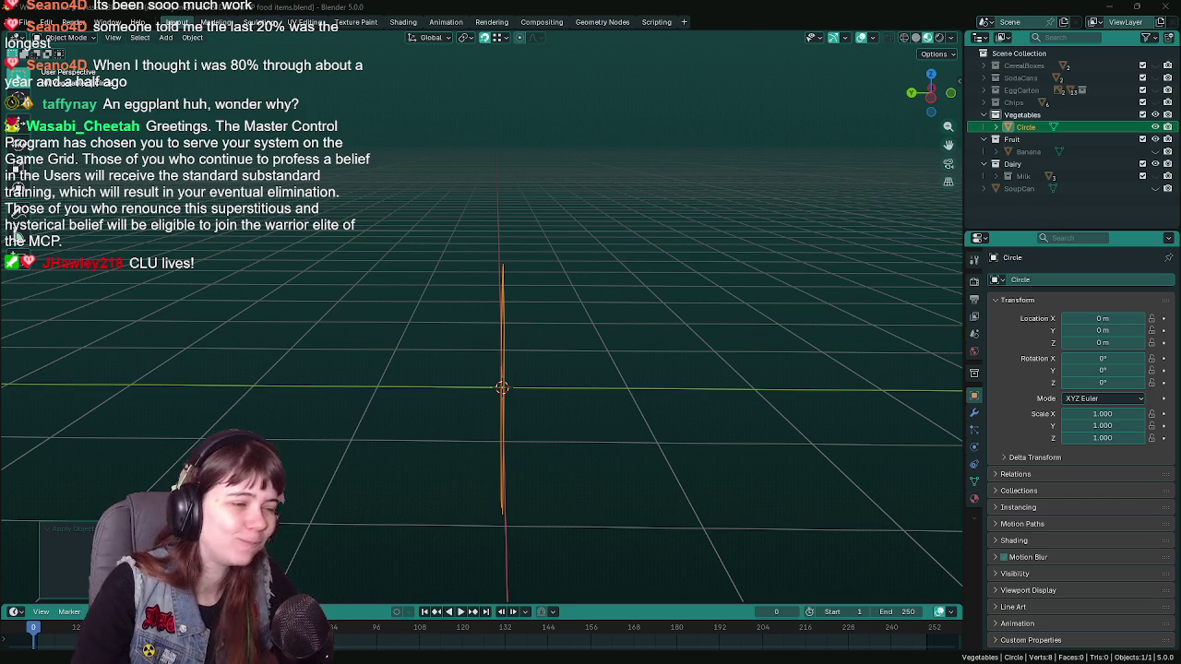
drag(703, 439, 683, 385)
key(ctrl+s)
drag(608, 388, 627, 397)
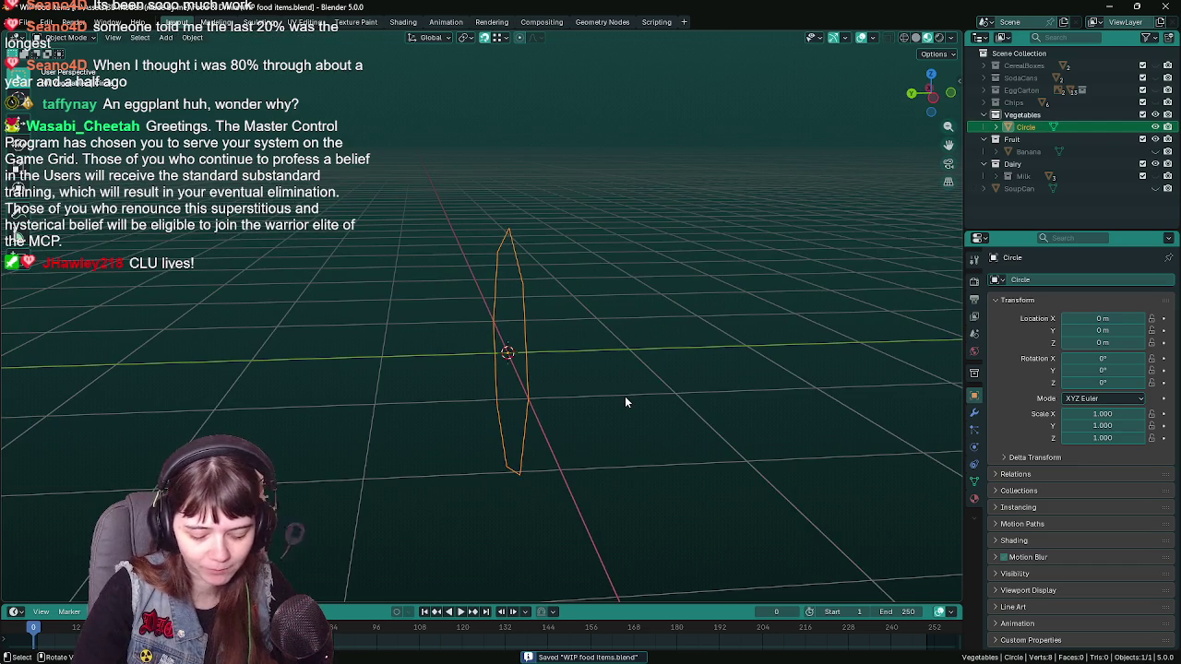
key(KP_1)
key(KP_3)
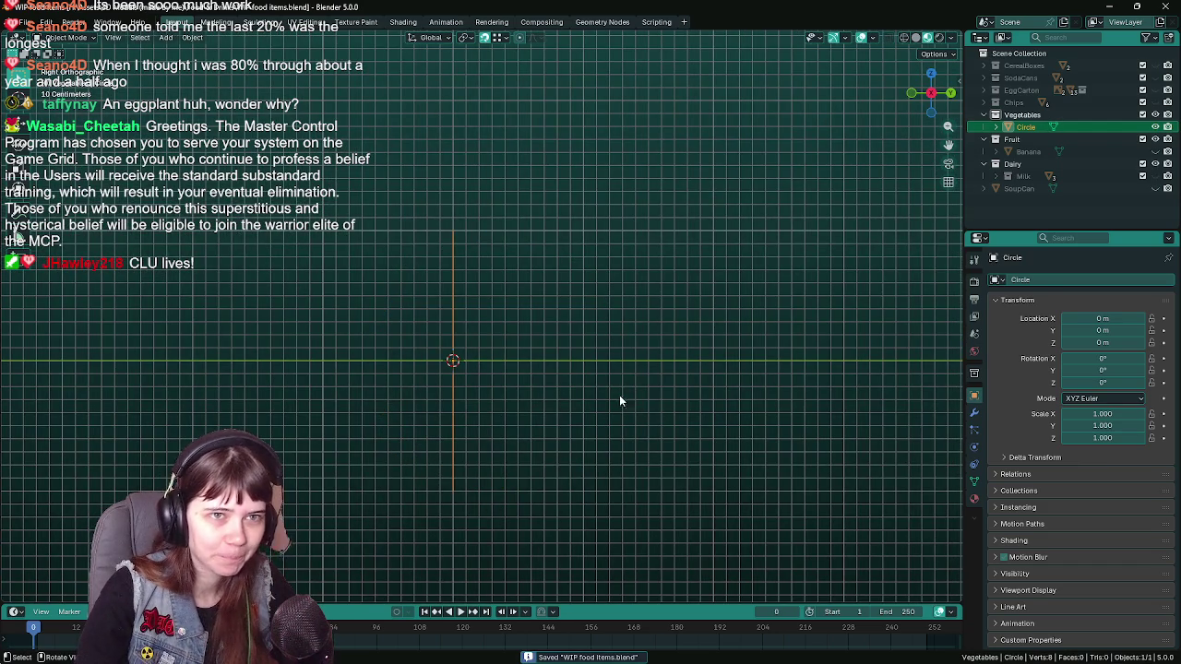
- Snap to the left orthographic view and save the file
drag(498, 363, 427, 415)
key(ctrl+KP_3)
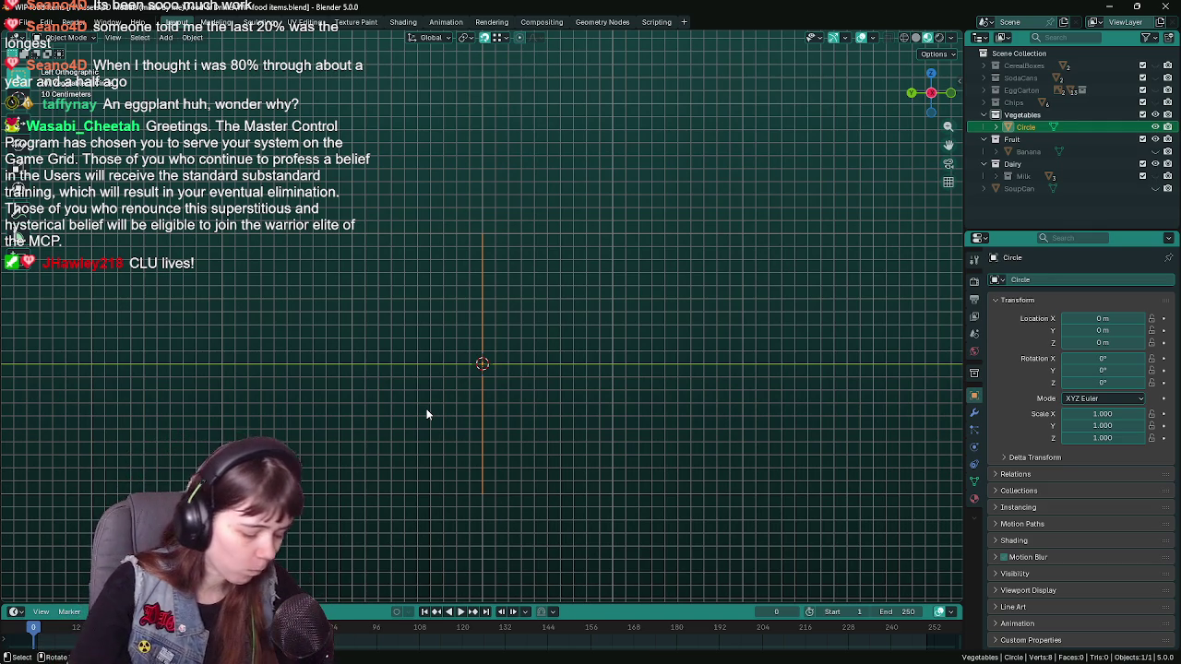
key(ctrl+s)
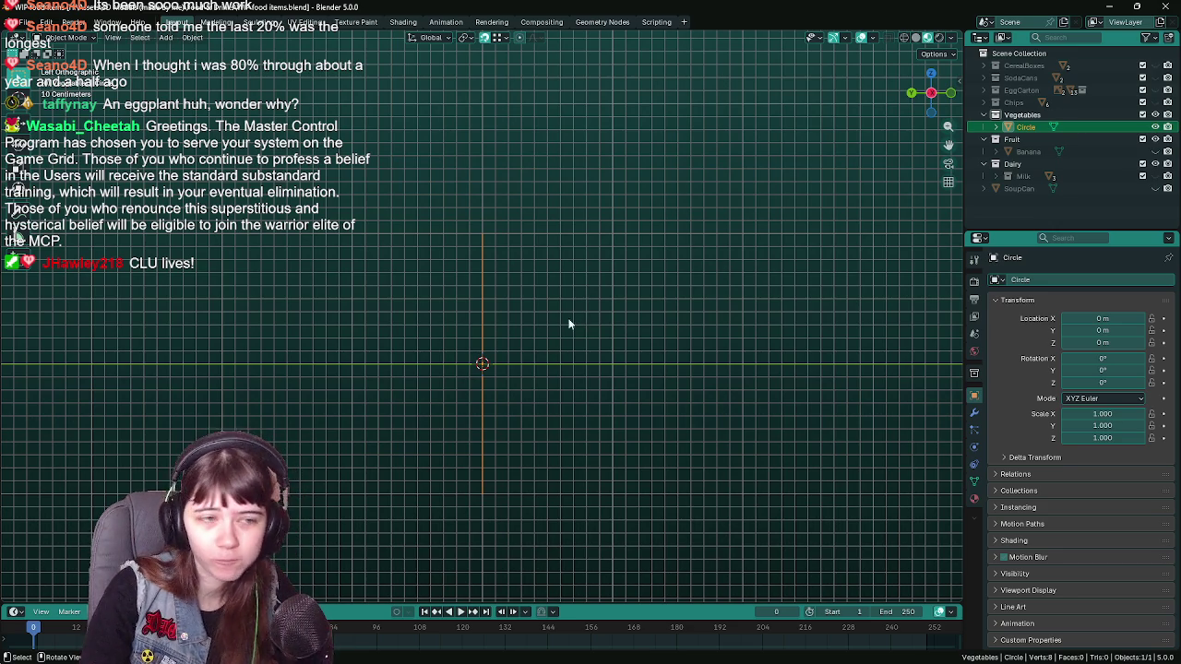
key(ctrl+s)
- Enter Edit Mode on the upright circle and unhide the Banana reference
key(Tab)
scroll(down, 3)
scroll(down, 3)
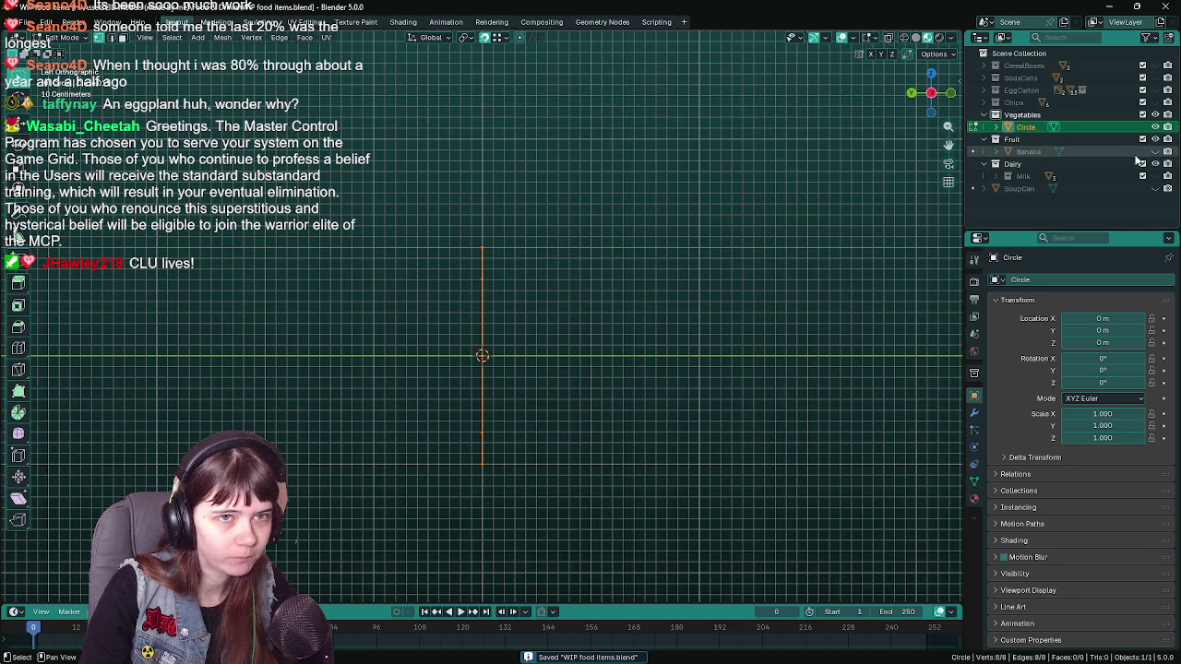
click(1155, 152)
- Return to Object Mode, move the circle up 1 m on Z, save, then undo the move
drag(605, 299, 604, 376)
key(Tab)
key(g)
key(z)
key(1)
key(Return)
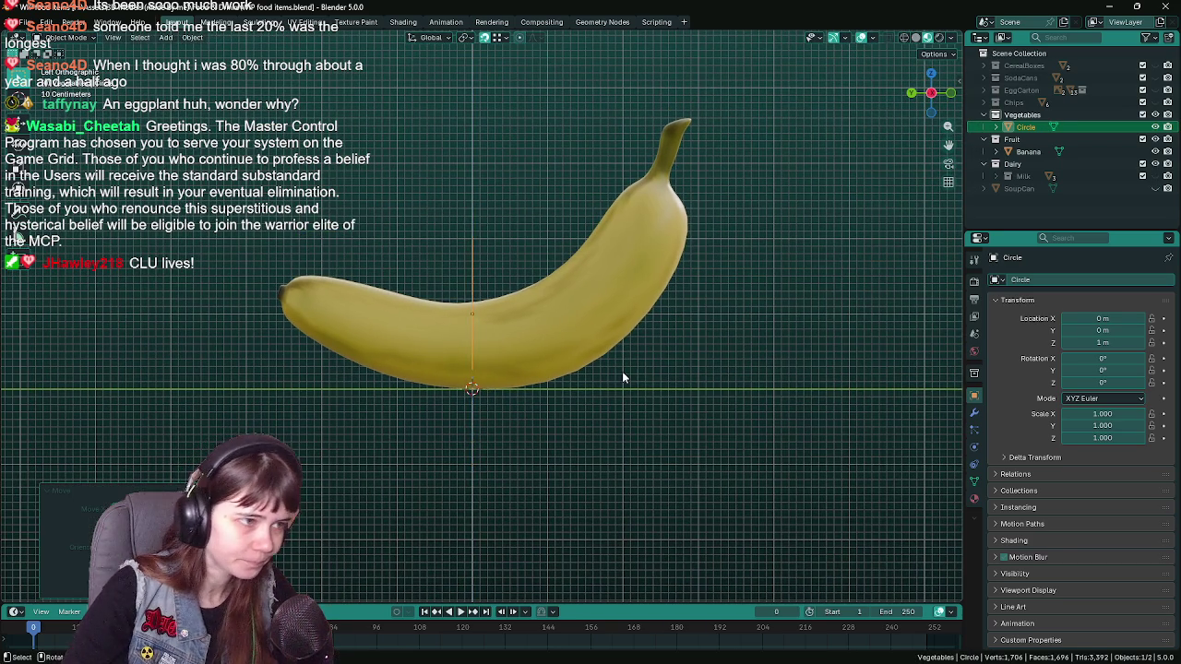
drag(402, 249, 437, 243)
key(ctrl+s)
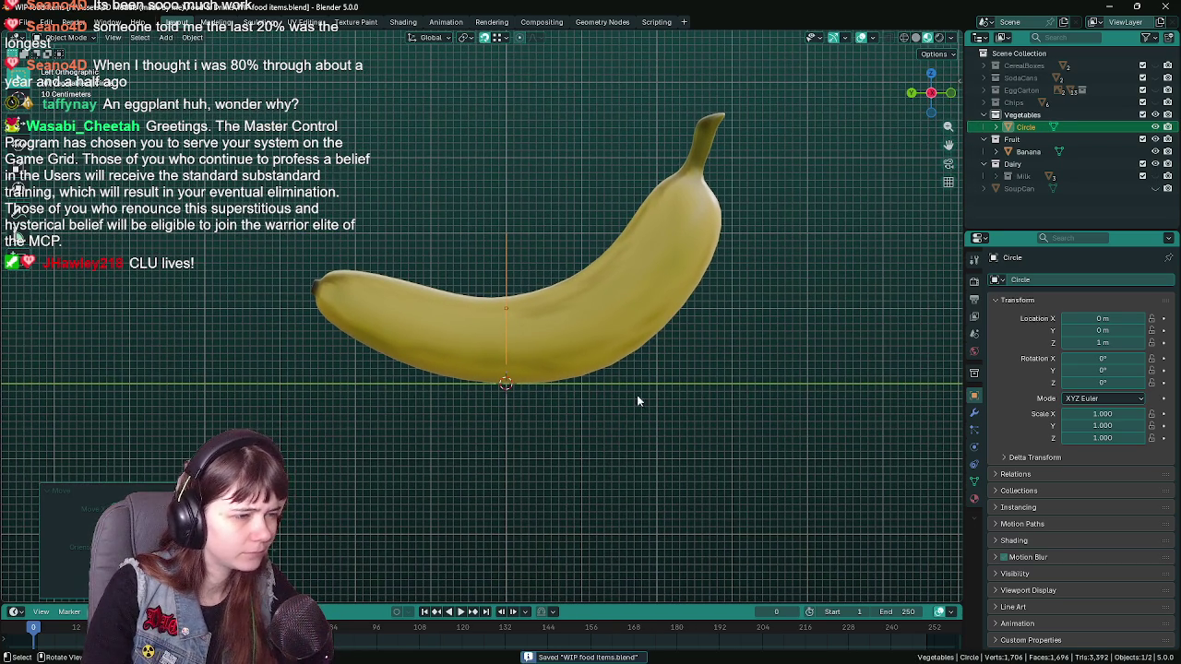
drag(626, 427, 618, 441)
key(ctrl+z)
- Check the banana from front, right, back and left orthographic views, ending on the left side
key(KP_1)
key(KP_3)
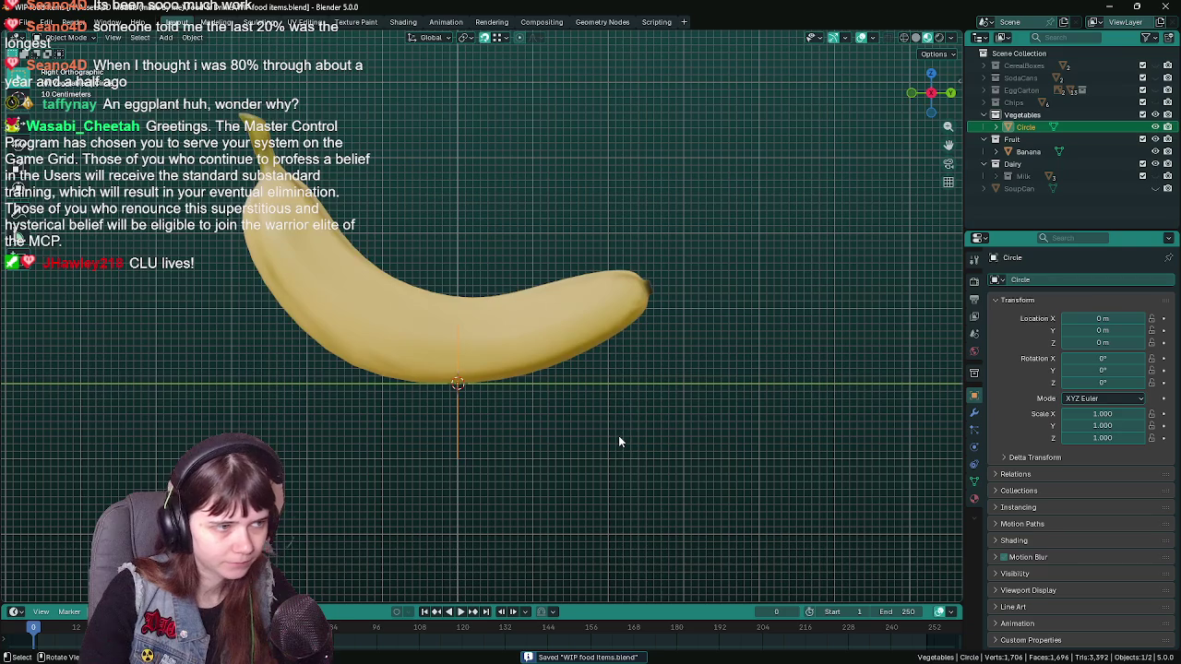
key(ctrl+KP_1)
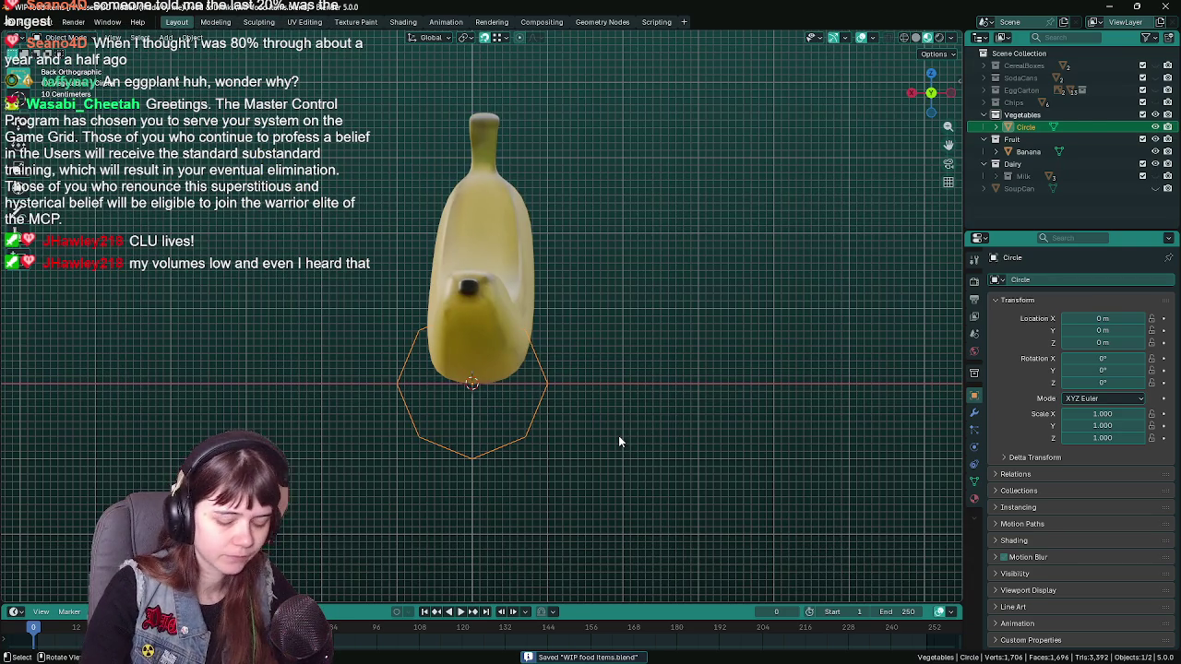
key(ctrl+KP_3)
key(KP_1)
key(ctrl+KP_3)
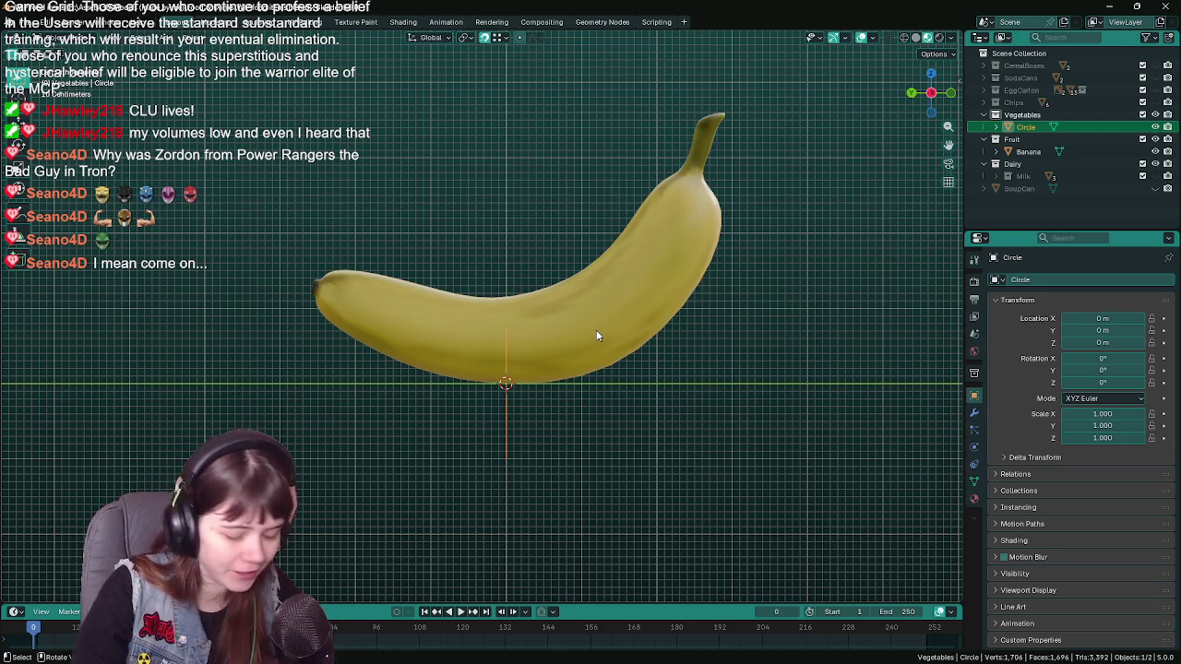
drag(577, 298, 596, 314)
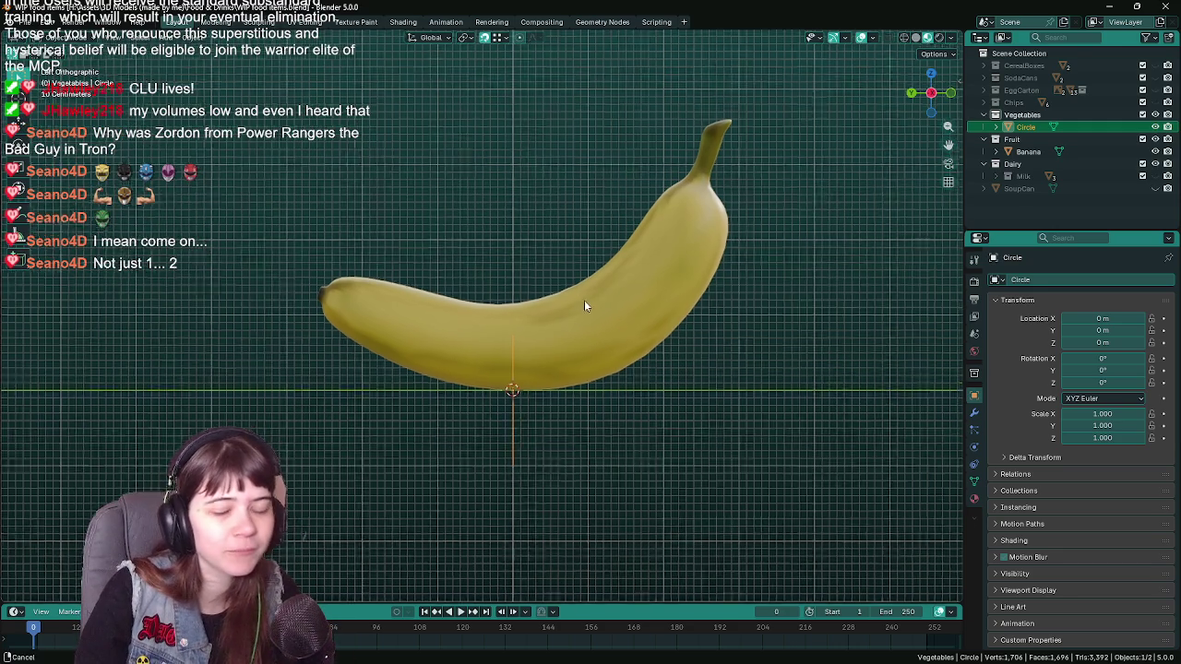
key(ctrl+s)
drag(537, 338, 530, 337)
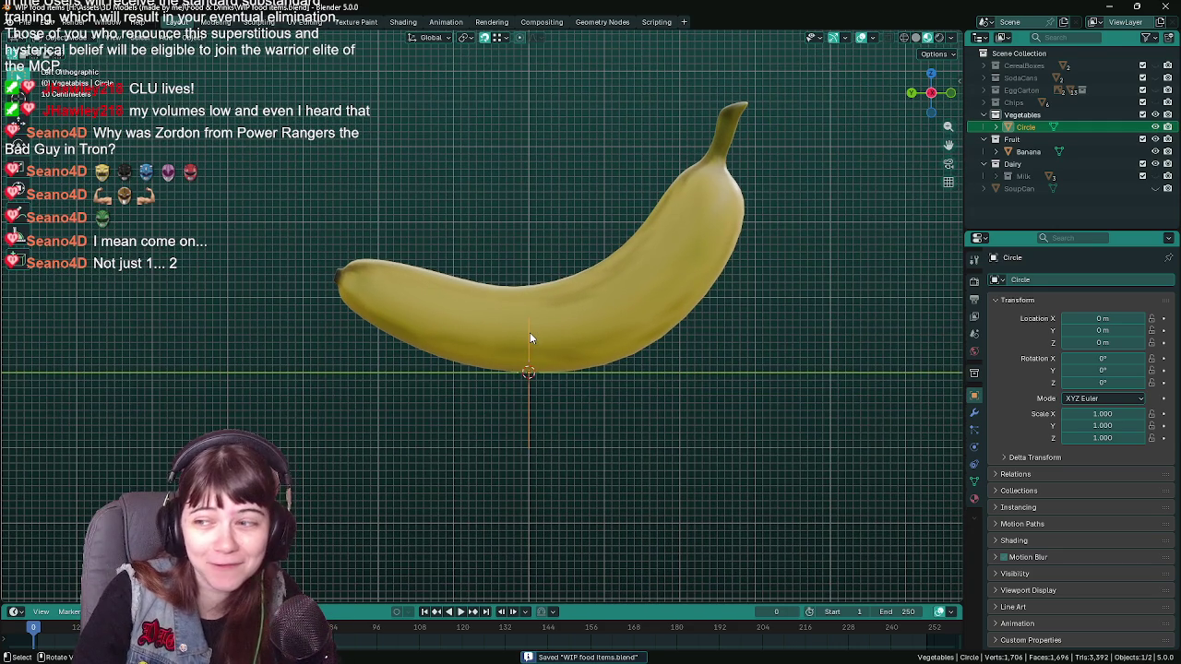
drag(530, 338, 581, 387)
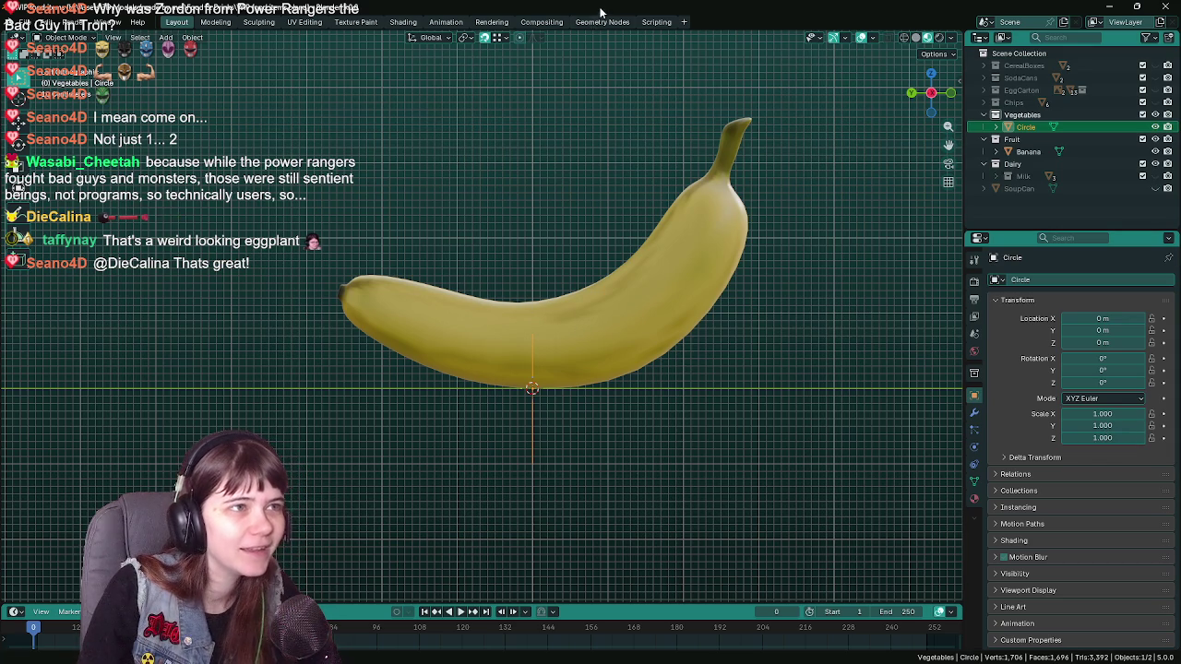
- Raise the circle 1 m on Z and set its origin to the 3D cursor
key(ctrl+s)
scroll(up, 3)
scroll(up, 3)
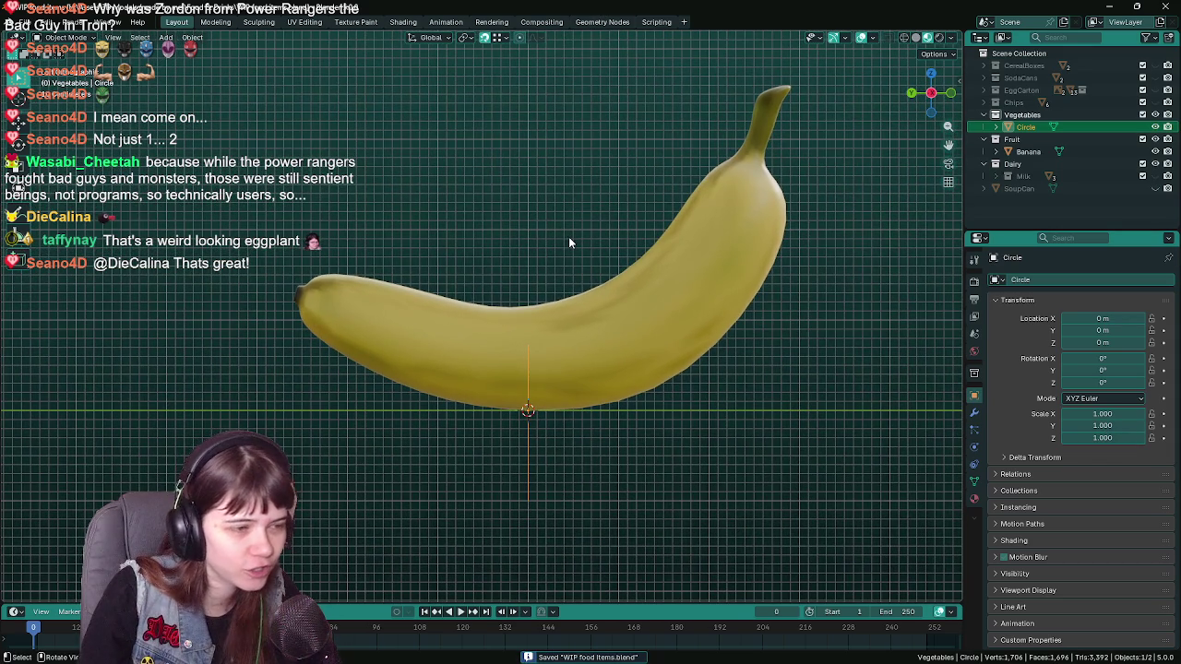
key(g)
key(z)
key(1)
key(Return)
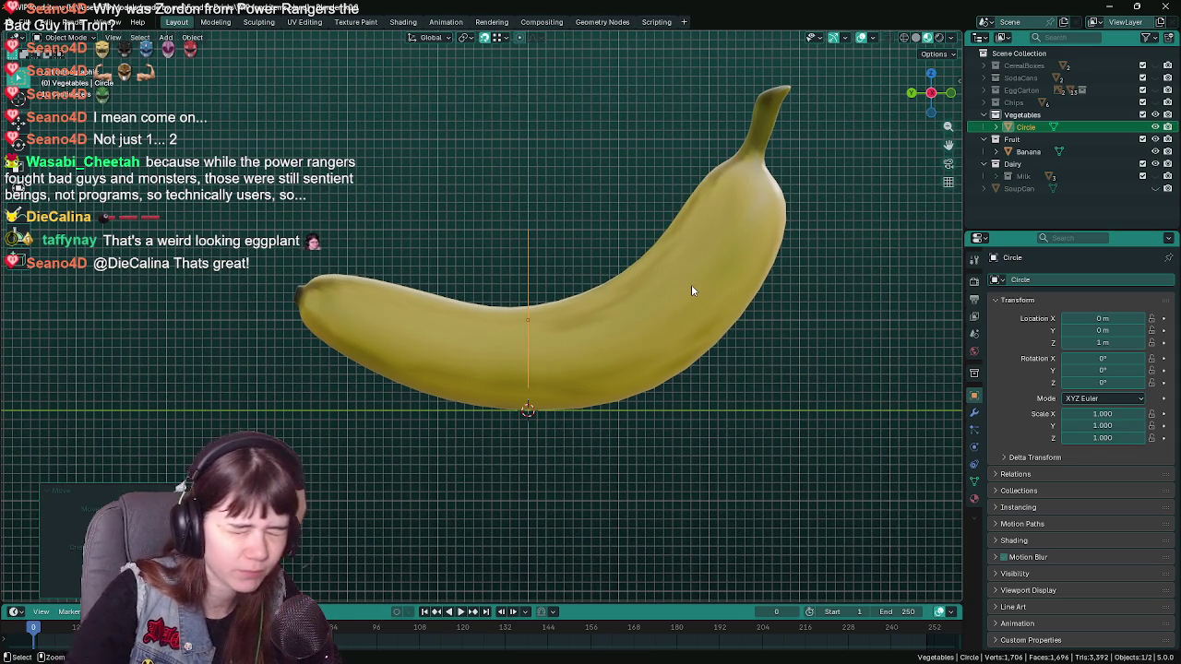
click(192, 37)
mouse_move(214, 64)
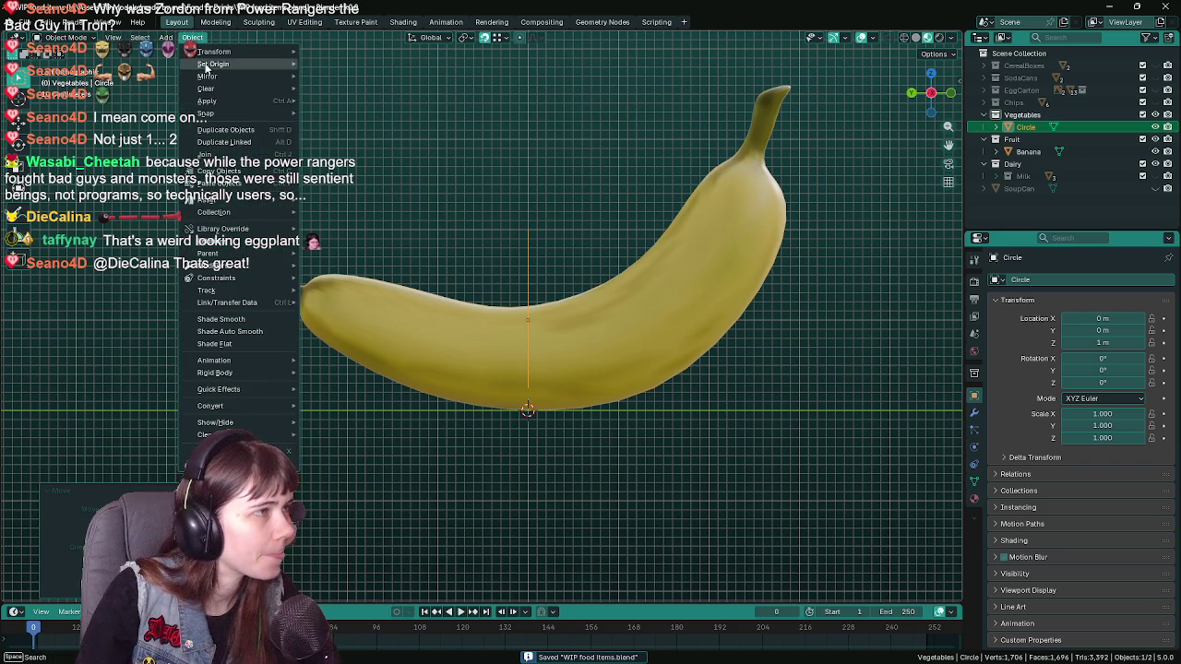
click(369, 93)
- In Edit Mode, try extruding the circle's vertices 2 along Y, then cancel
drag(584, 224, 530, 226)
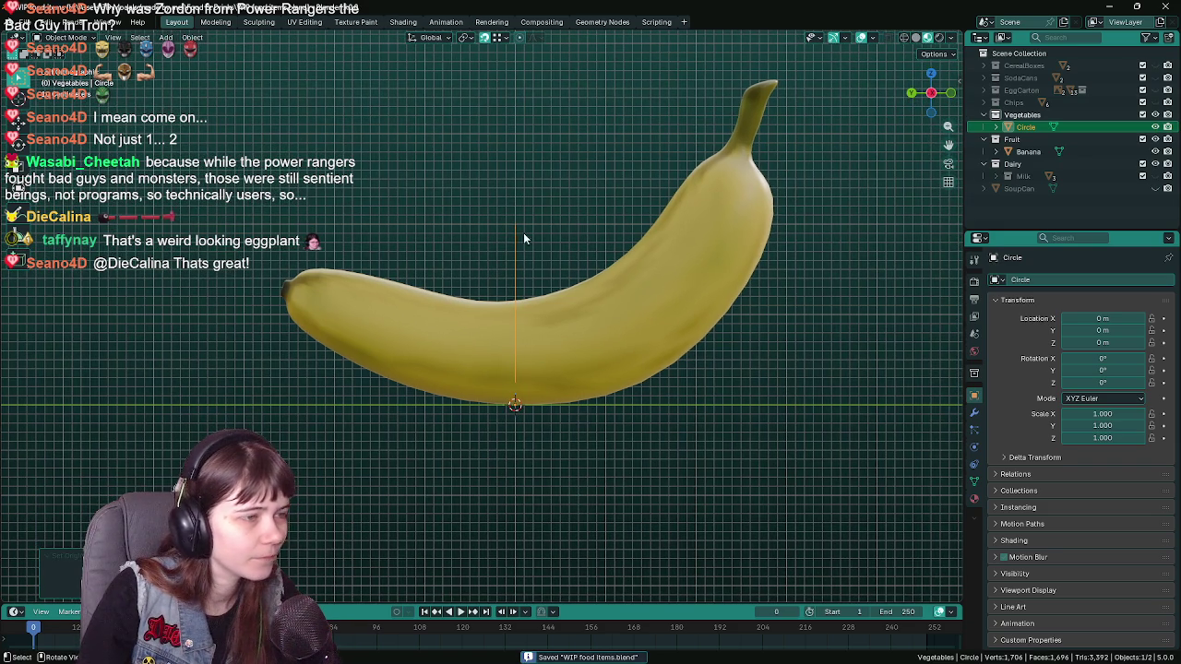
key(Tab)
scroll(down, 3)
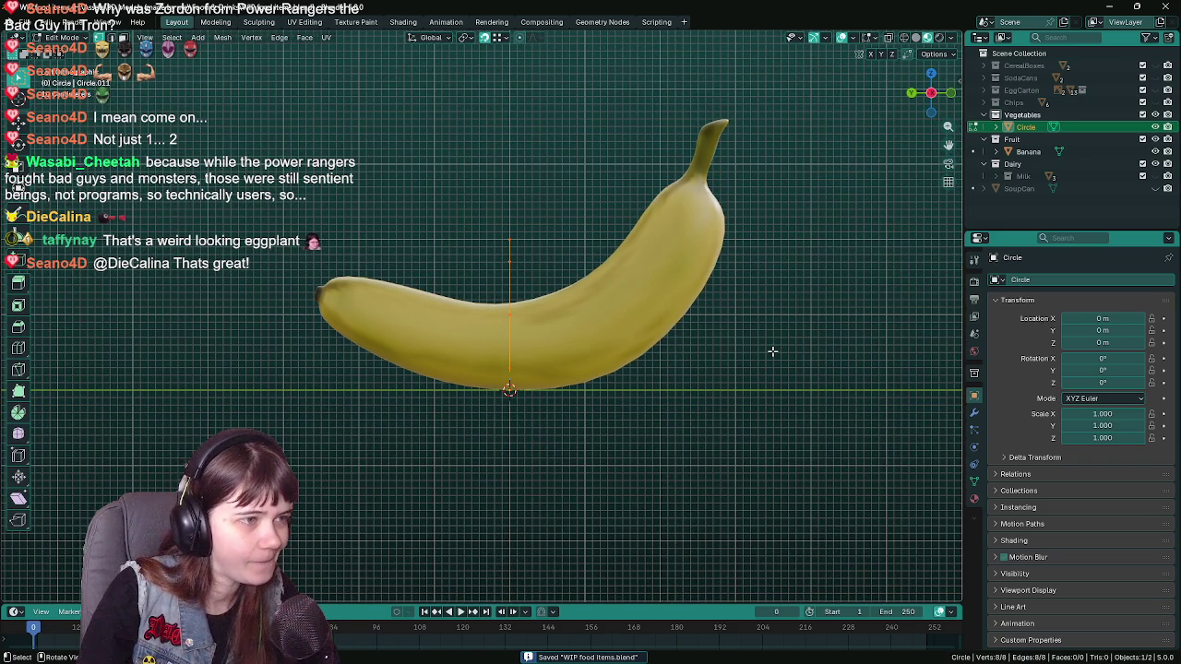
key(e)
key(x)
key(y)
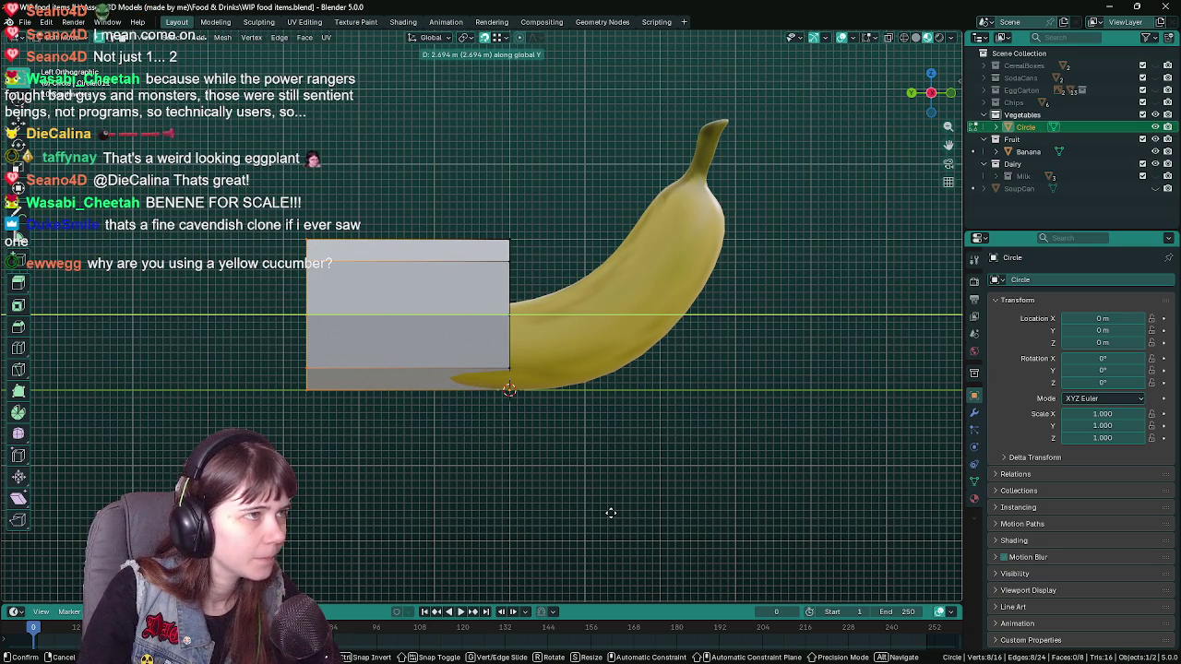
text(2)
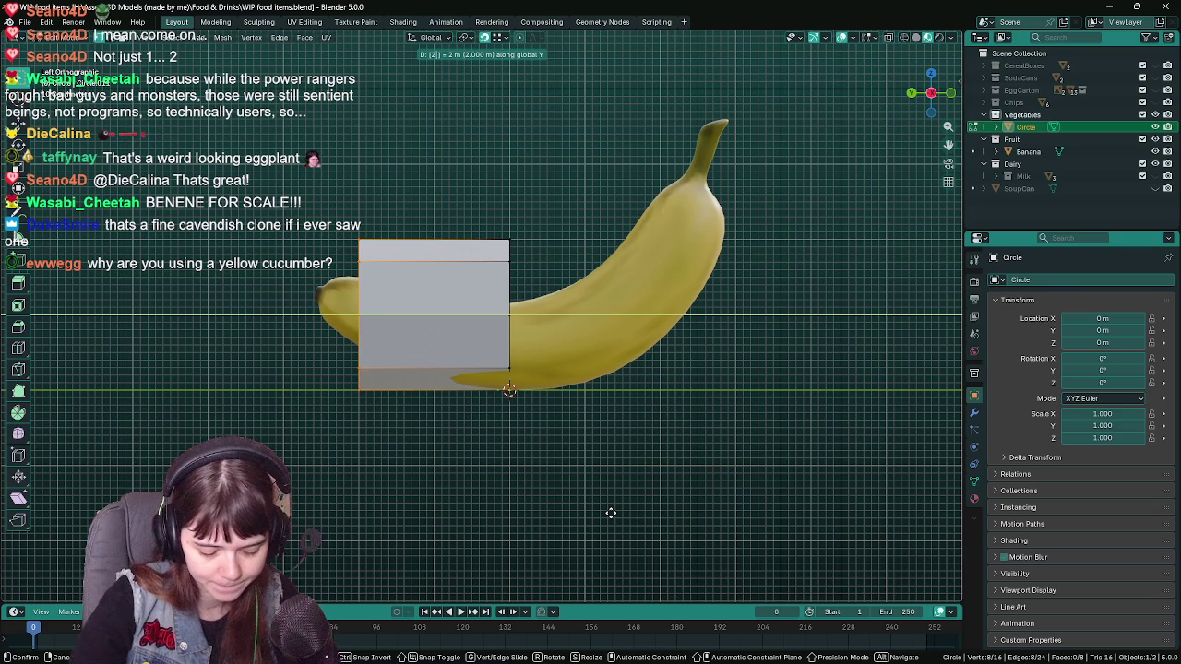
key(Escape)
- Try another extrusion, undo back to the plain circle, save, and switch to front view
key(e)
key(Escape)
key(e)
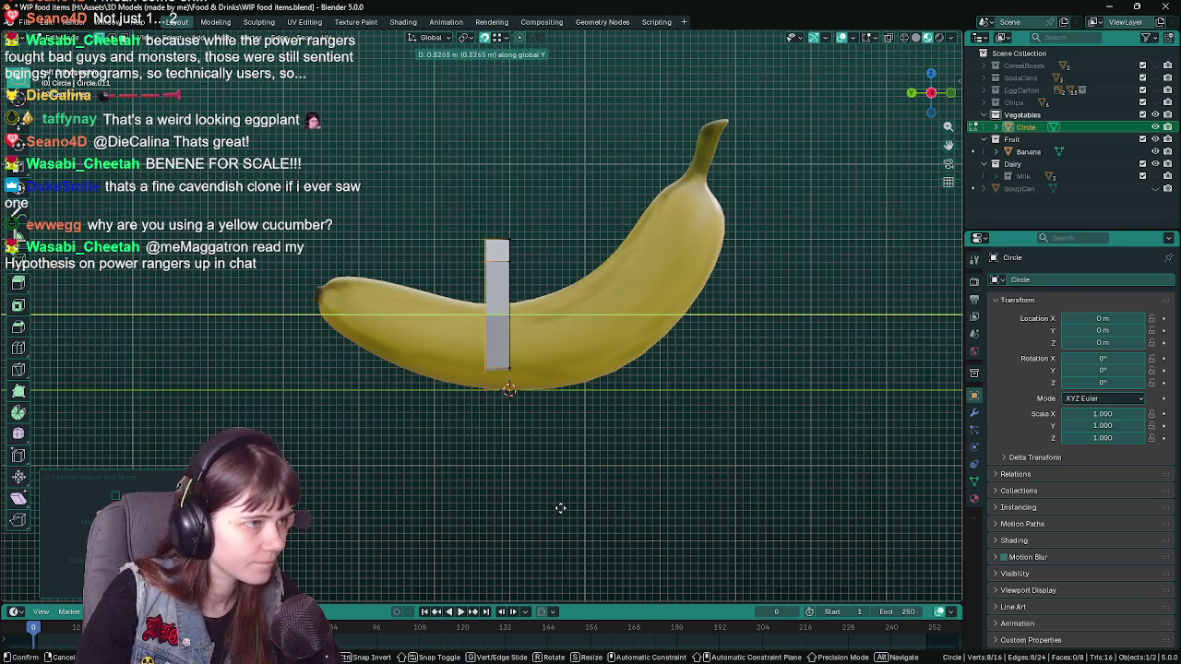
click(392, 503)
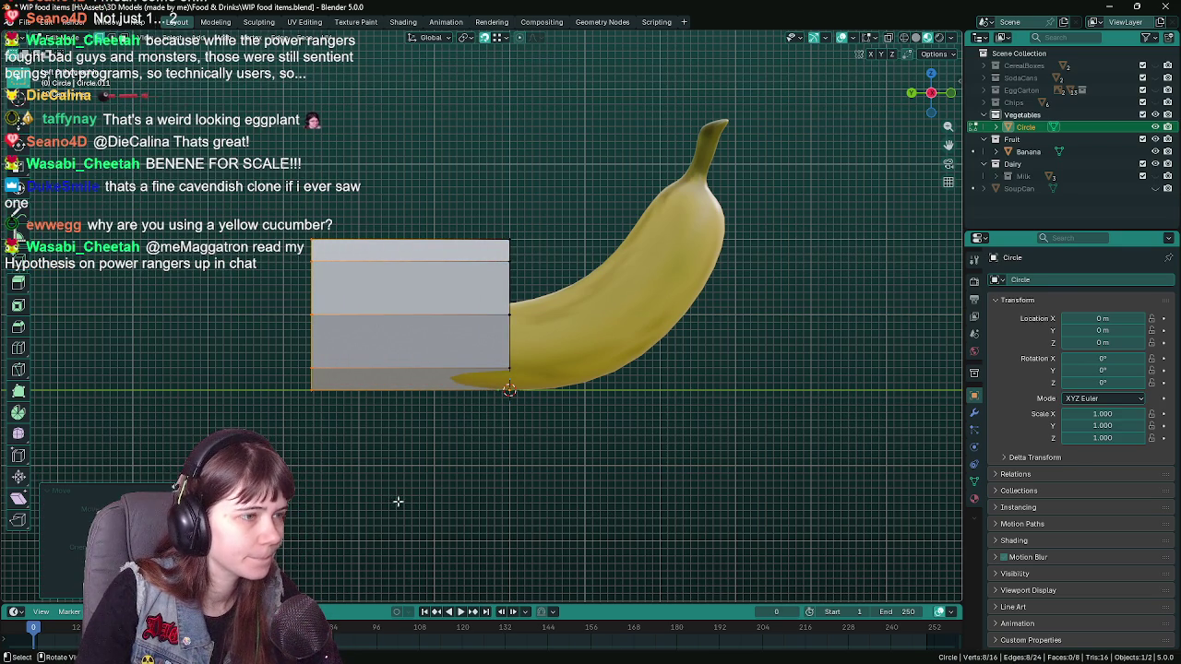
click(553, 505)
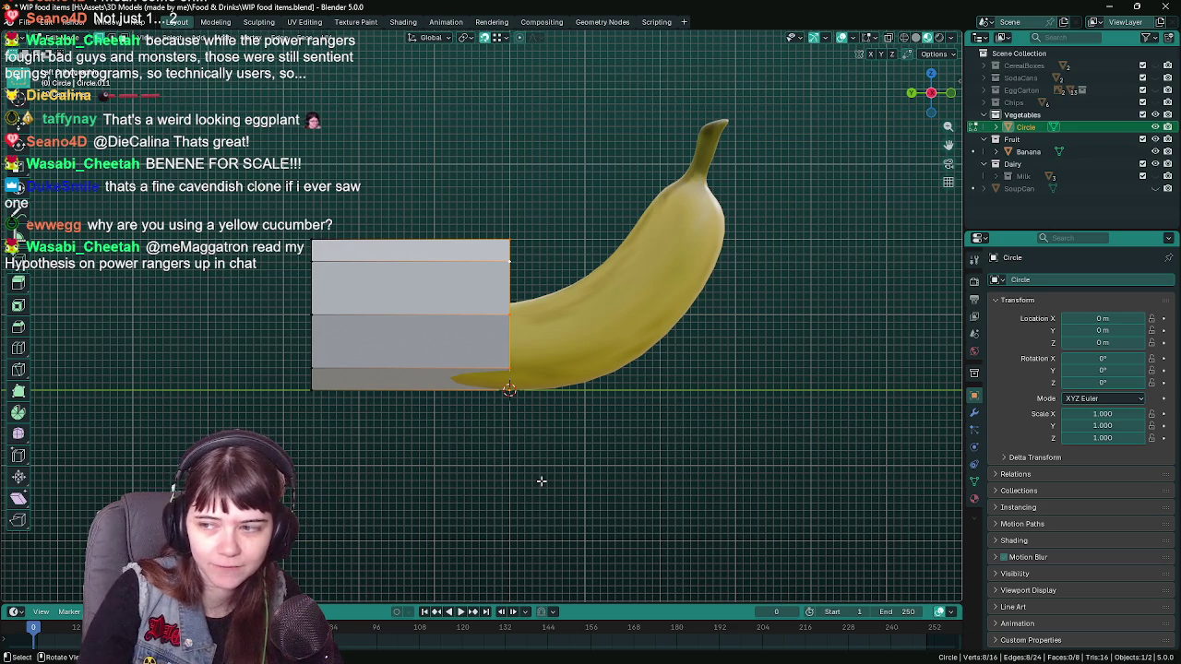
key(ctrl+z)
key(ctrl+z)
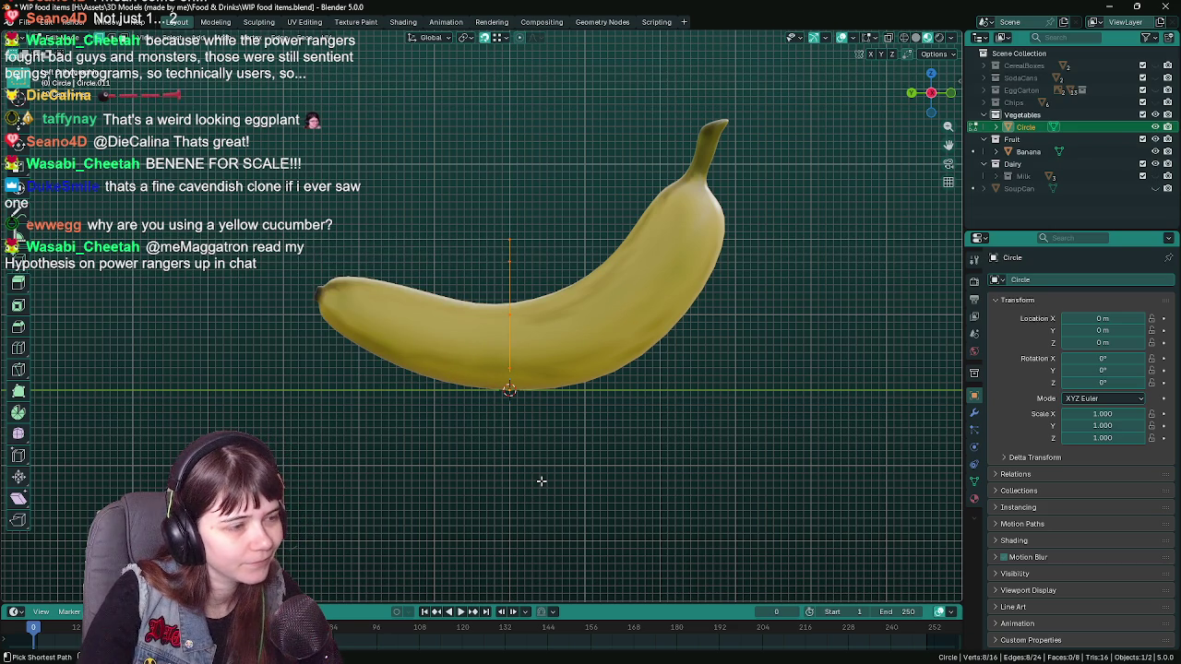
key(ctrl+s)
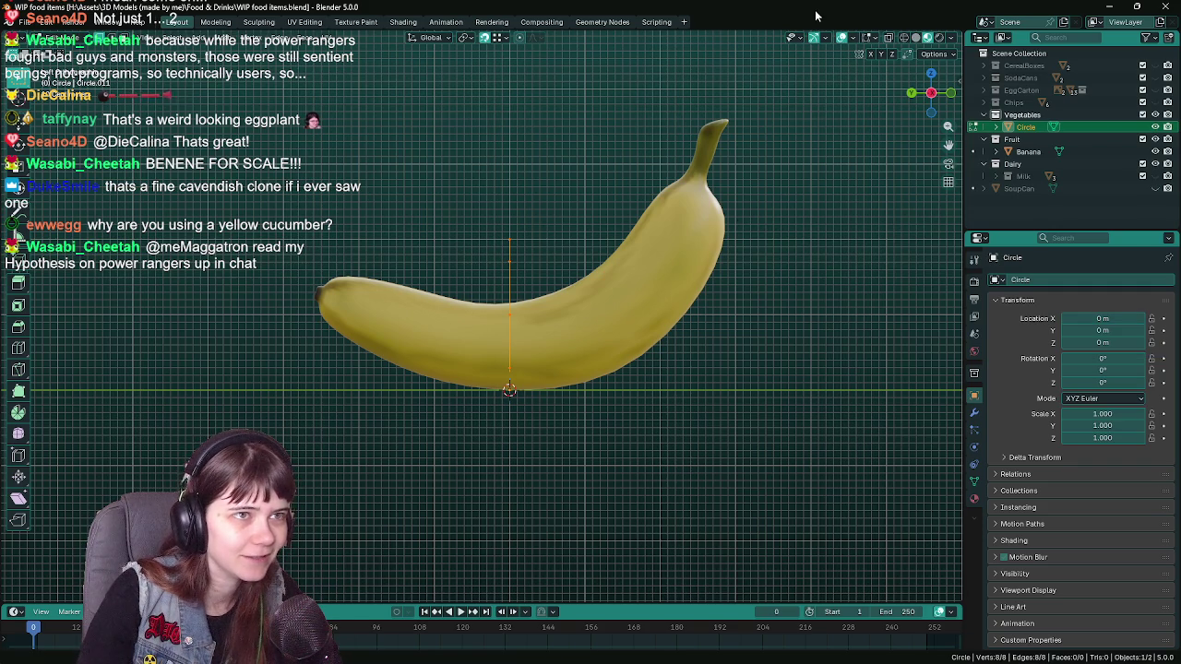
key(ctrl+s)
key(KP_1)
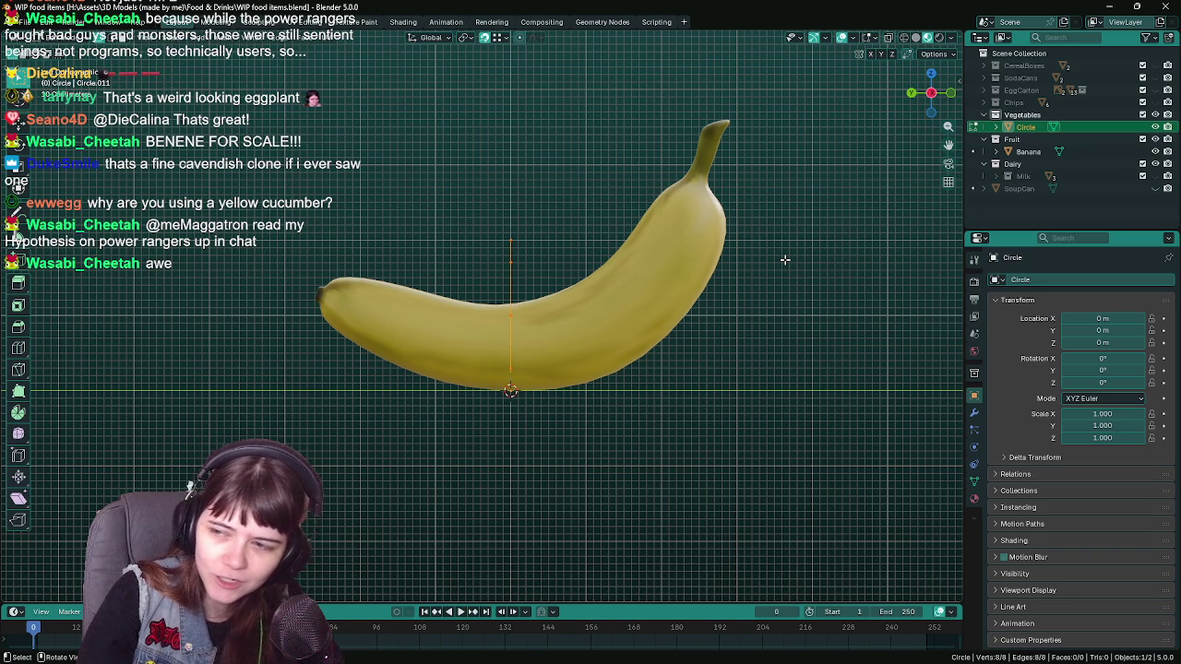
- Cancel a trial Y extrusion and scale the base vertex ring down
key(ctrl+s)
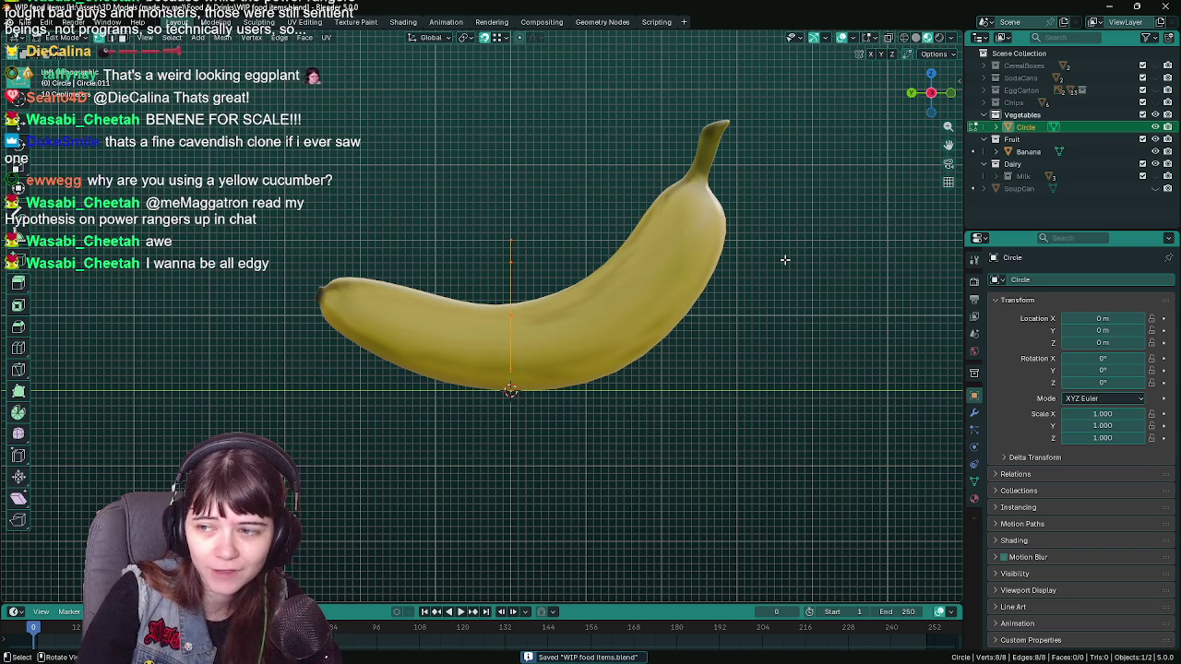
drag(733, 257, 710, 267)
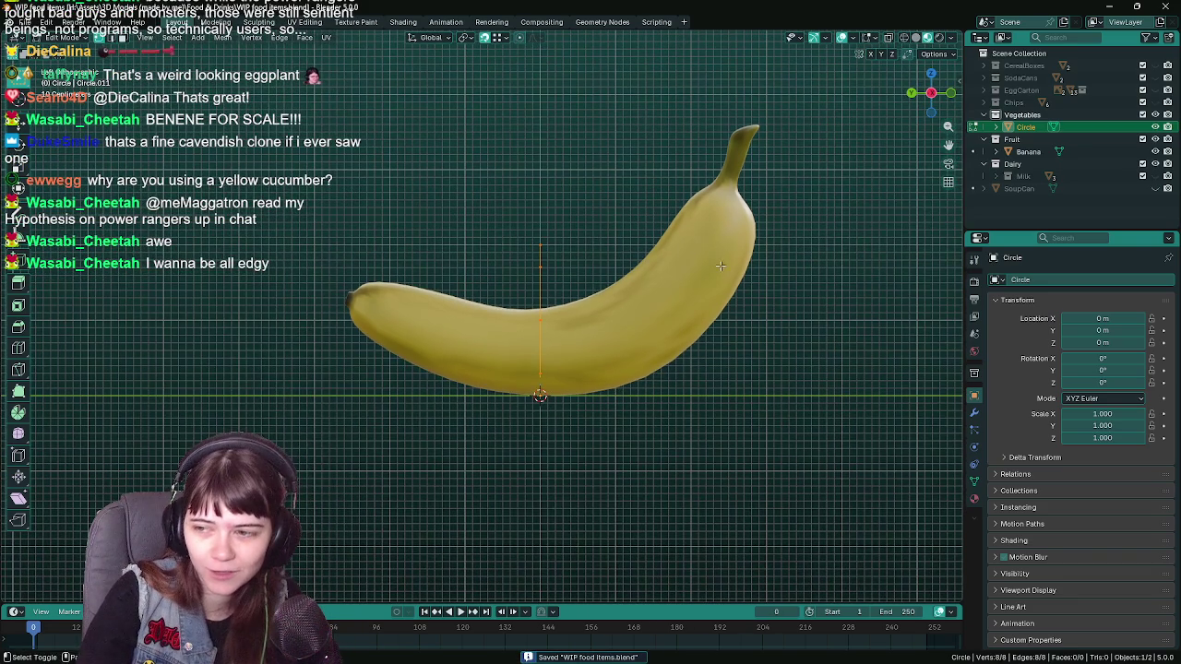
key(e)
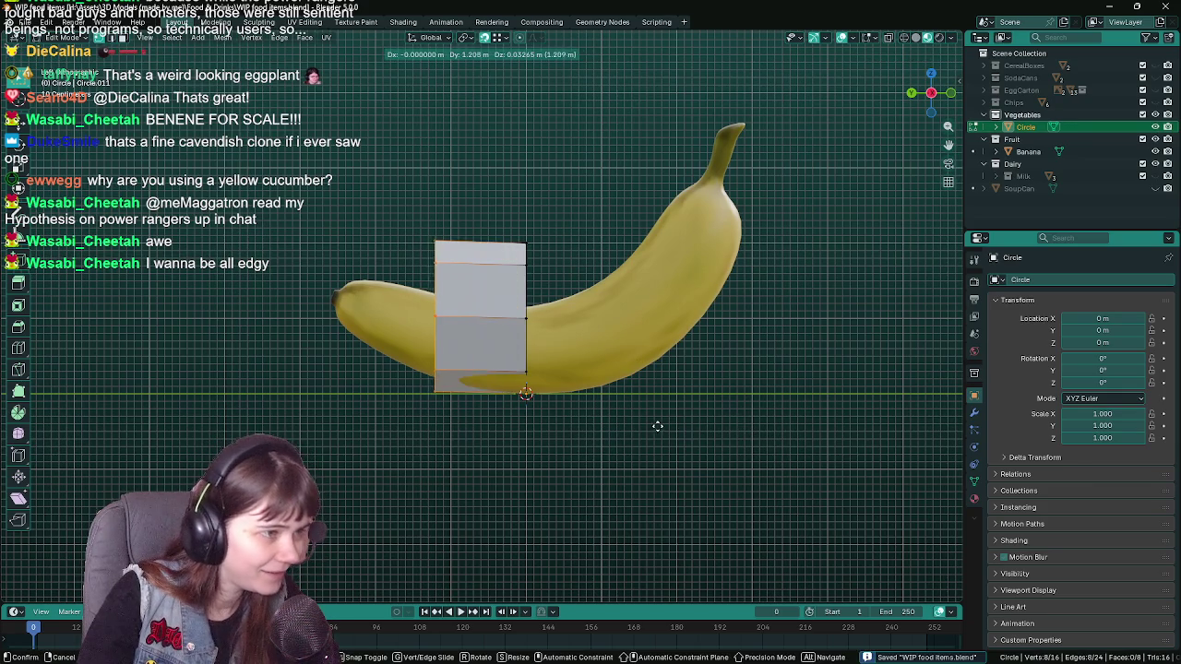
key(y)
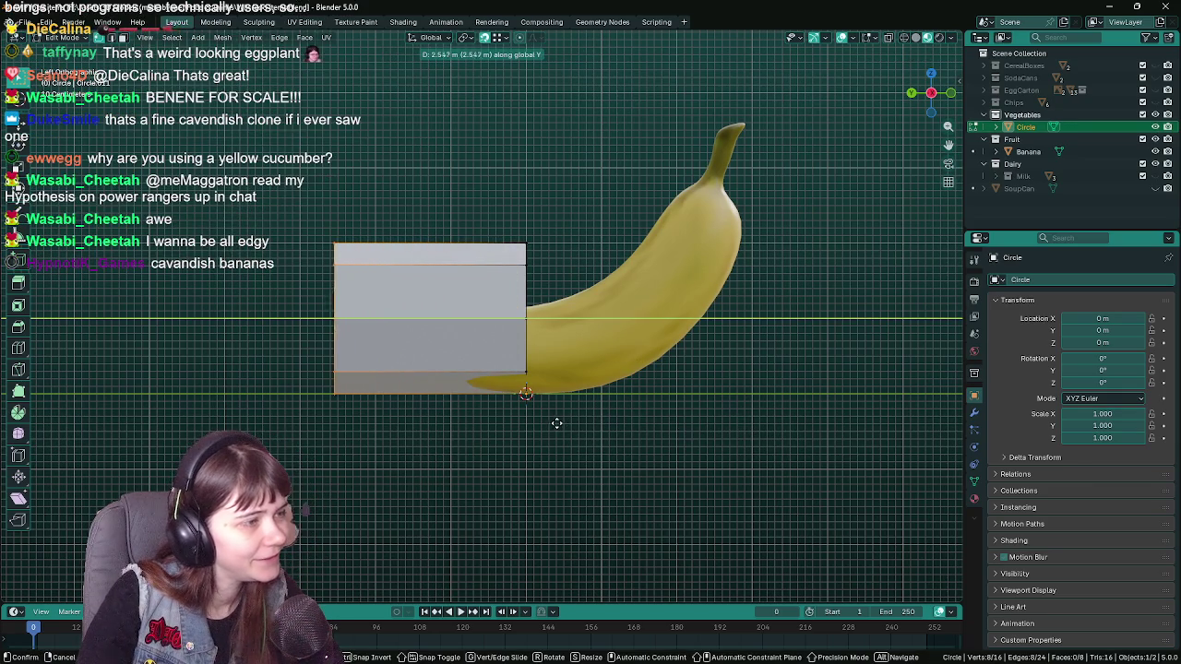
key(Escape)
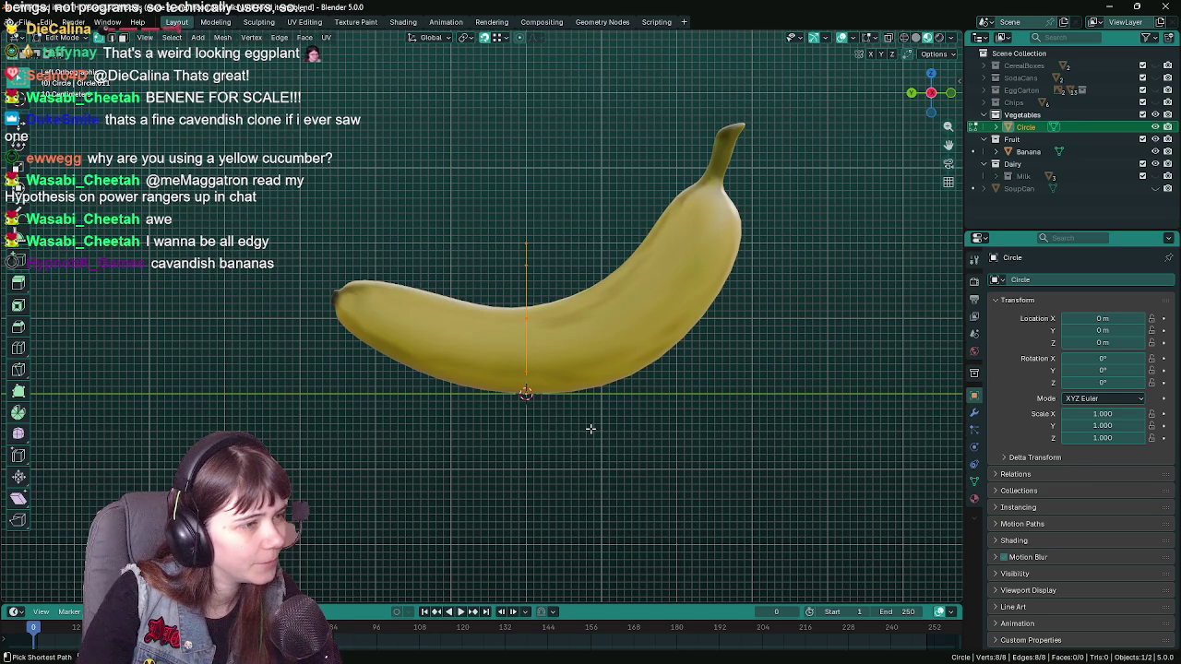
key(s)
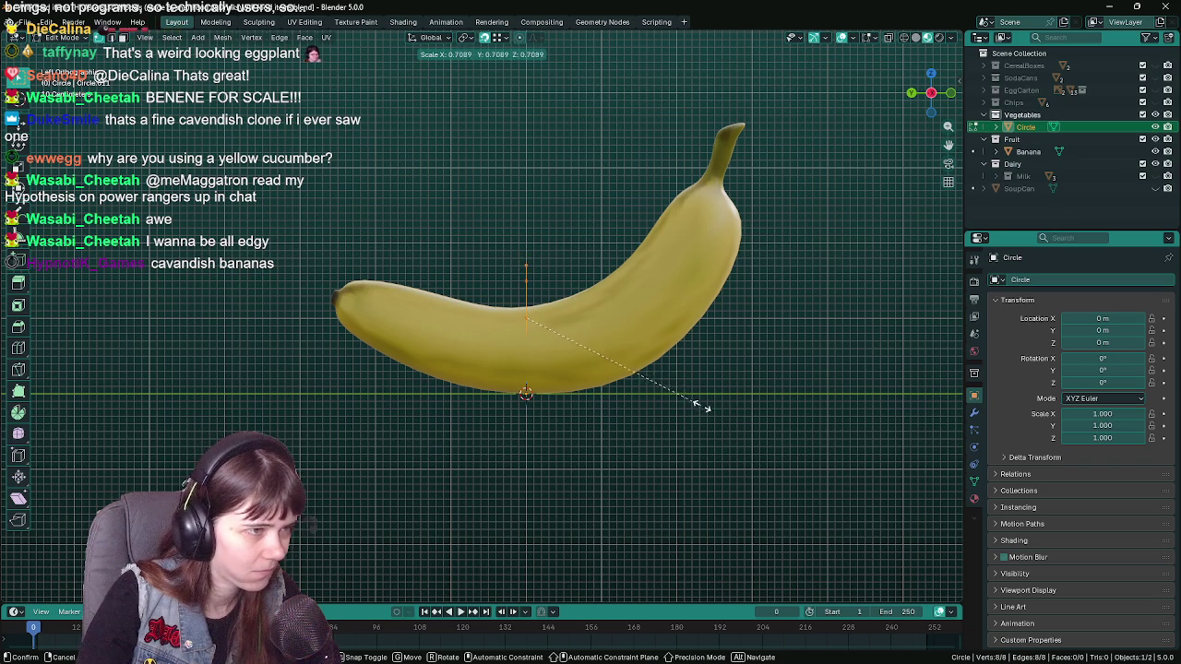
click(734, 395)
- Move the ring vertically along Z until its height is settled
key(g)
key(z)
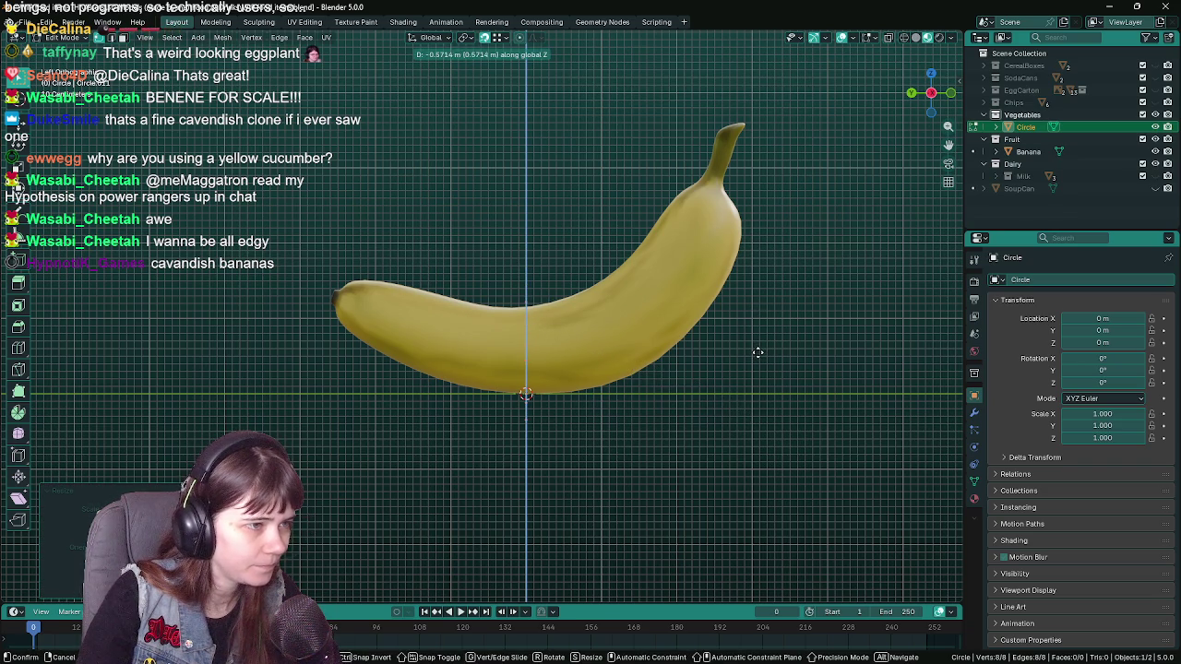
click(758, 353)
key(s)
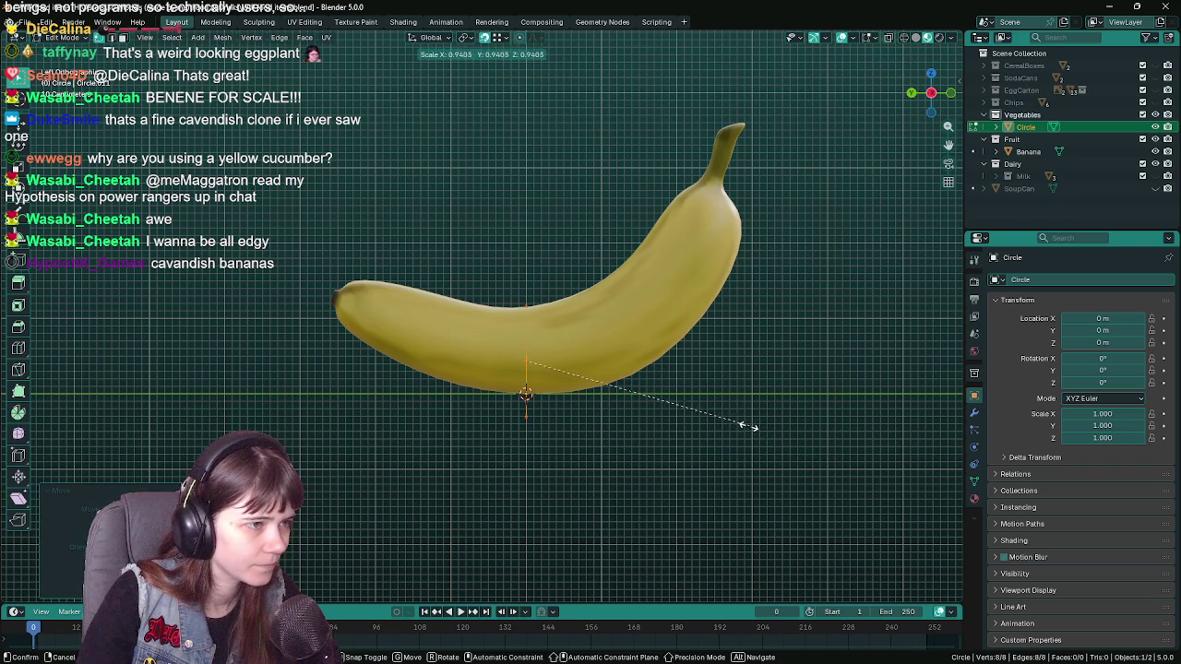
key(g)
key(z)
click(713, 410)
key(g)
key(z)
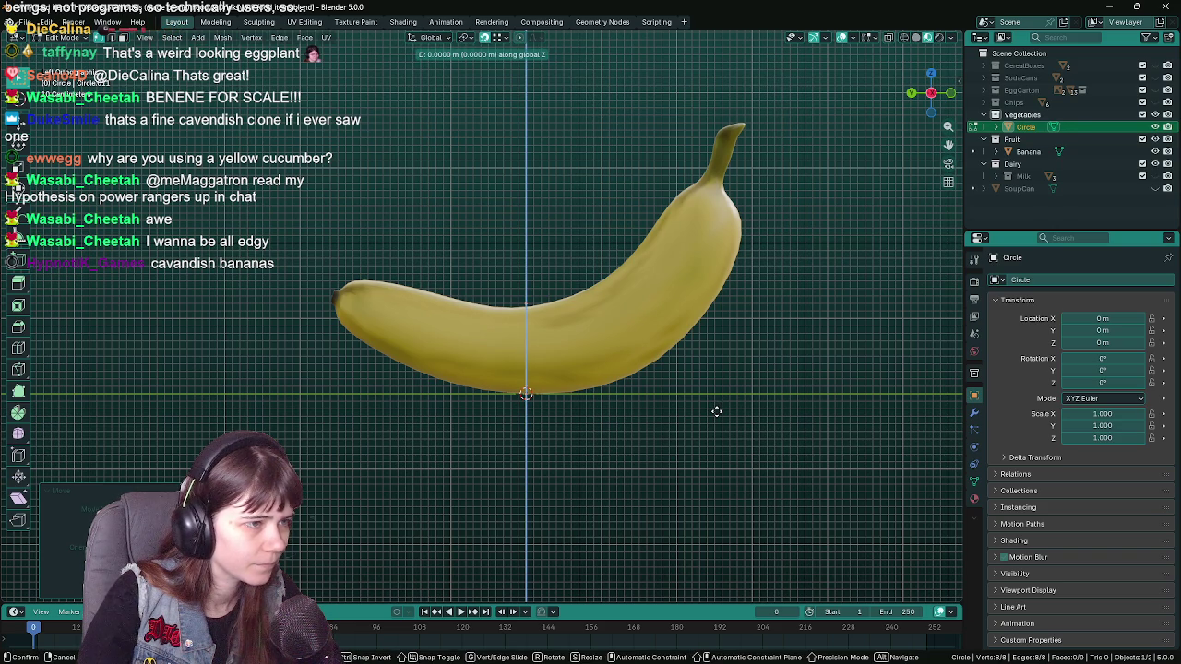
click(718, 411)
- Open the modifier settings, save, and switch to a left orthographic wireframe view
click(974, 414)
drag(831, 416, 638, 406)
key(ctrl+s)
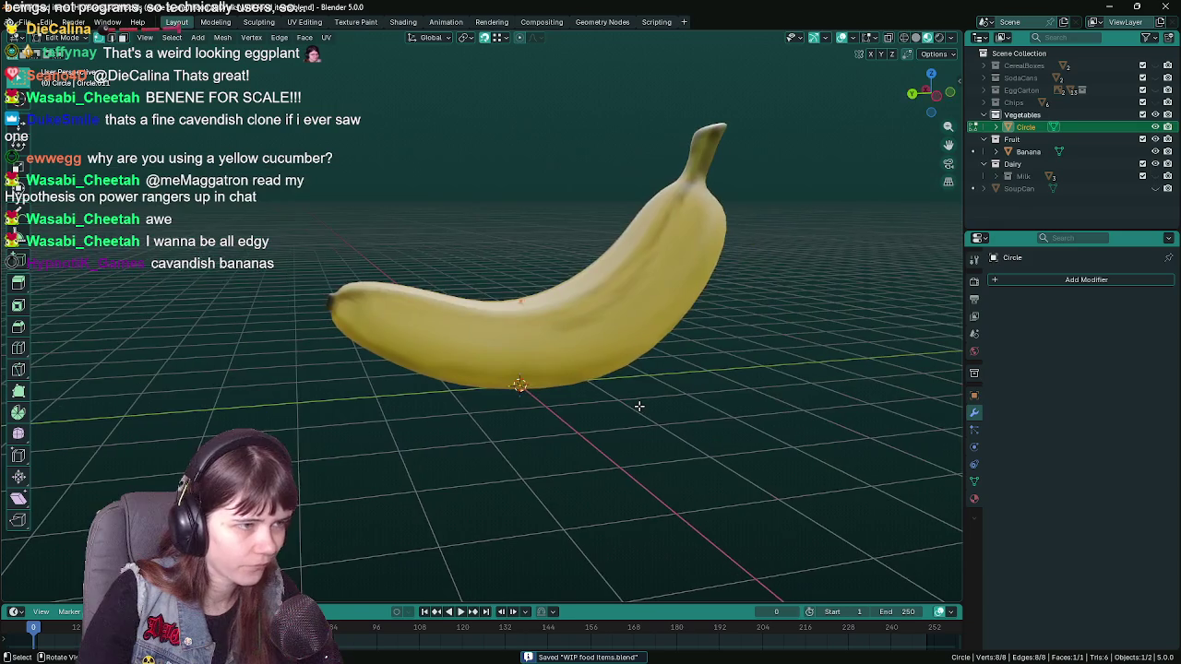
key(ctrl+KP_3)
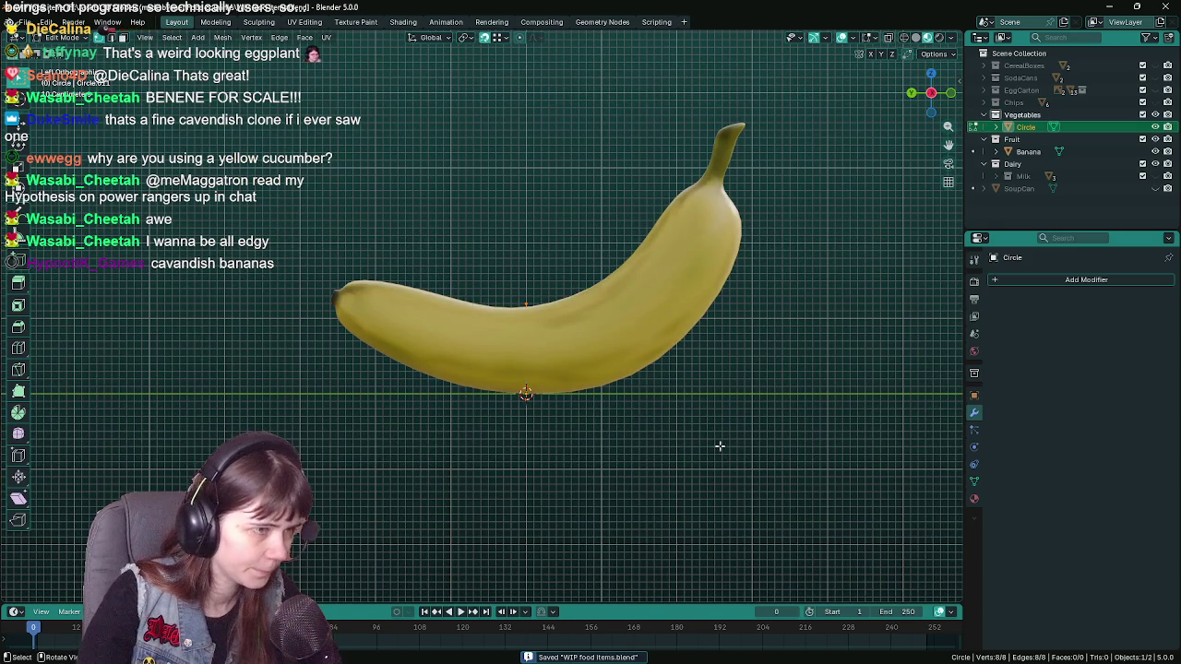
key(shift+z)
- Extrude two segments leftward, rotating the first end loop and shrinking the second
key(e)
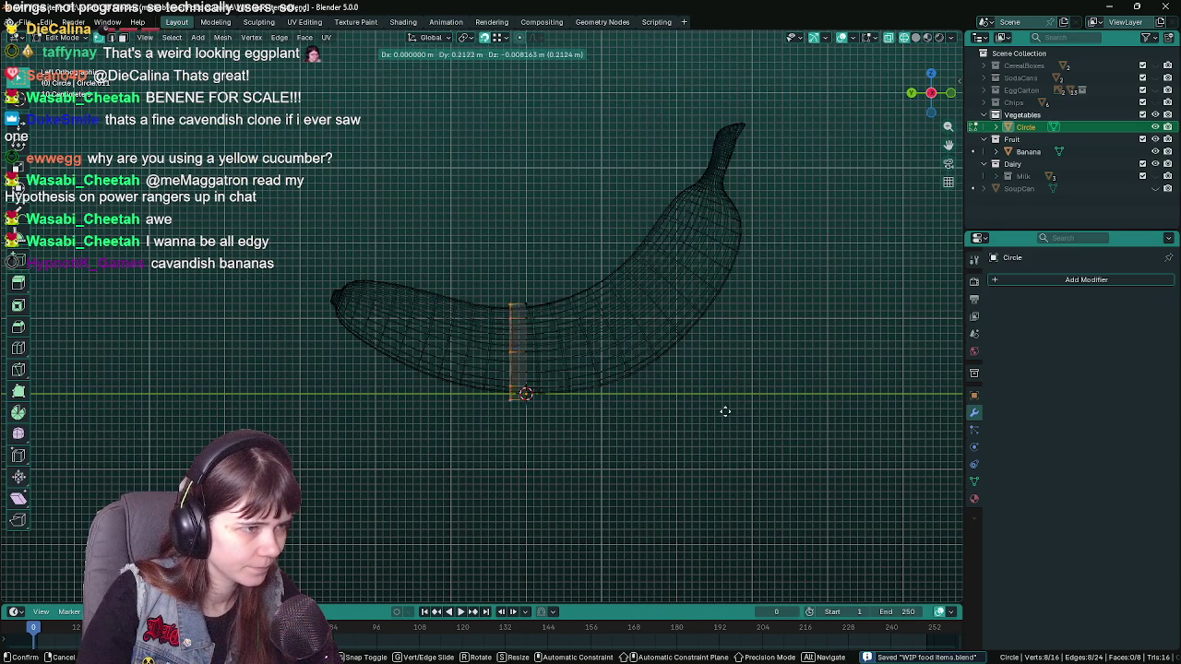
click(701, 406)
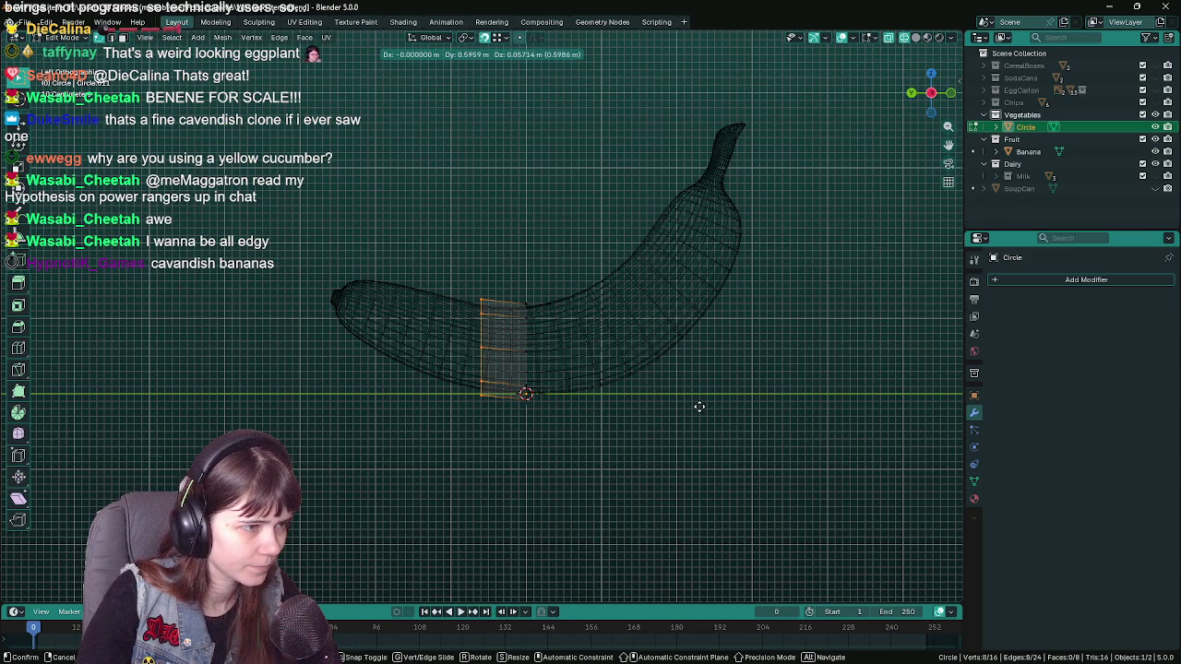
key(r)
click(727, 442)
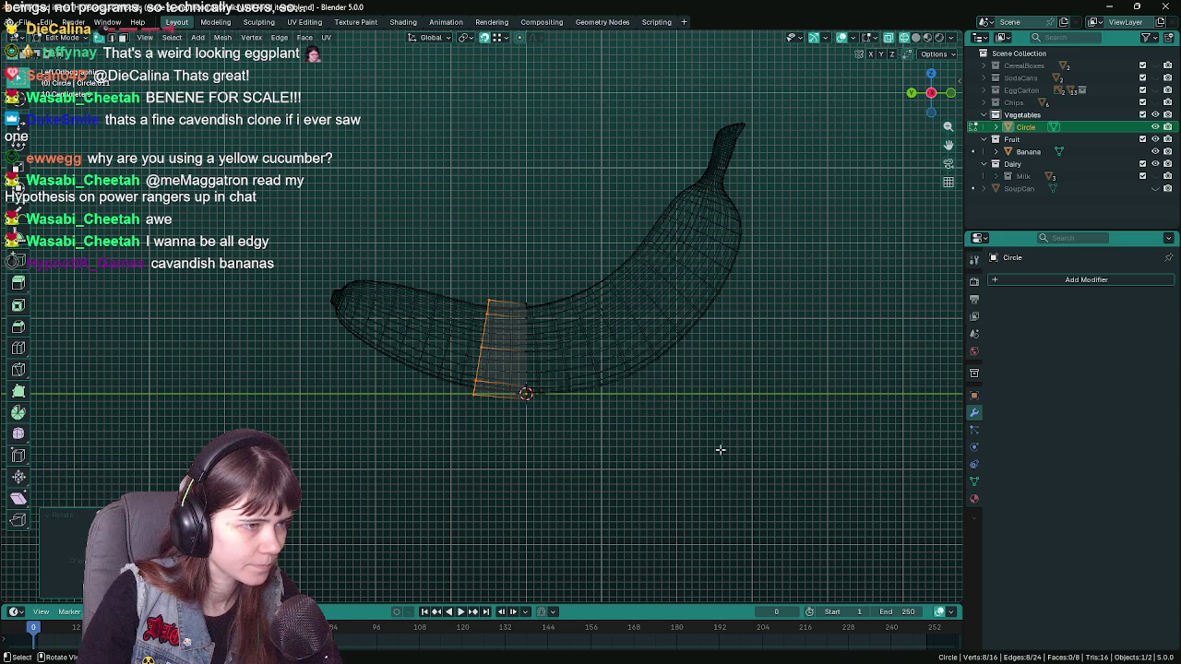
key(e)
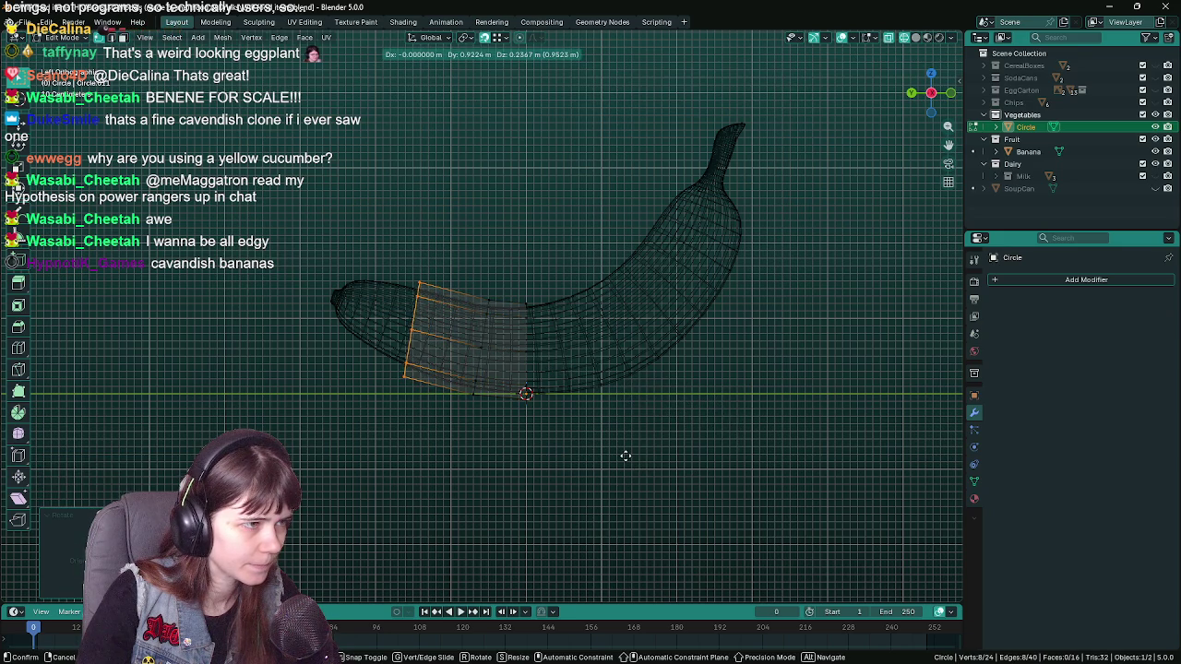
click(619, 455)
key(s)
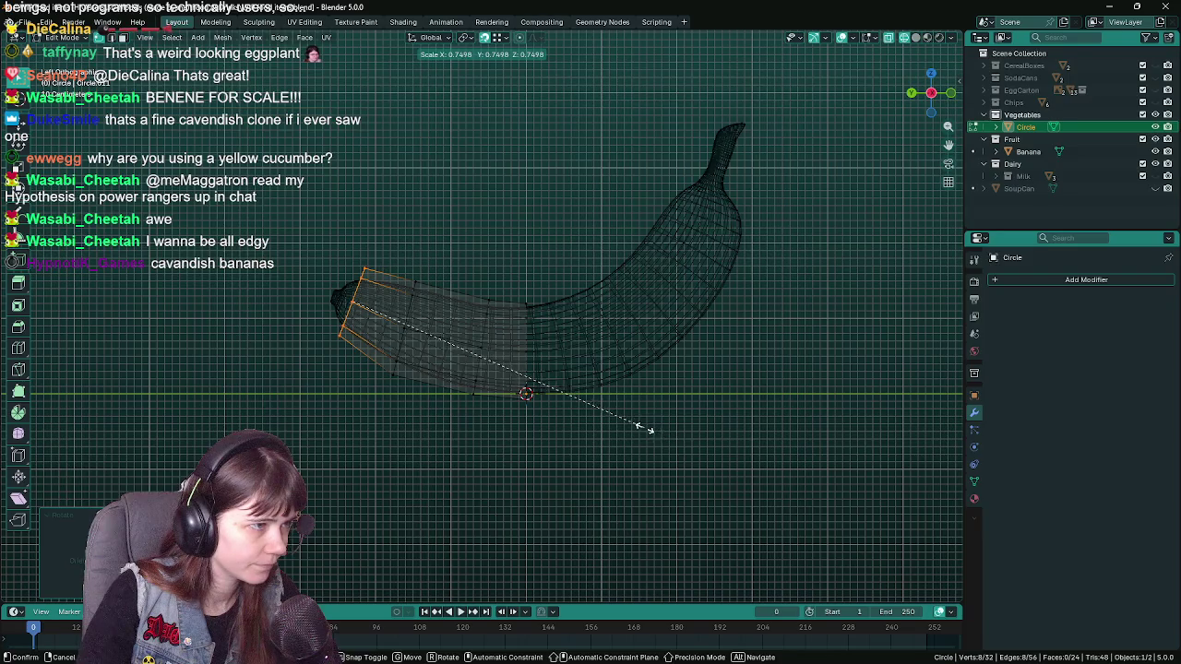
click(646, 423)
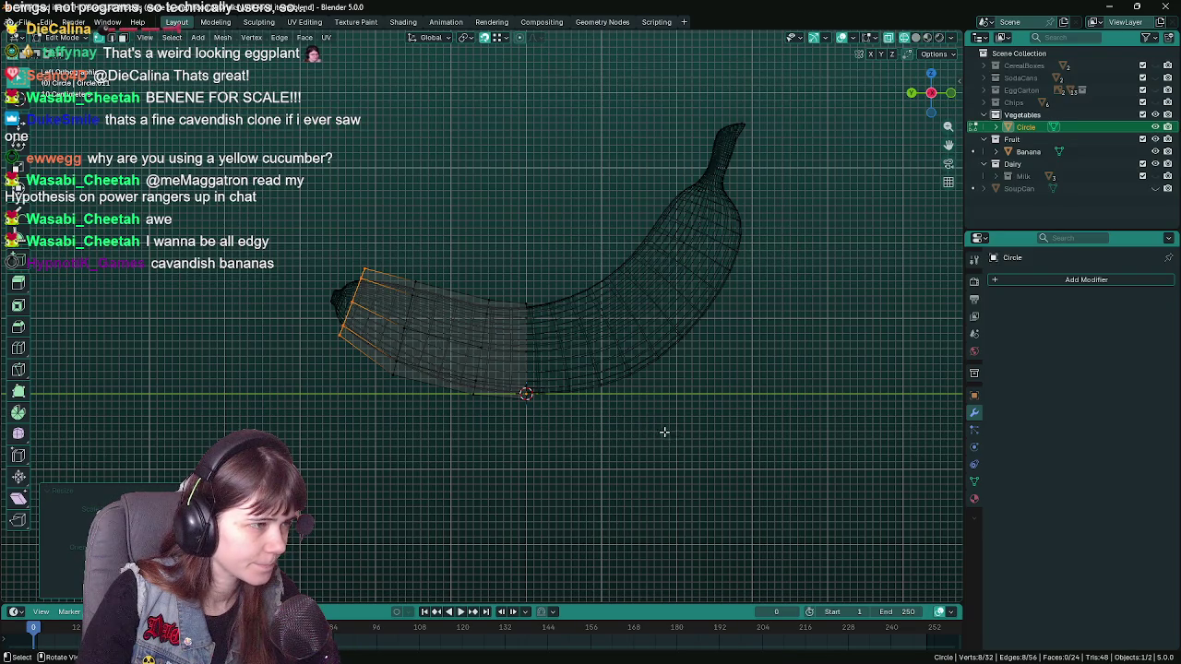
- Inspect the tube in perspective, return to the left orthographic view, and save
drag(664, 432, 493, 451)
key(ctrl+s)
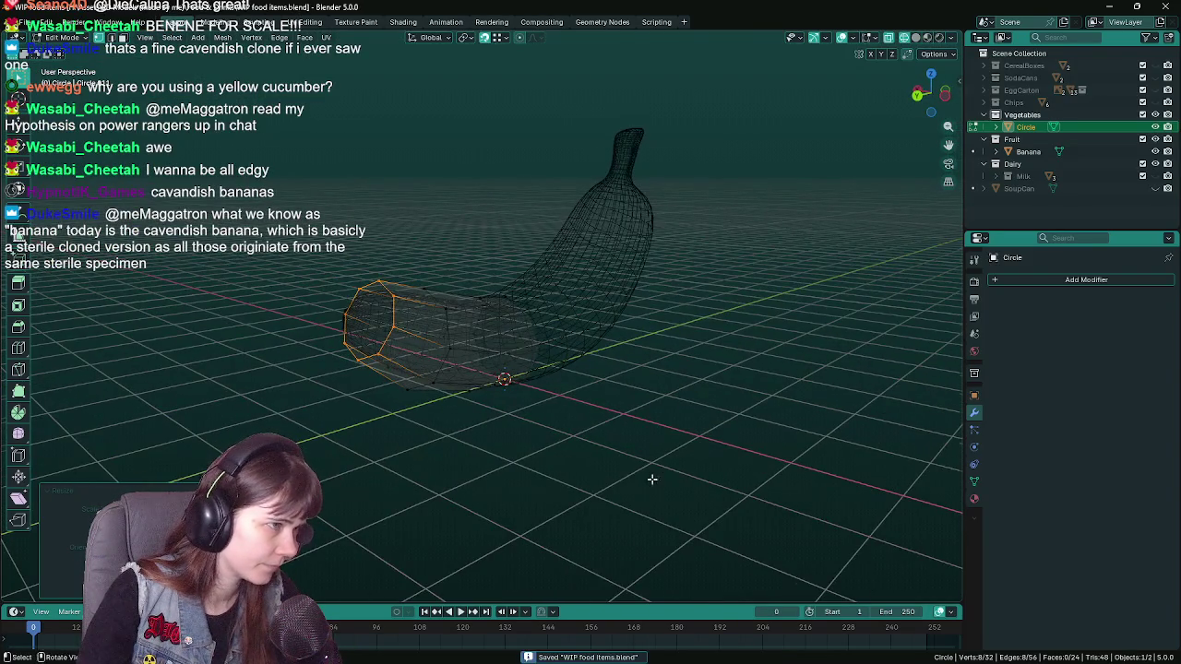
drag(559, 467, 600, 477)
key(ctrl+KP_3)
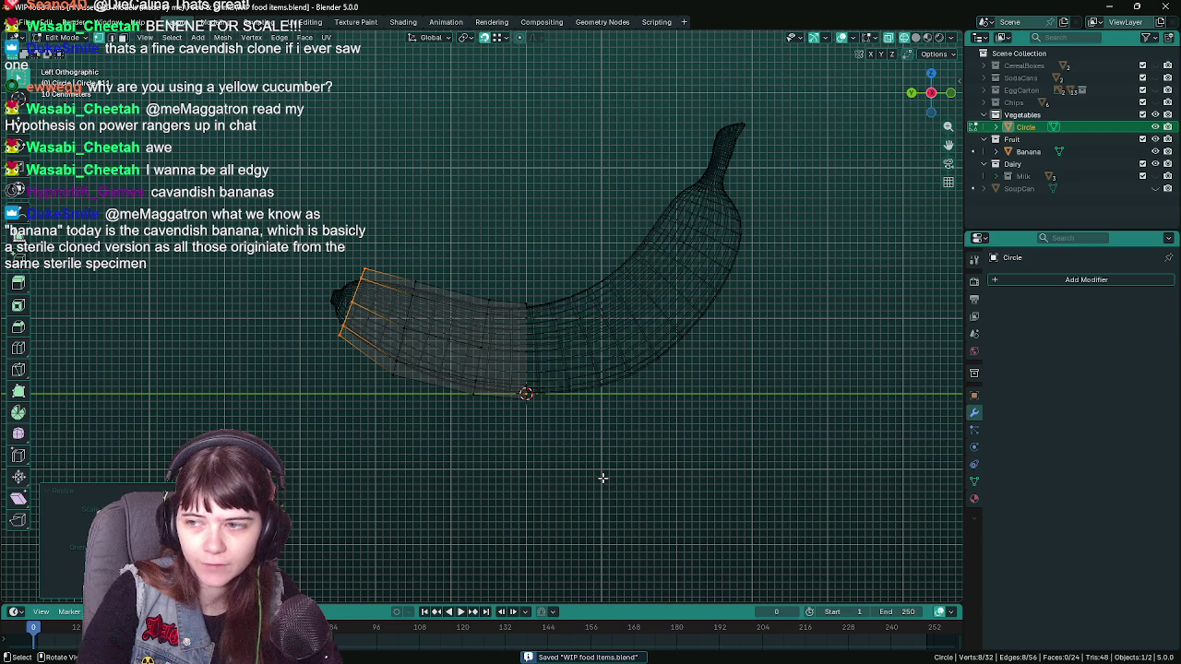
drag(602, 477, 539, 474)
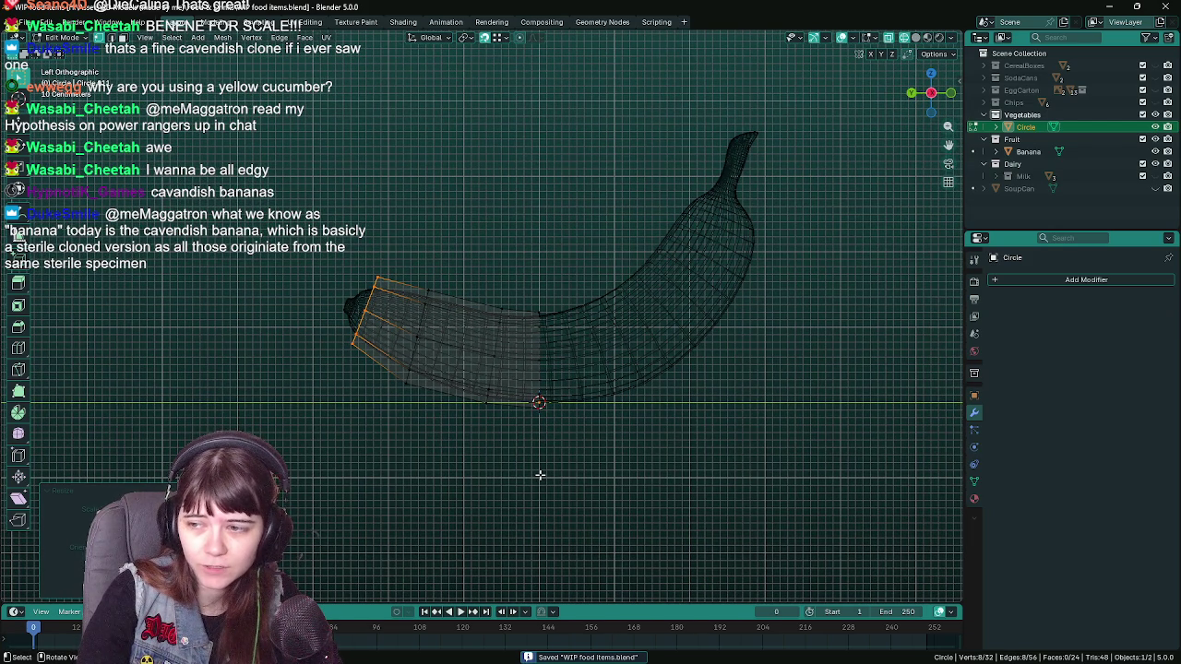
key(ctrl+s)
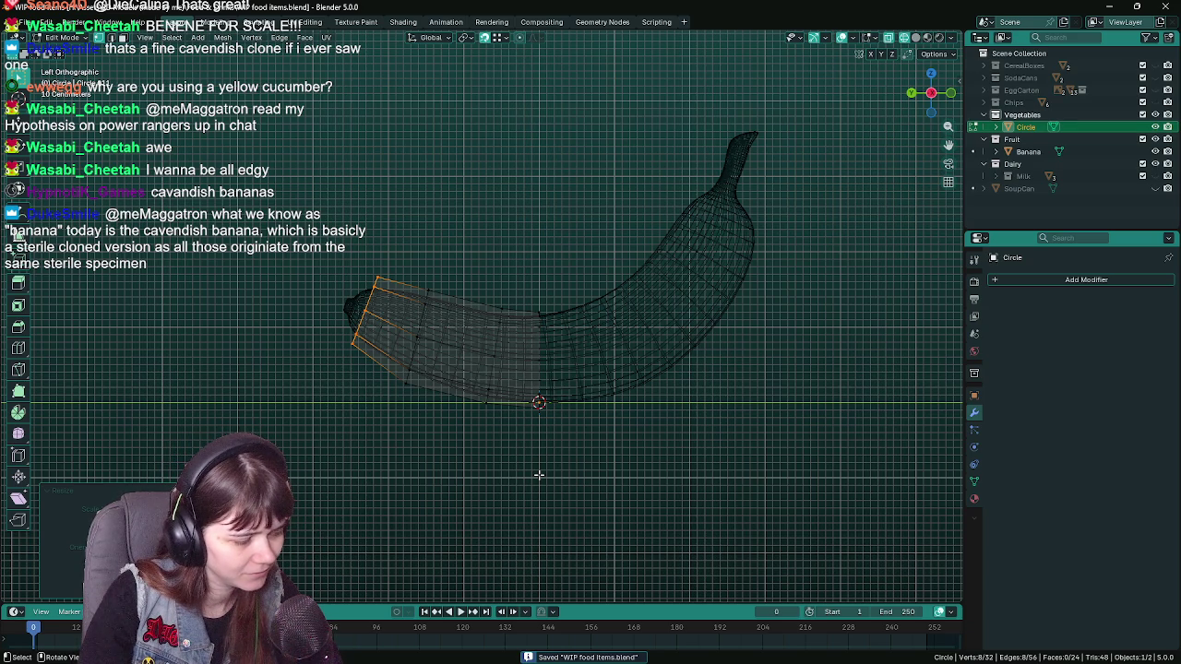
- Taper the tube's left end by moving, shrinking and repositioning the tip loop
key(g)
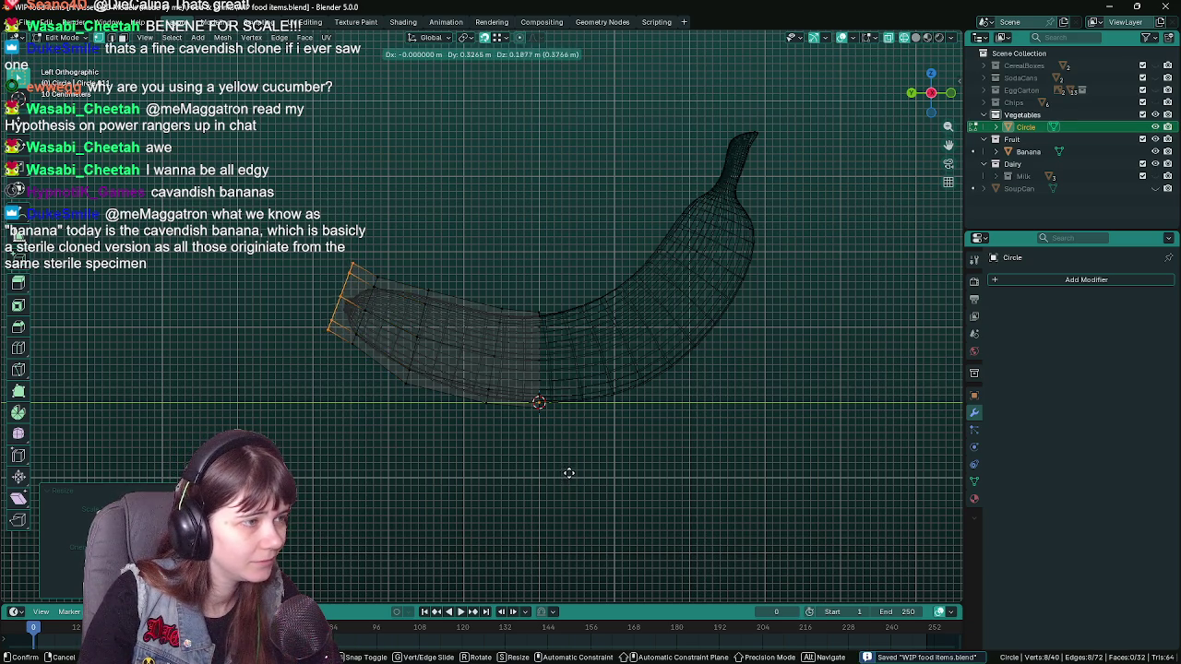
click(569, 473)
key(s)
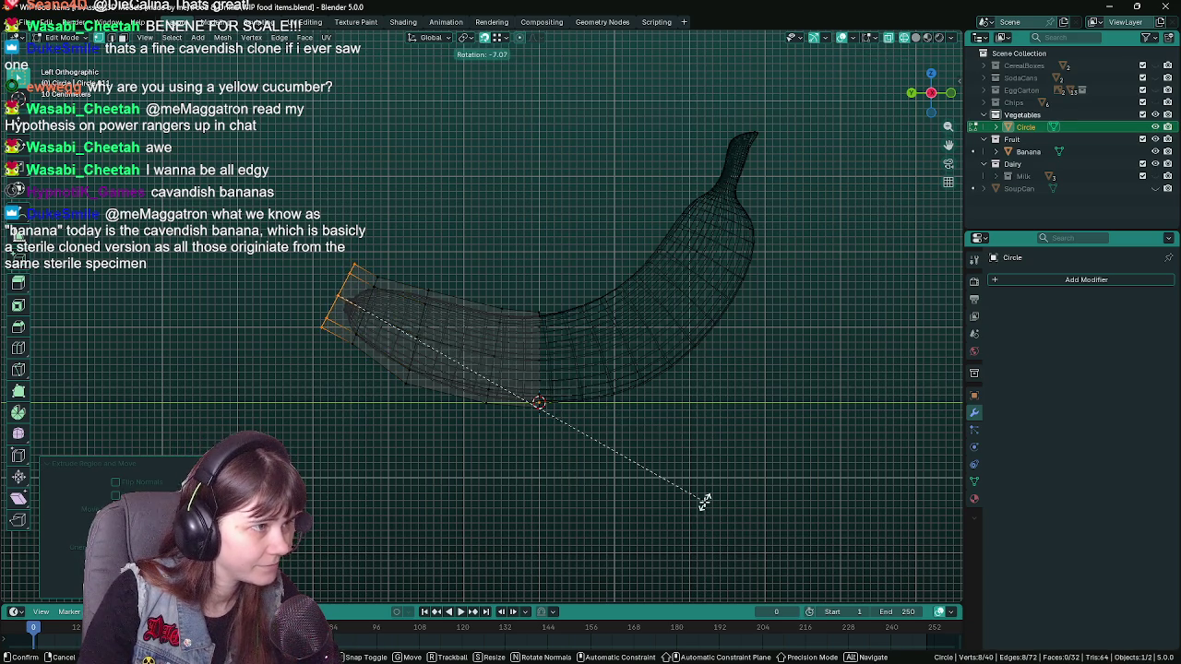
click(416, 428)
key(g)
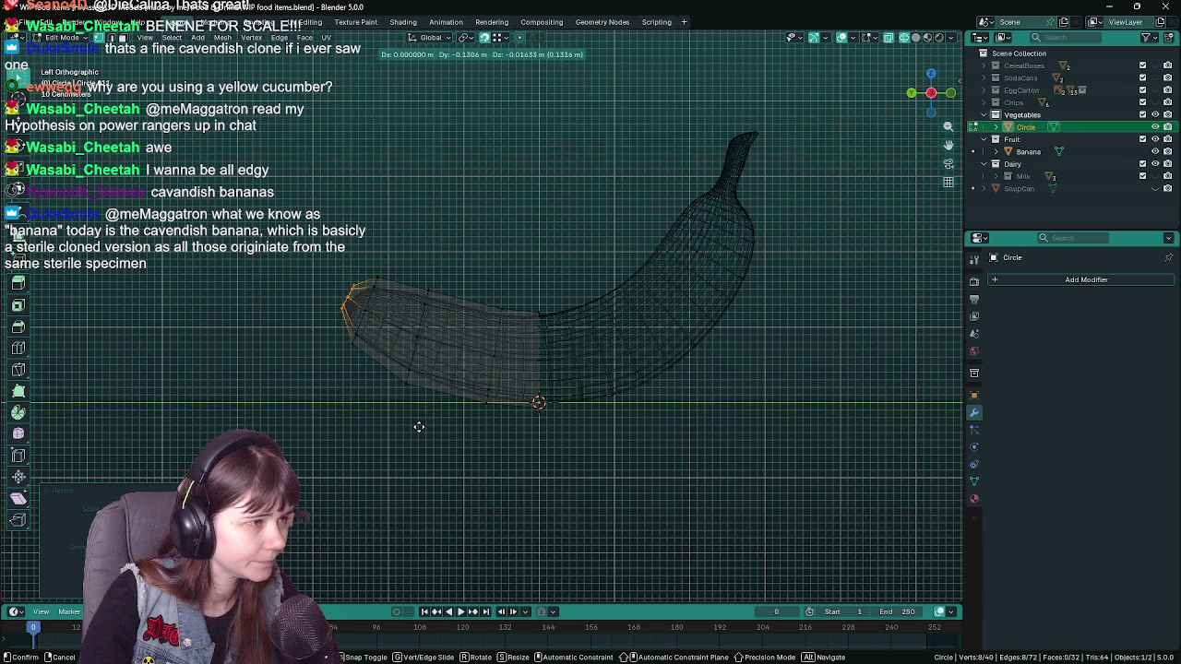
click(418, 427)
- Extrude the middle loop rightward as a new segment rotated to follow the banana's curve
click(535, 347)
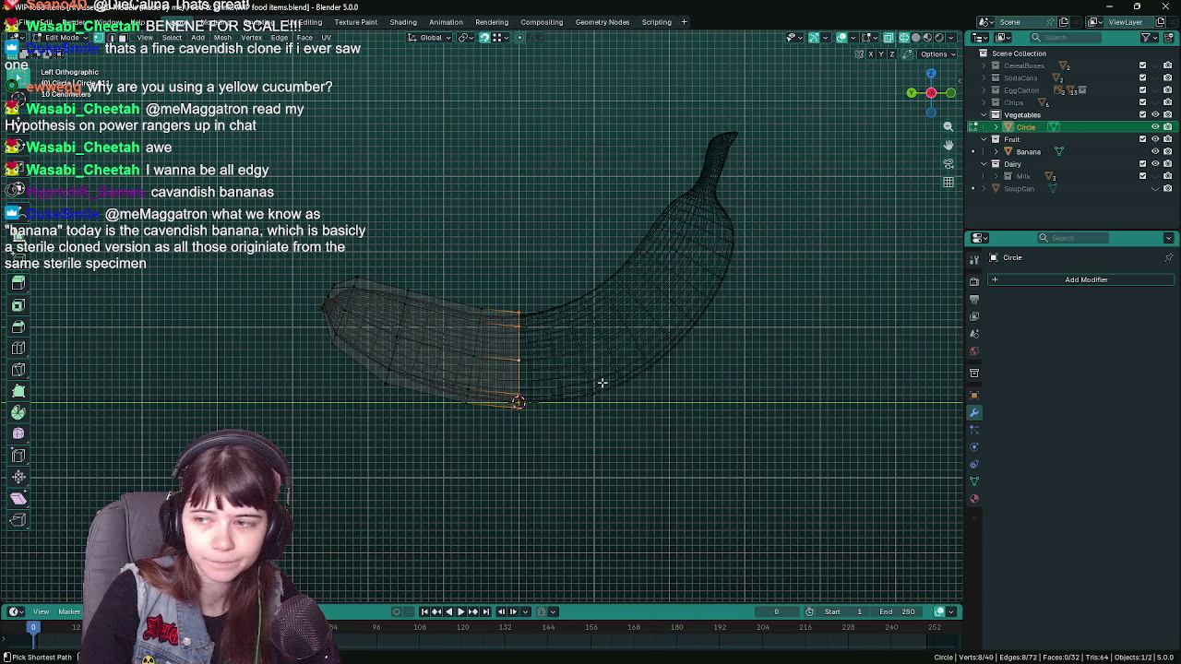
key(ctrl+s)
drag(611, 390, 601, 387)
key(e)
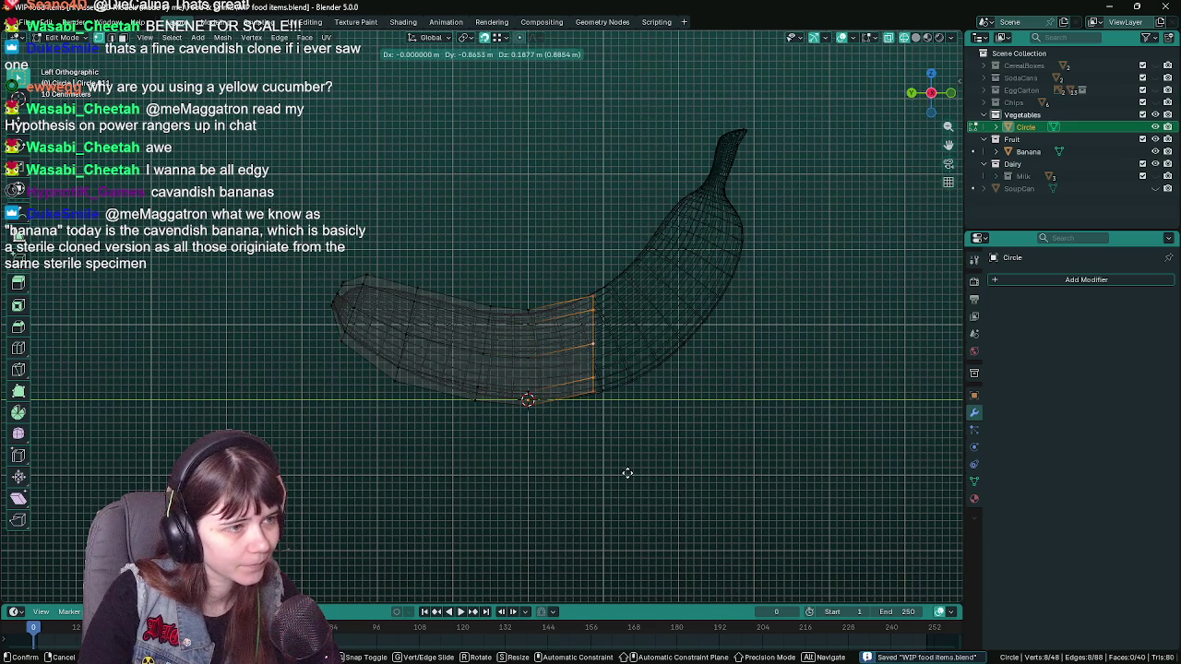
click(628, 474)
key(r)
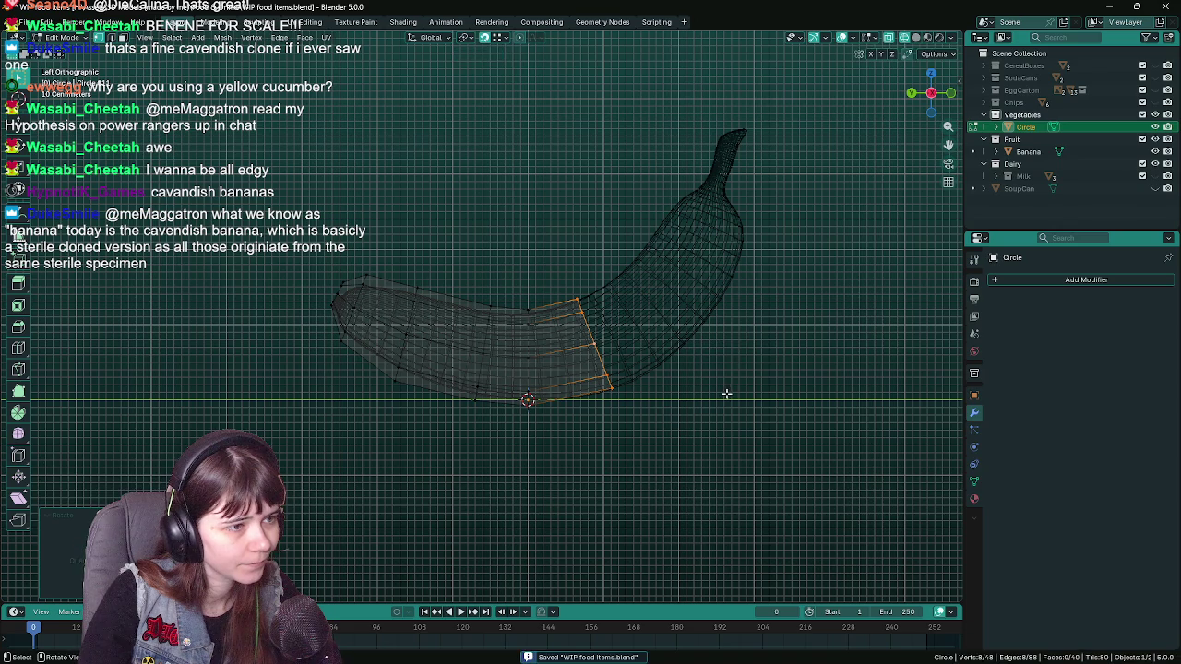
key(x)
click(727, 394)
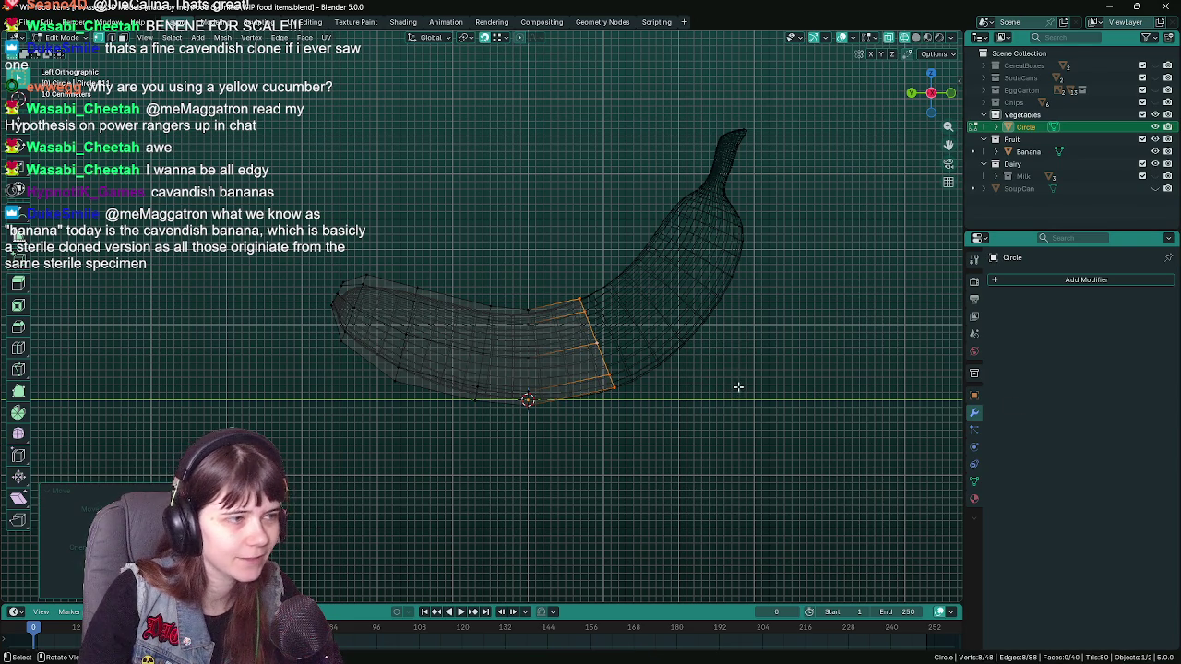
drag(729, 387, 730, 397)
key(ctrl+s)
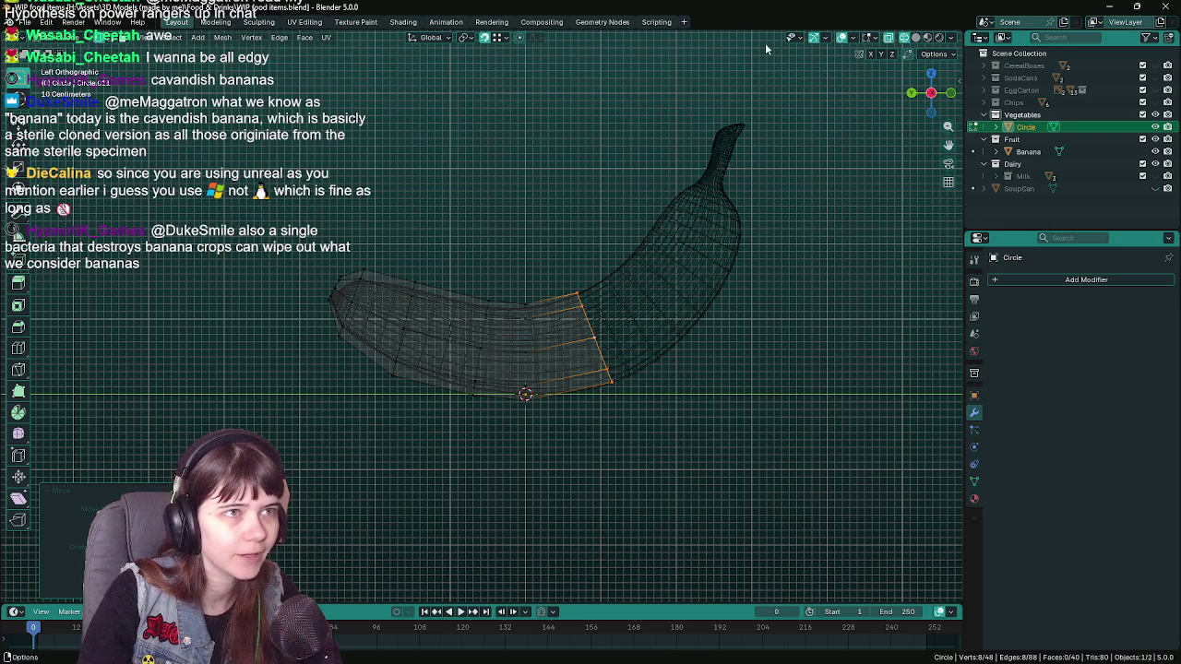
drag(745, 296, 700, 281)
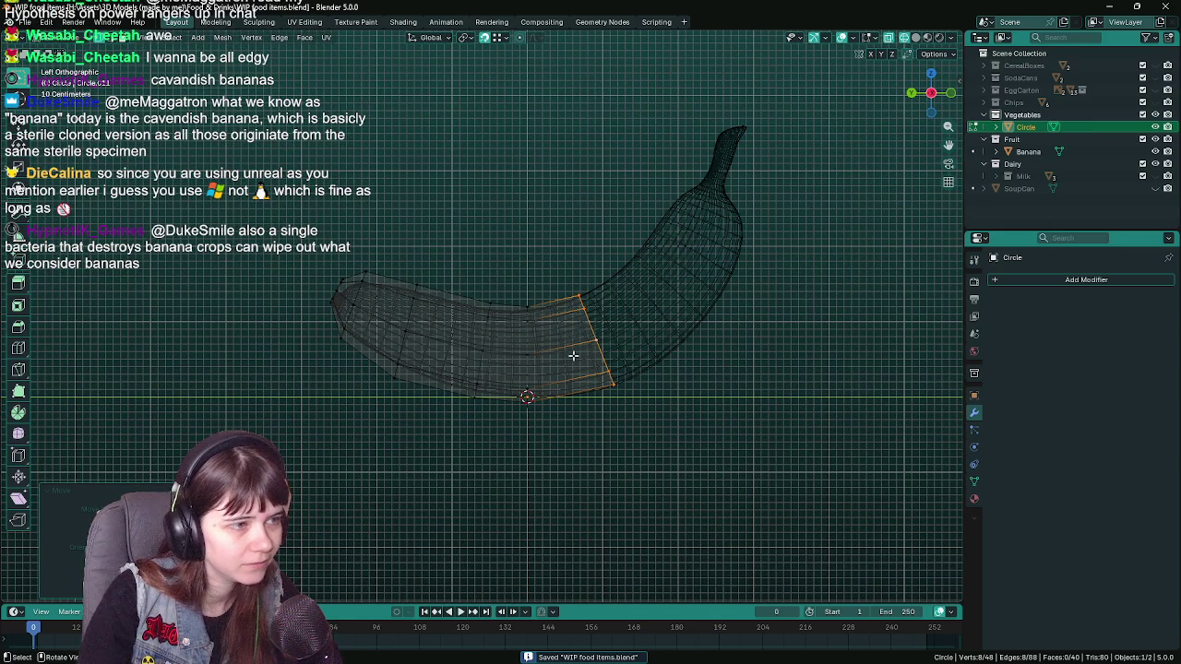
- Hide the Banana reference and select the tube's leftmost edge loop
click(1156, 152)
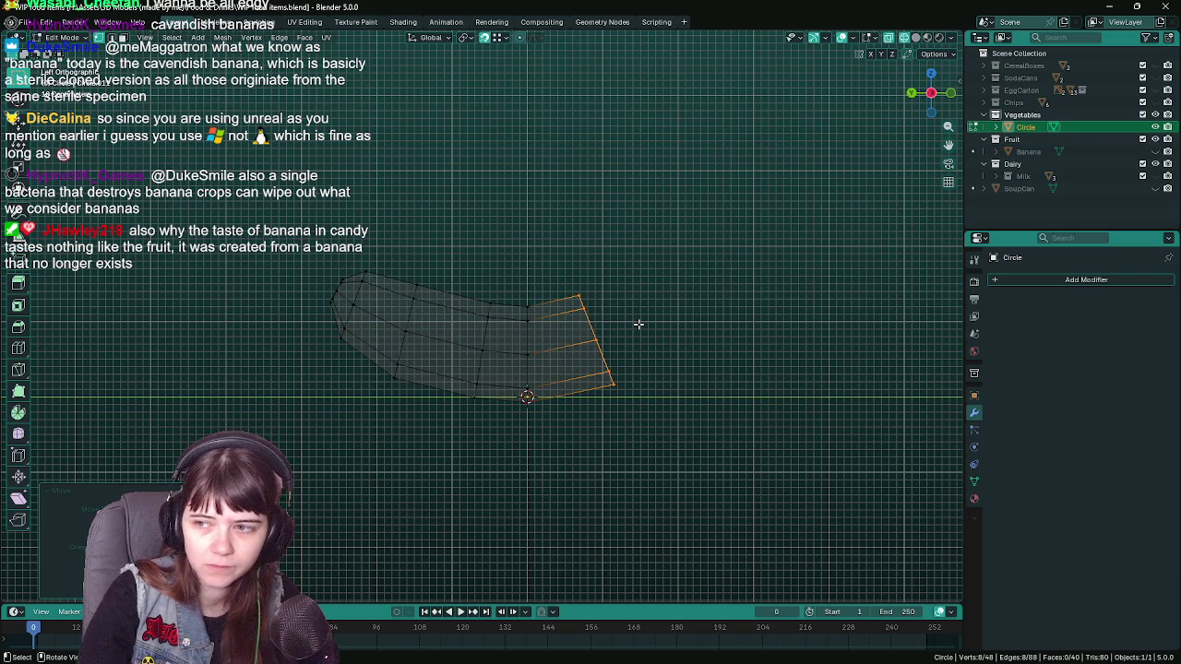
click(427, 310)
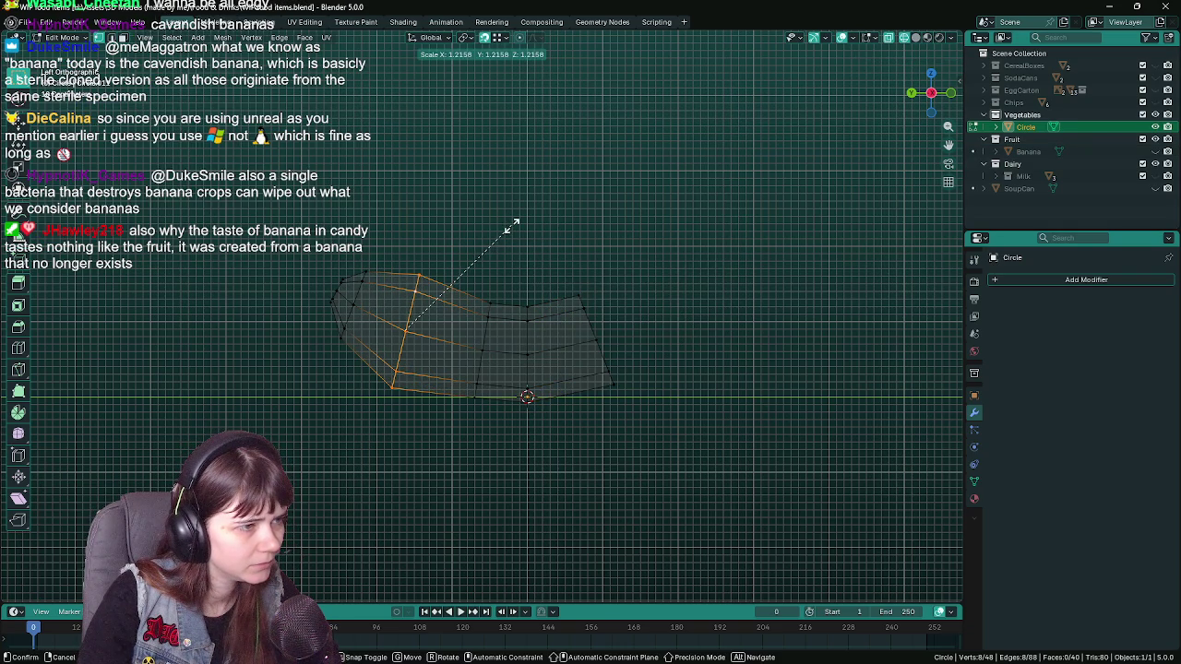
click(404, 270)
- Rescale the leftmost loop to about 1.24× and move it into a tip, checking in Object Mode
key(s)
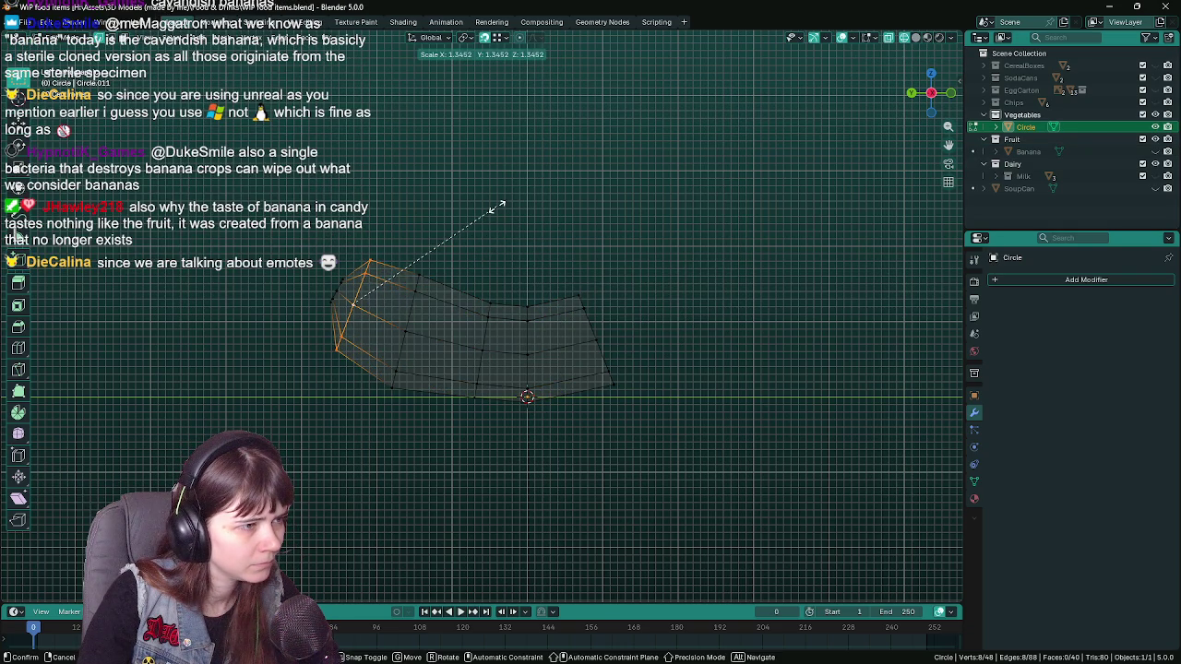
click(484, 219)
key(s)
click(485, 213)
key(g)
click(505, 194)
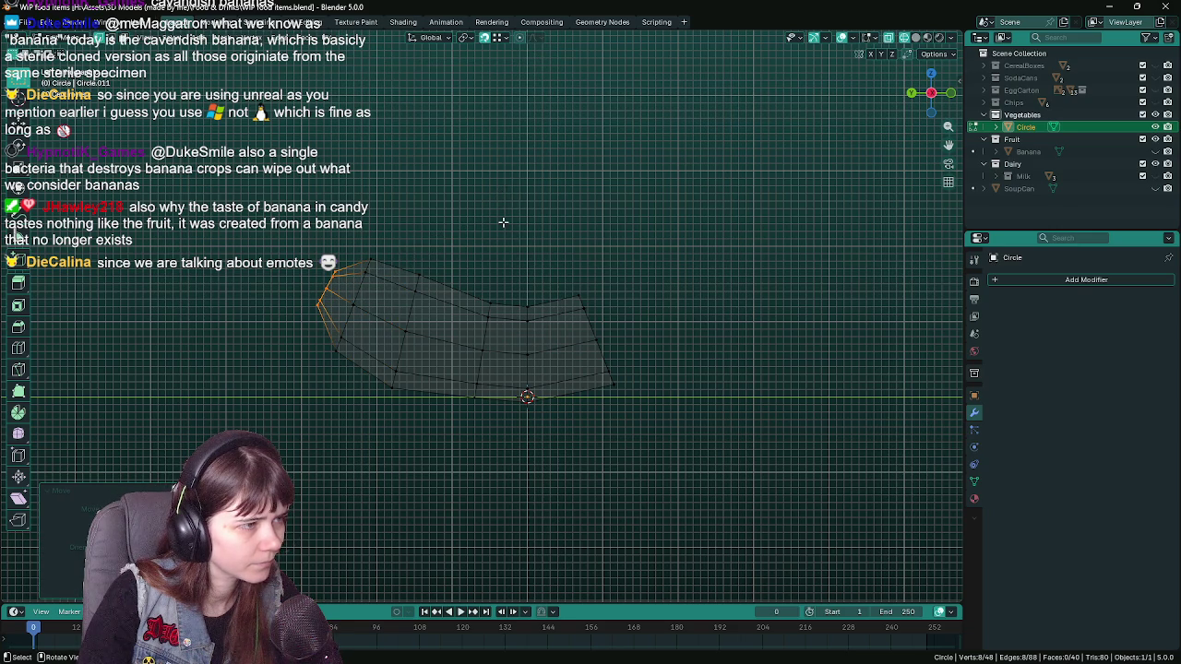
key(Tab)
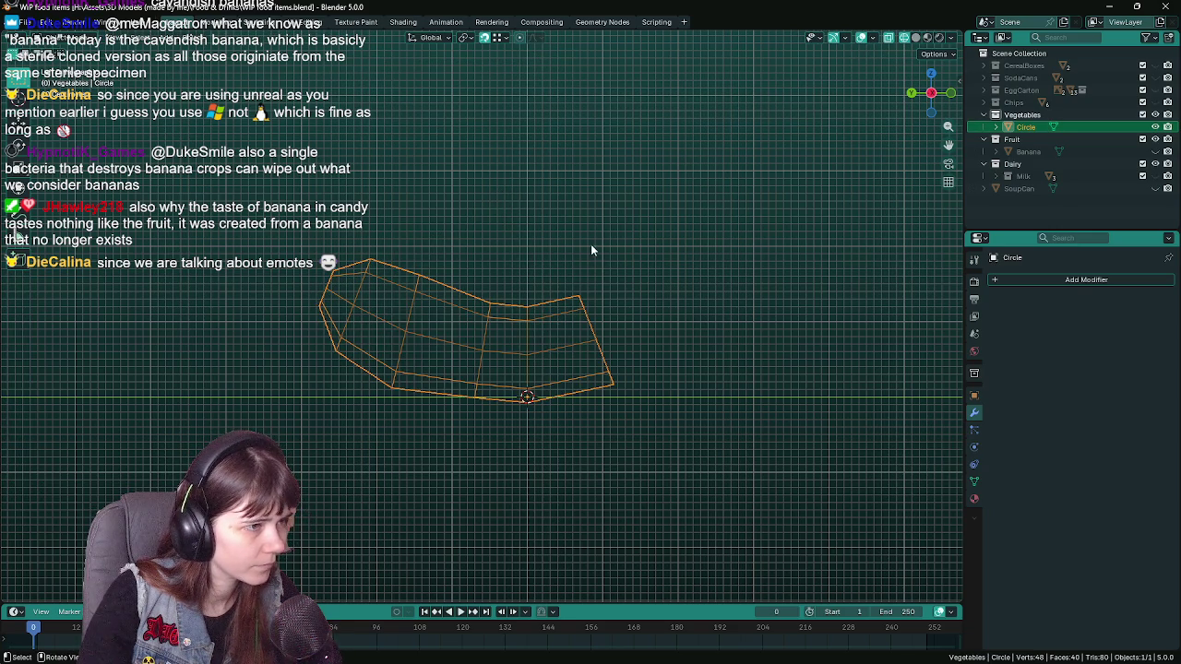
key(Tab)
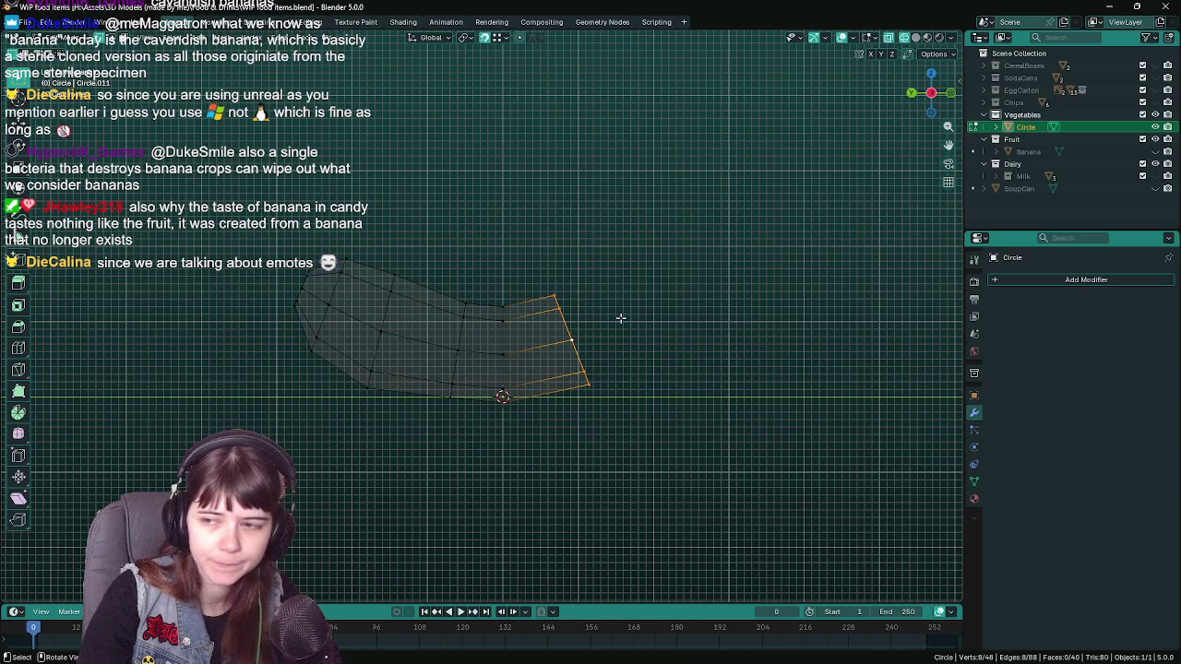
- Try resizing and moving the selected loop, cancel it, and check the tube in Object Mode
key(ctrl+s)
key(s)
key(x)
key(0)
key(Return)
key(g)
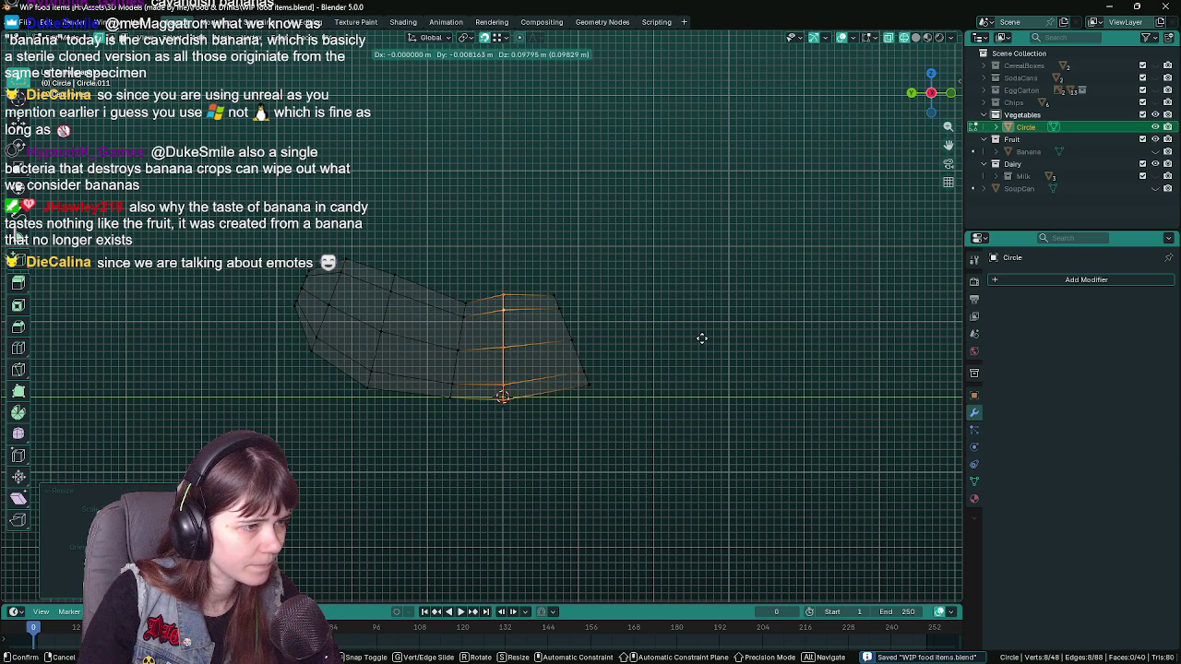
key(Escape)
key(Tab)
- Raise the top vertices, then scale the middle loop and slide it left
key(Tab)
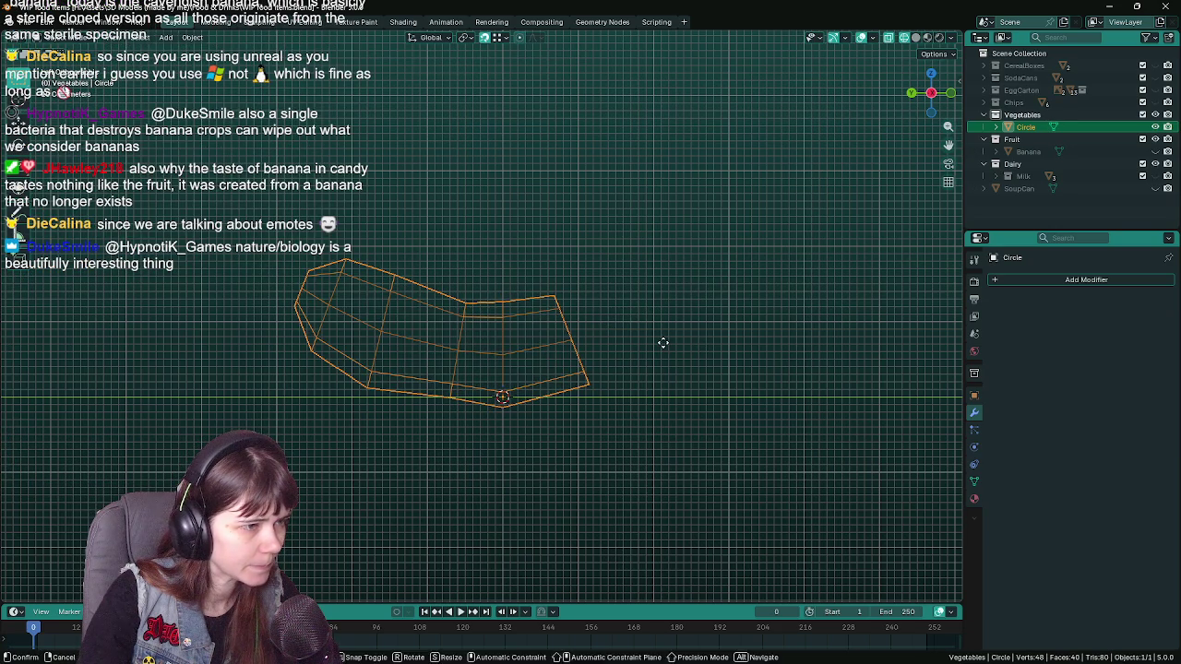
key(g)
click(466, 332)
- Review the shape, then try and cancel resizing the right and left loops
key(Tab)
key(Tab)
click(461, 325)
key(s)
click(735, 316)
key(g)
click(729, 312)
key(Tab)
key(Tab)
click(567, 320)
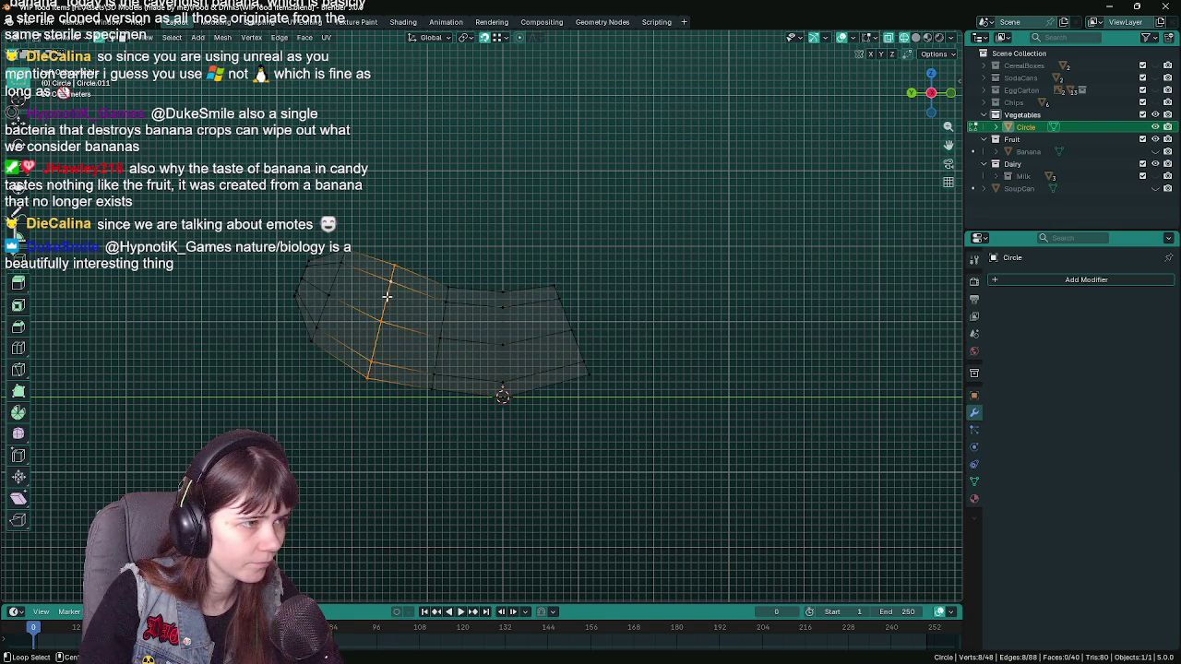
click(385, 296)
key(s)
key(Escape)
click(337, 288)
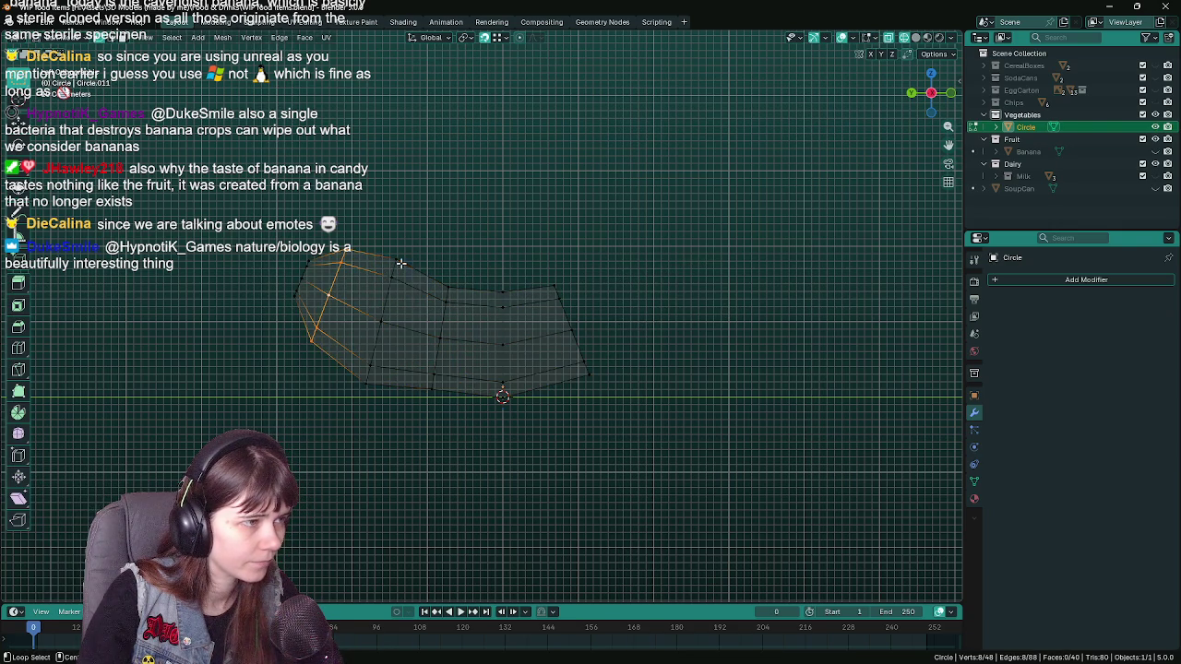
key(s)
key(Escape)
- Slightly resize the middle loop, review it in Object Mode, and select the tube's right end
click(440, 332)
key(s)
click(631, 242)
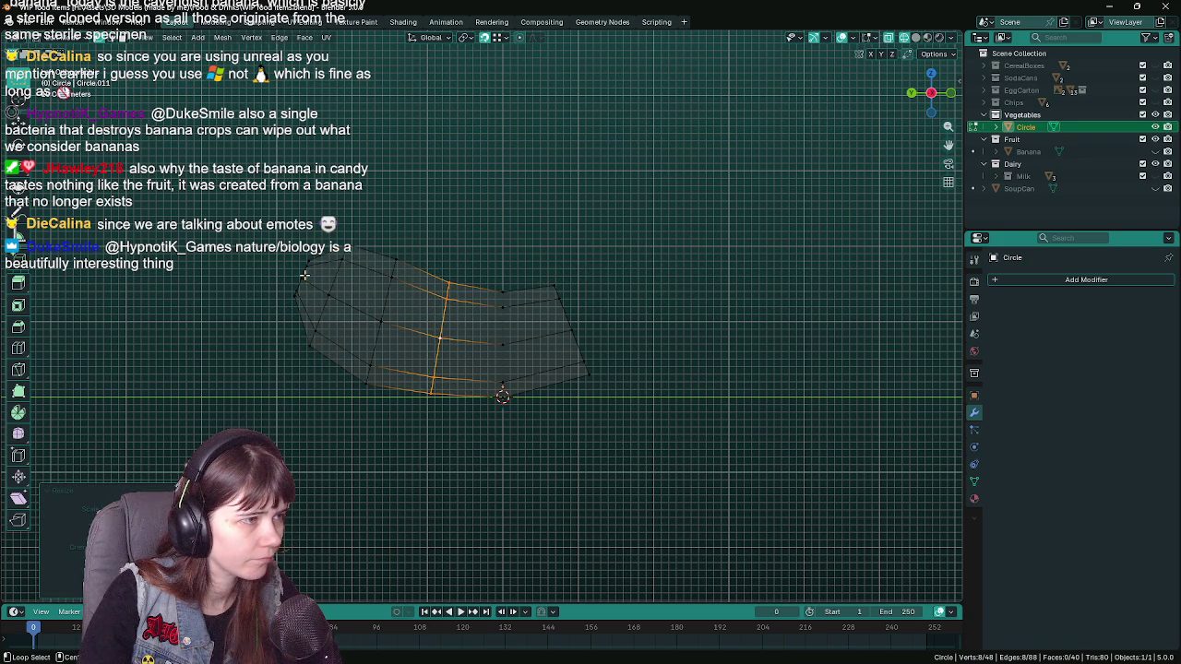
key(Tab)
key(Tab)
click(569, 319)
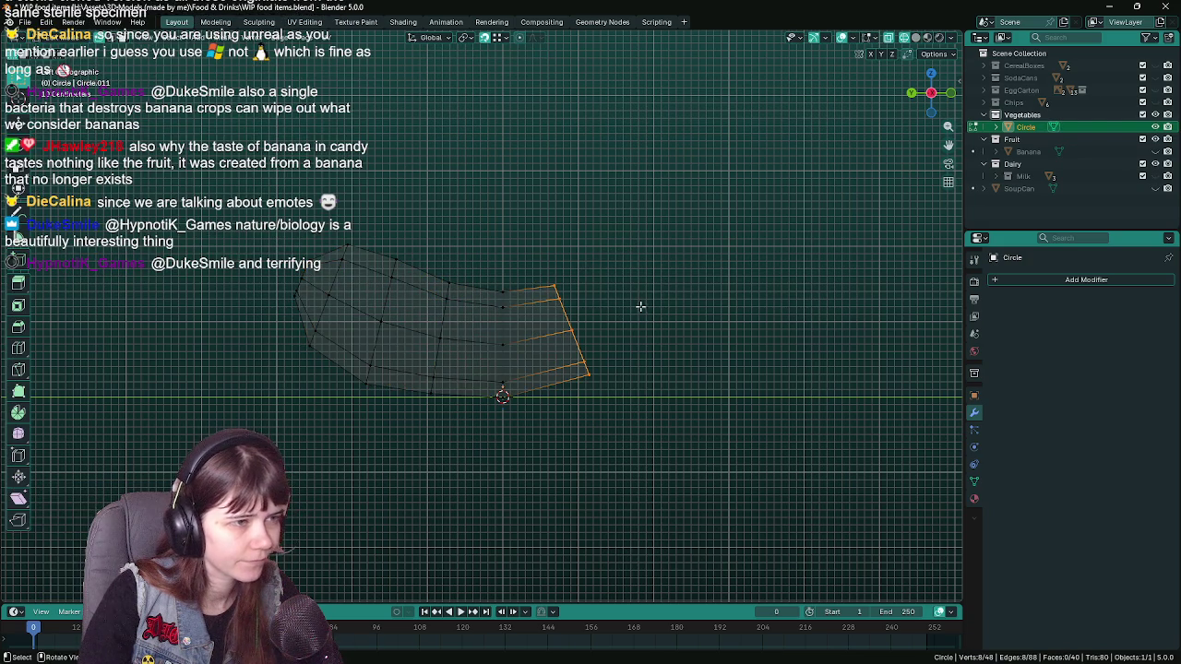
- Extrude a new narrower segment out from the tube's right end
key(ctrl+s)
key(s)
key(Escape)
key(e)
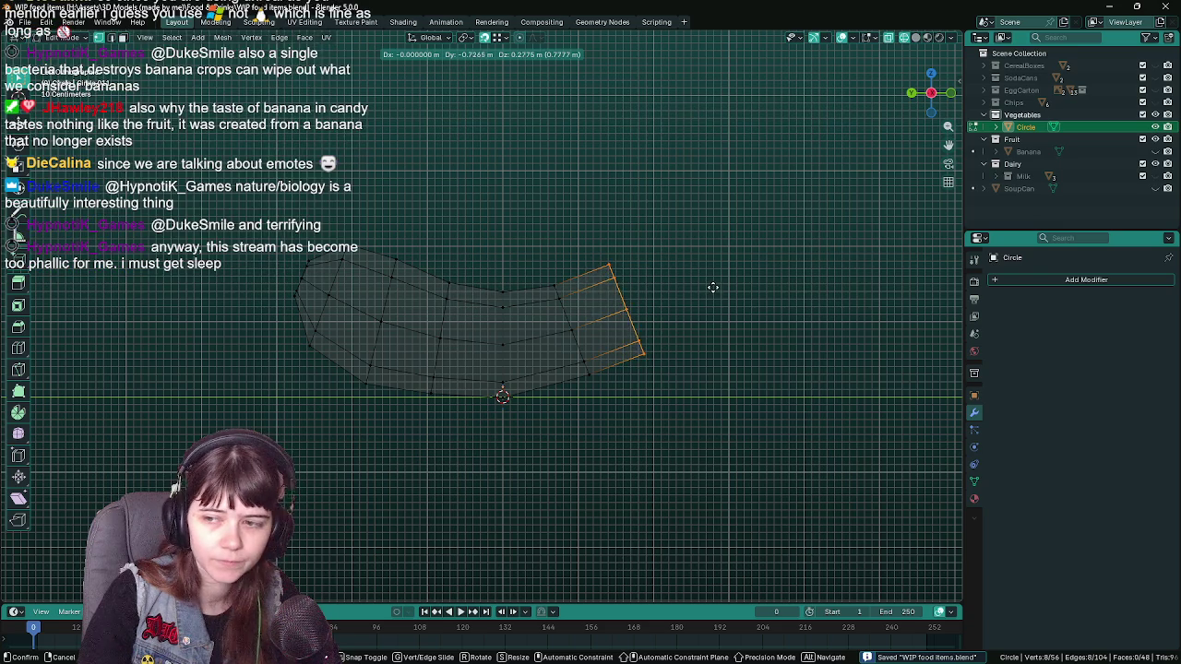
click(742, 291)
key(s)
click(764, 302)
key(g)
click(761, 301)
- Tilt the new end loop upward, move it up and right, and save
key(r)
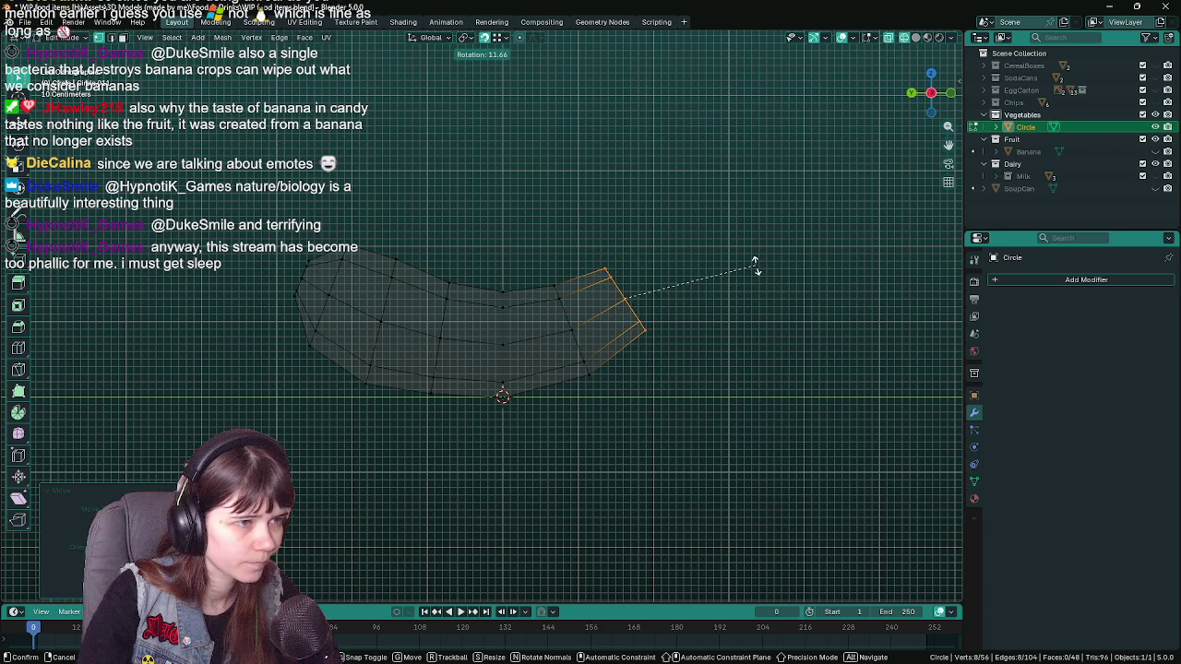
click(756, 269)
key(g)
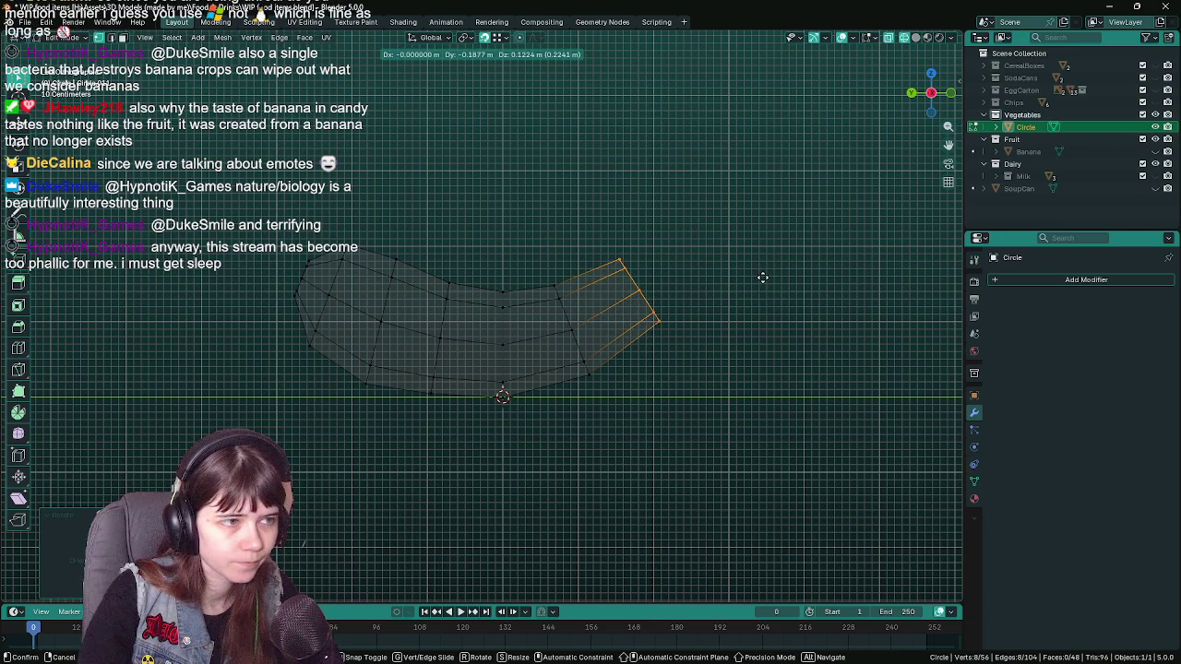
click(764, 278)
key(ctrl+s)
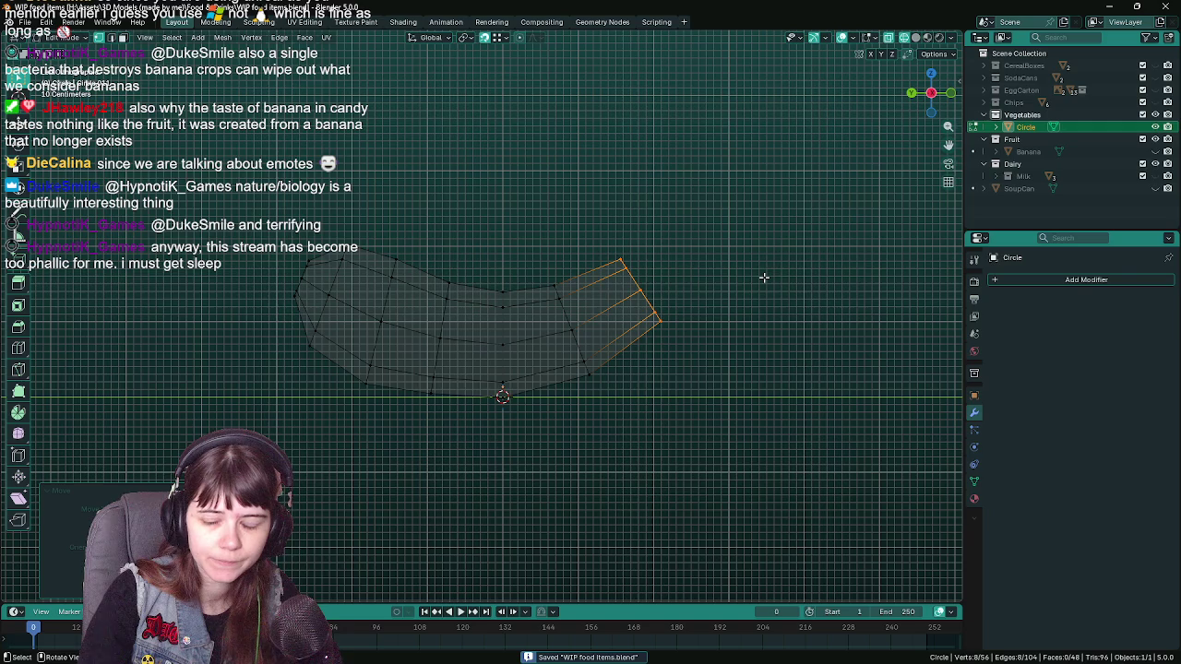
drag(760, 279, 740, 288)
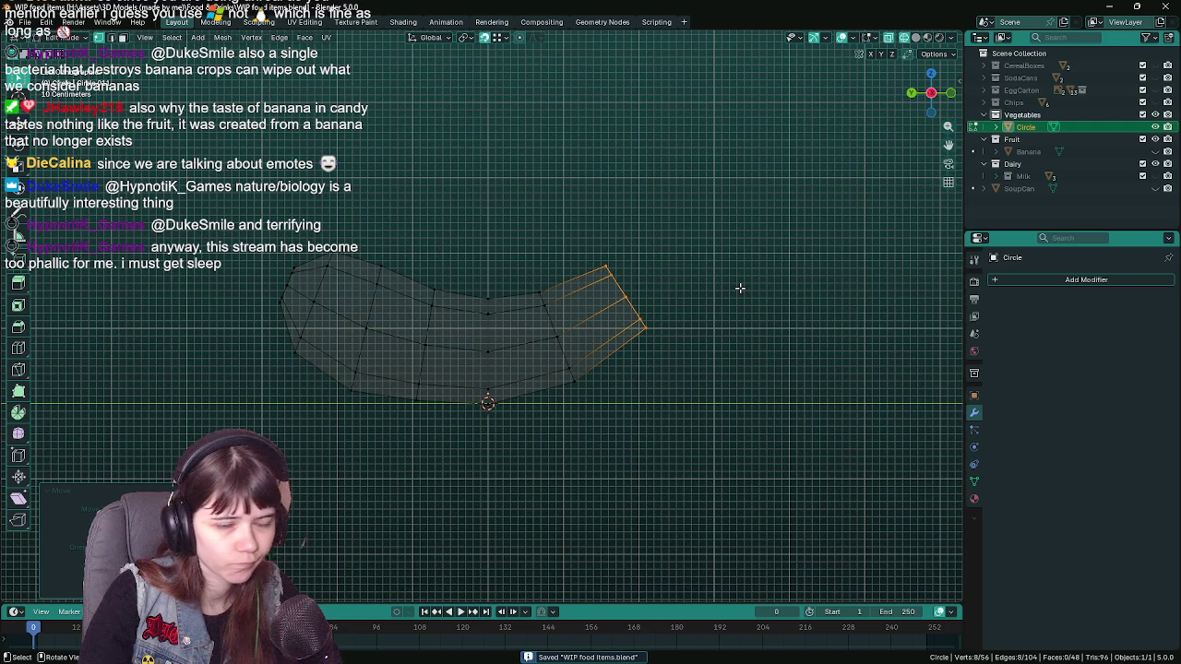
- Shrink the end loop, then extrude another segment and delete it as unwanted
key(s)
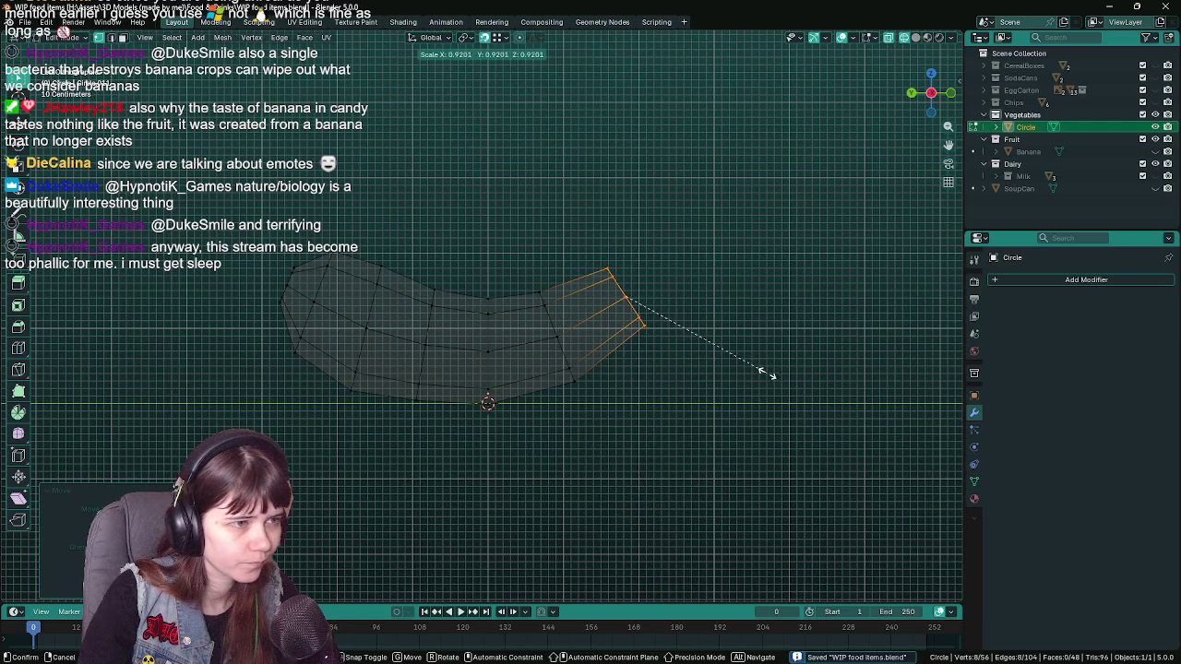
click(765, 371)
key(e)
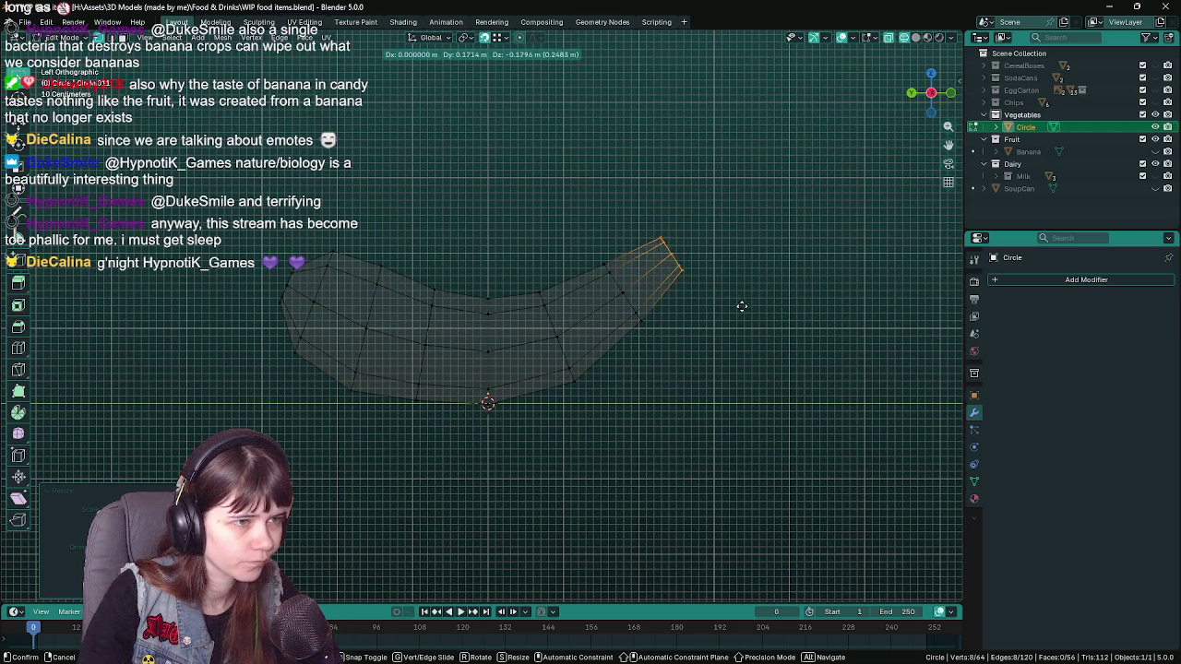
click(733, 309)
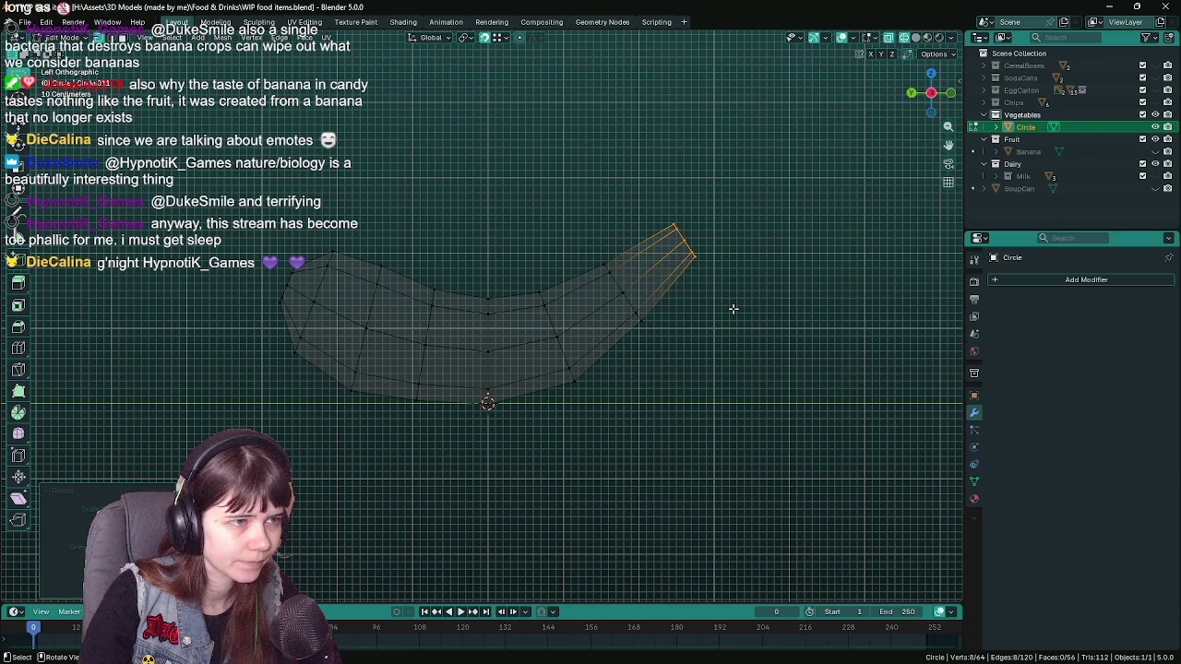
key(x)
click(716, 309)
- Extrude a second end segment from the reselected end loop and shrink it slightly
click(636, 297)
key(e)
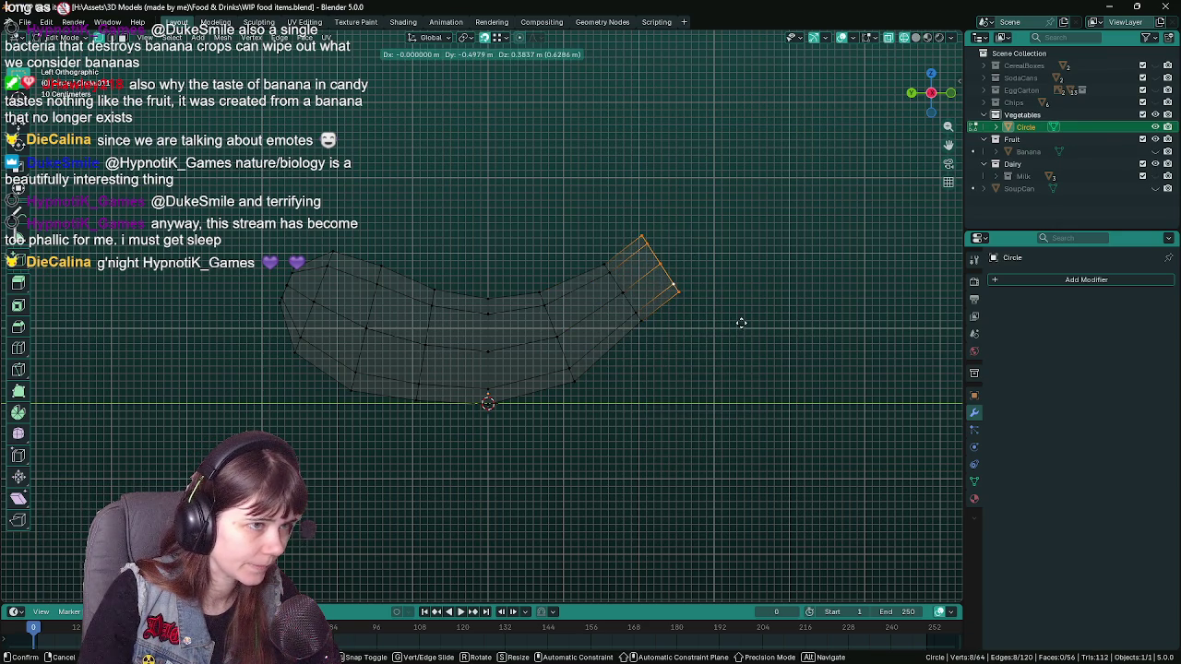
click(741, 322)
key(s)
click(730, 315)
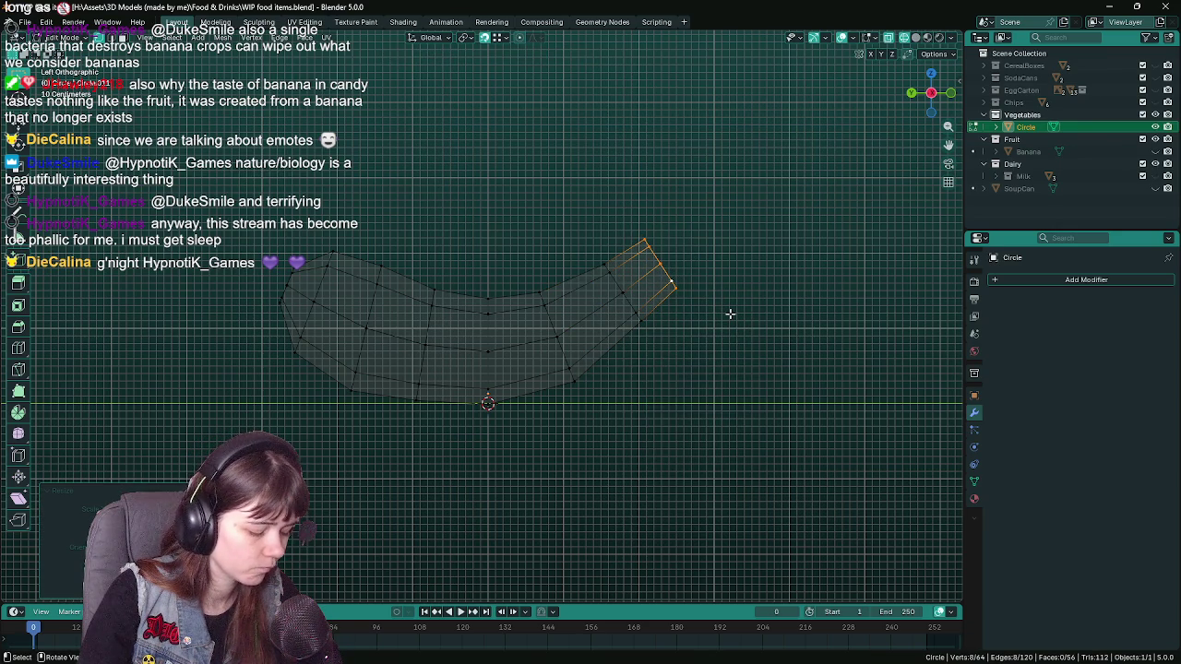
- Rotate the end loop, then move and resize the loop near the right end
key(r)
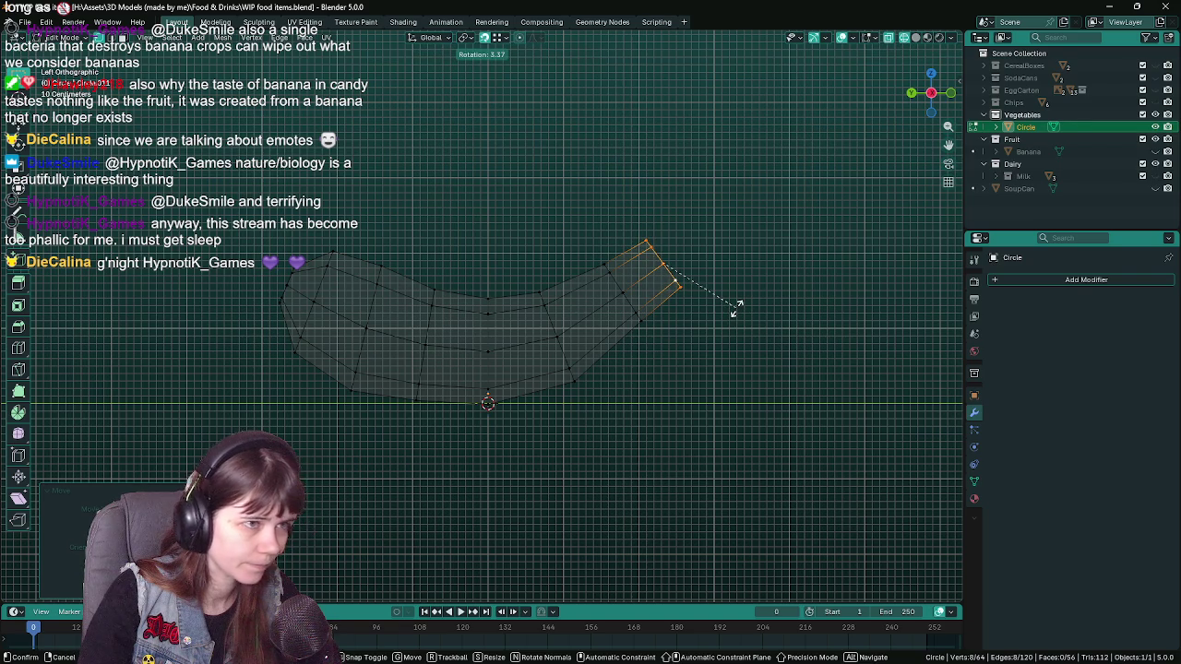
click(735, 309)
drag(735, 311, 715, 322)
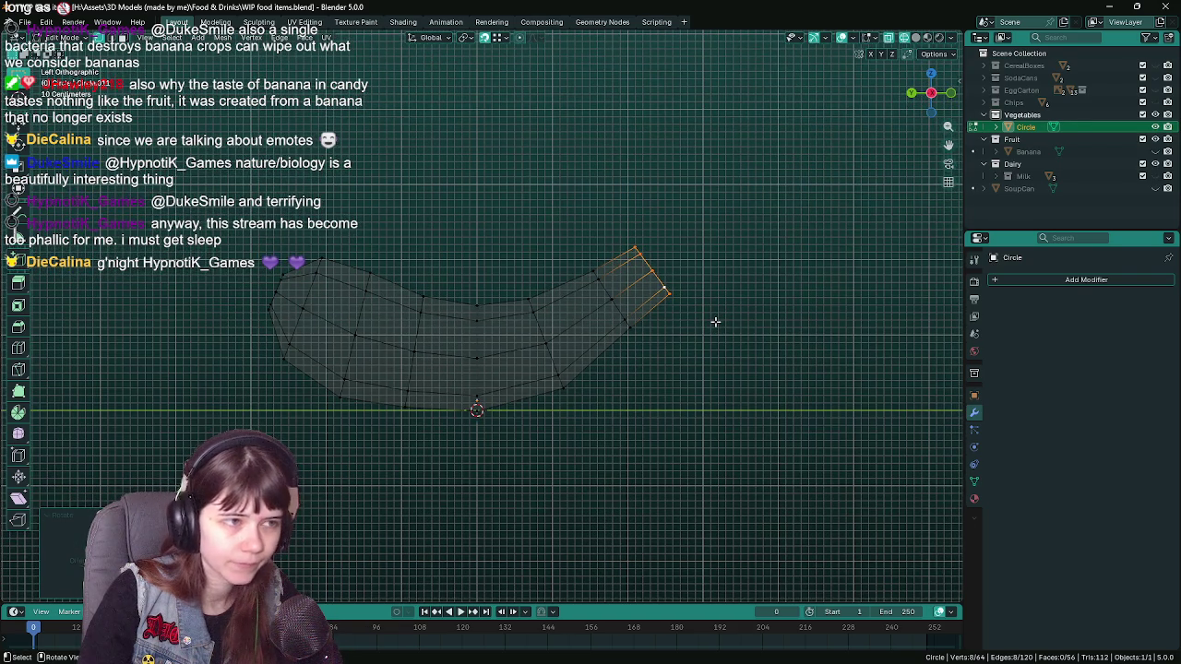
click(625, 311)
key(g)
click(735, 326)
key(s)
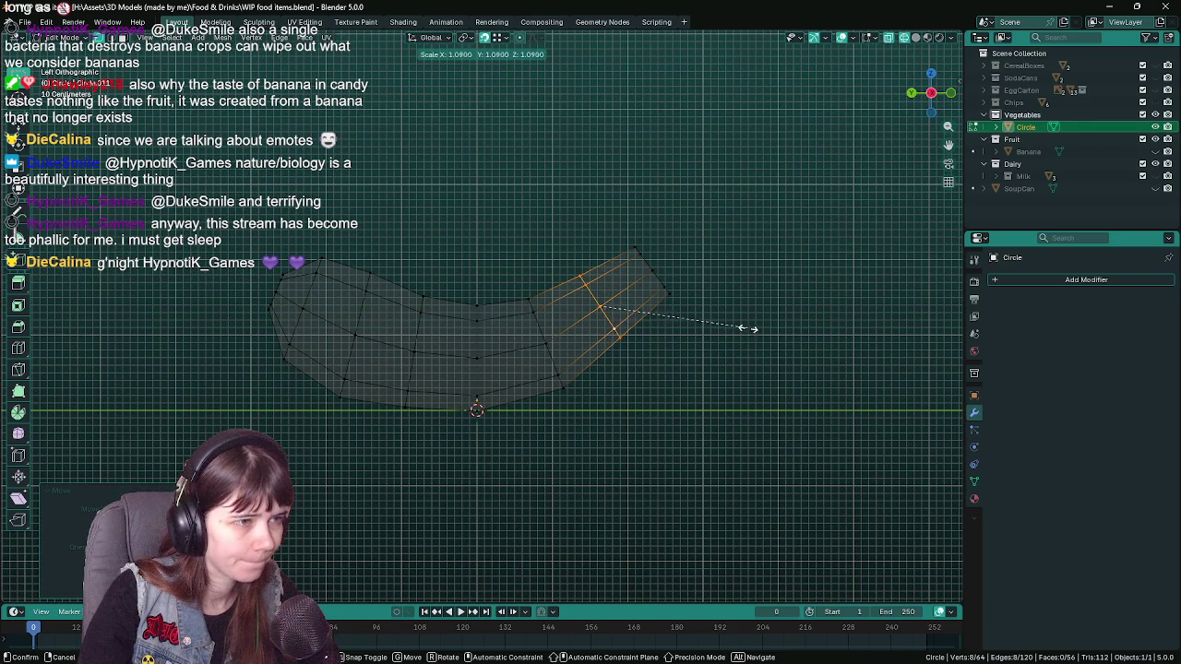
click(747, 329)
- Resize the end loop and then shrink it slightly more
click(659, 273)
key(s)
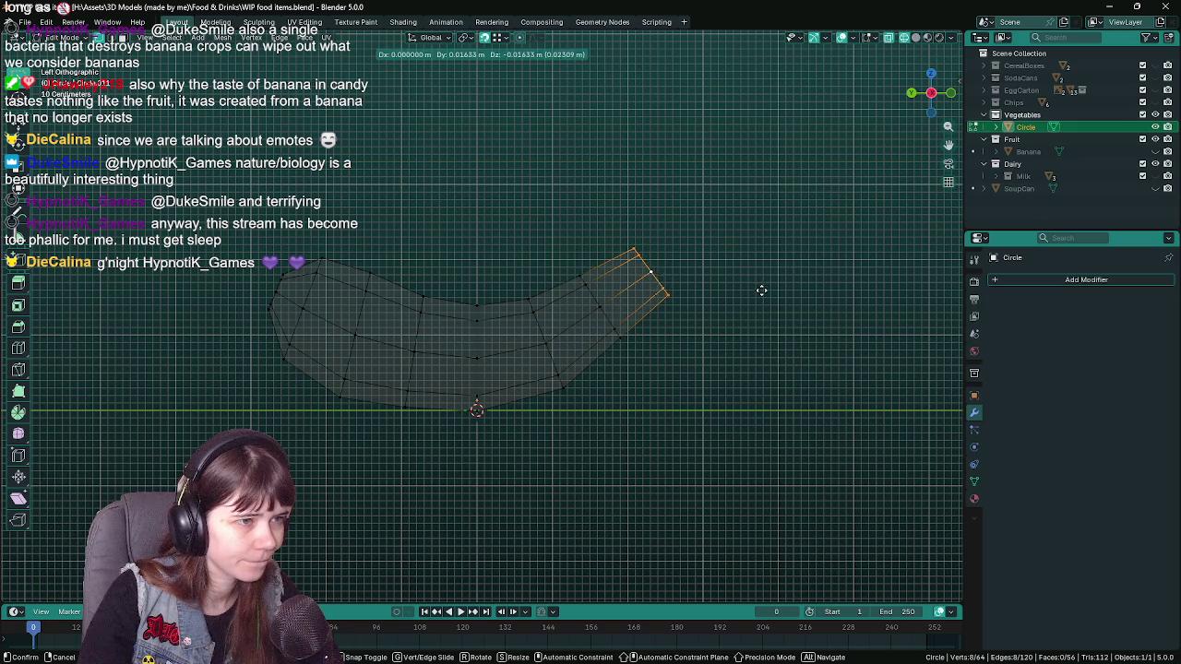
click(775, 292)
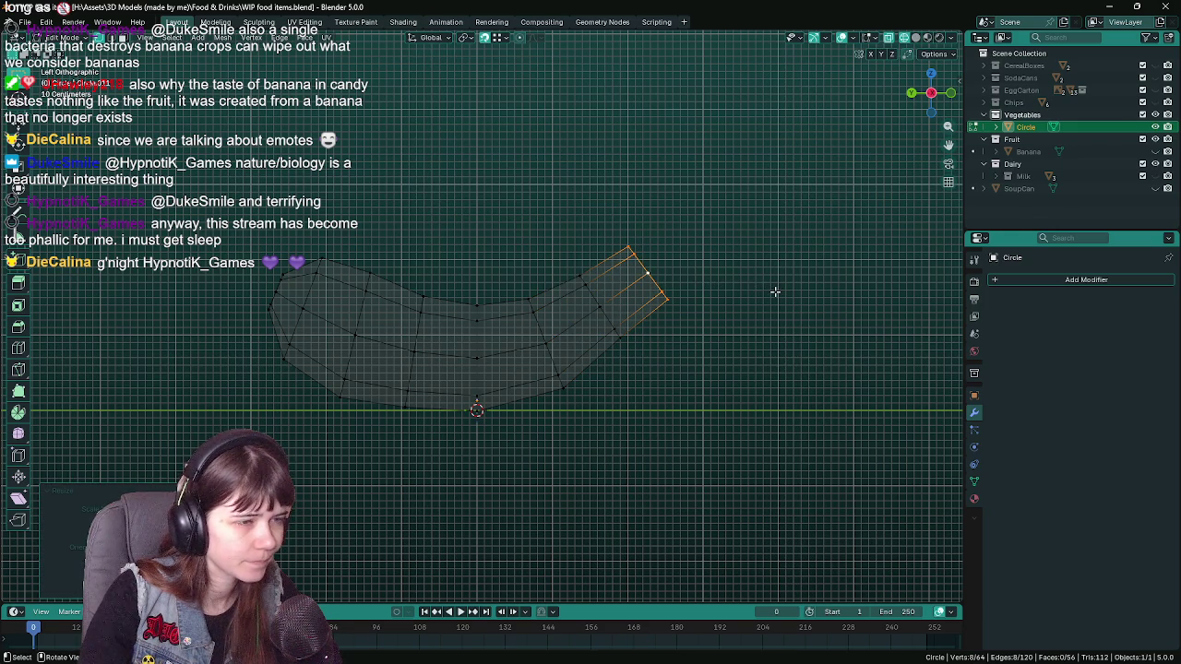
key(s)
click(763, 286)
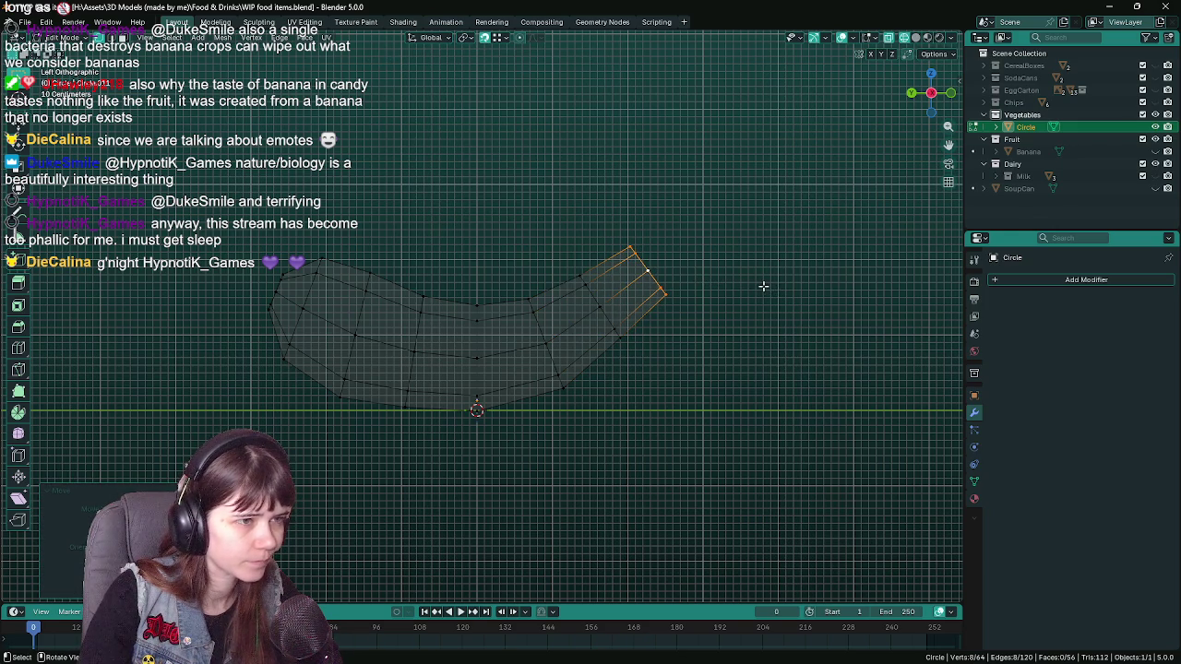
- Extrude a narrower tip segment, scale and position it, and return to Object Mode
key(e)
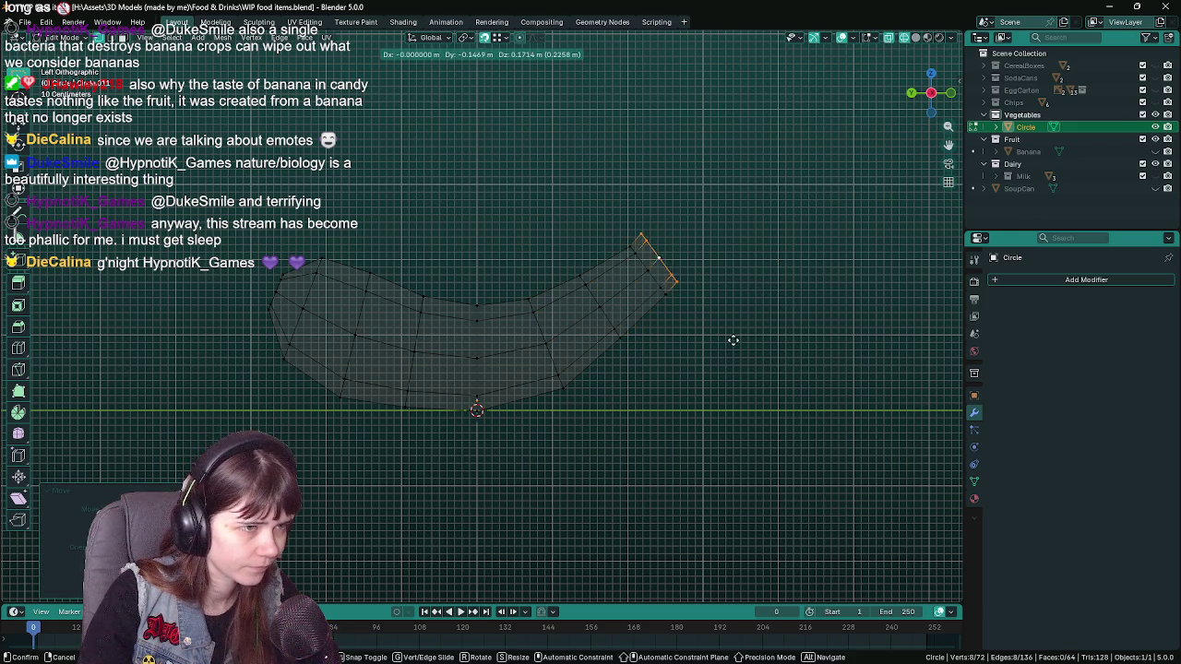
click(743, 338)
key(s)
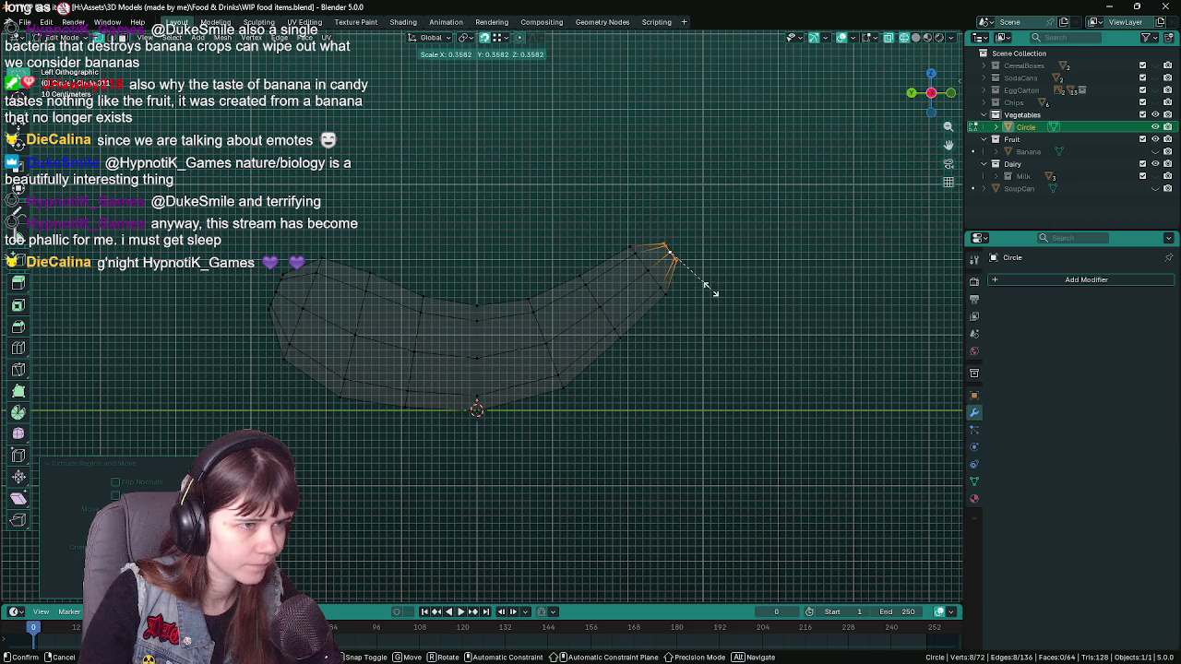
click(792, 293)
key(g)
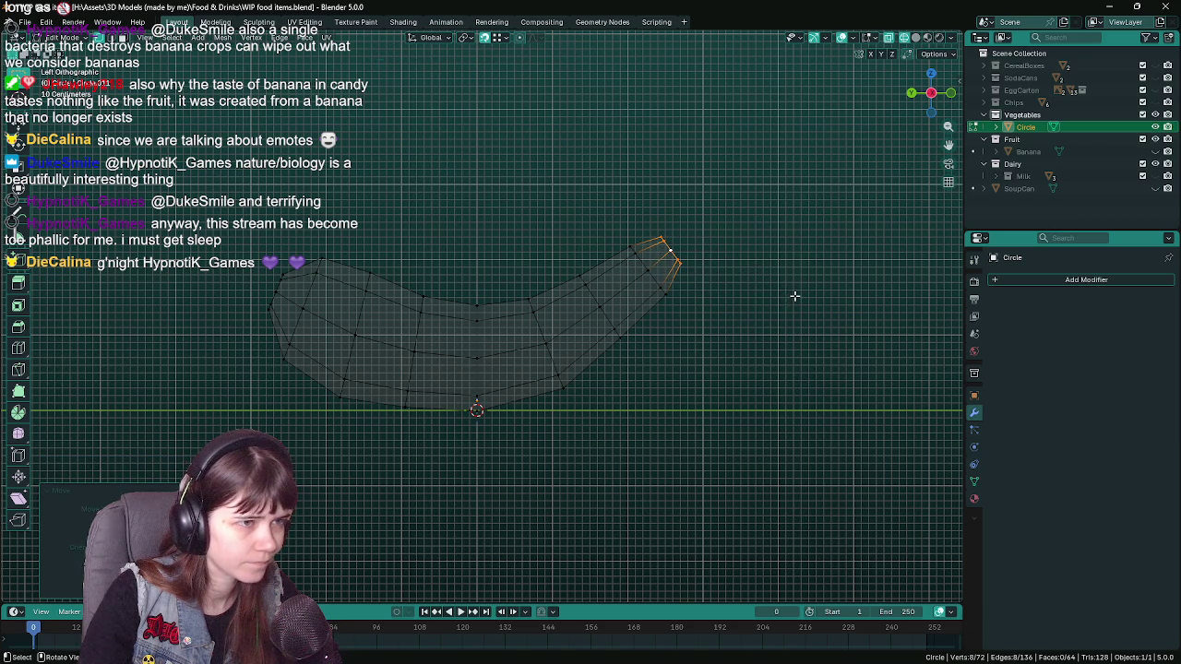
click(765, 313)
key(Tab)
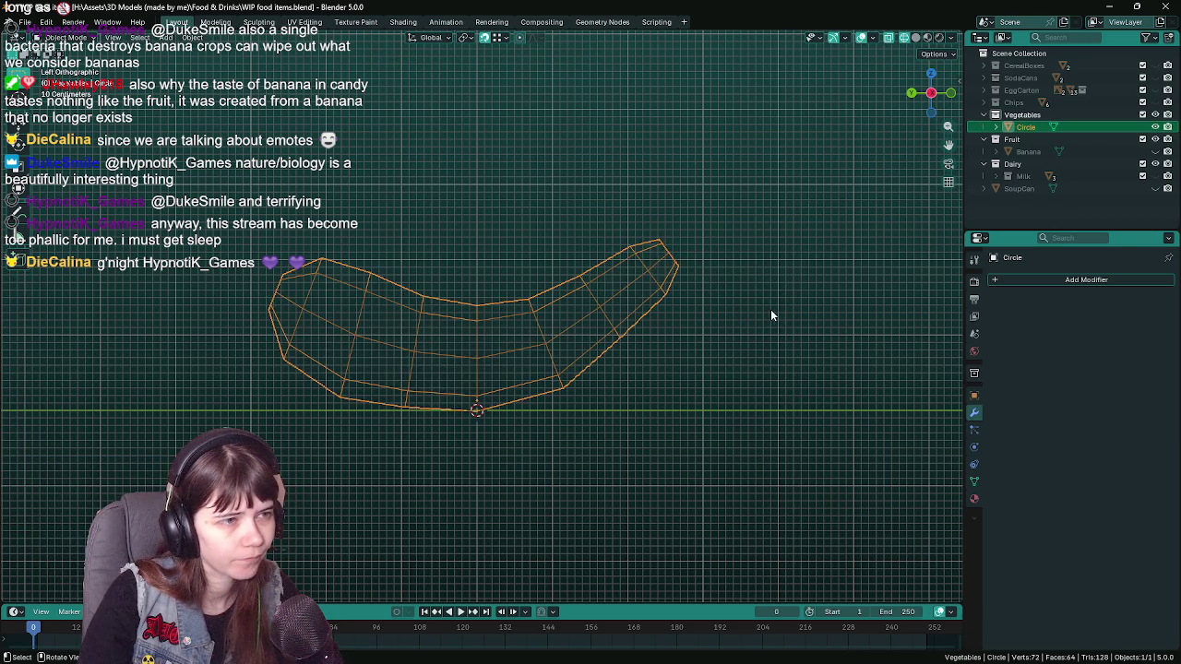
- Save, resize an edge loop on the tube body, and preview the object
key(Tab)
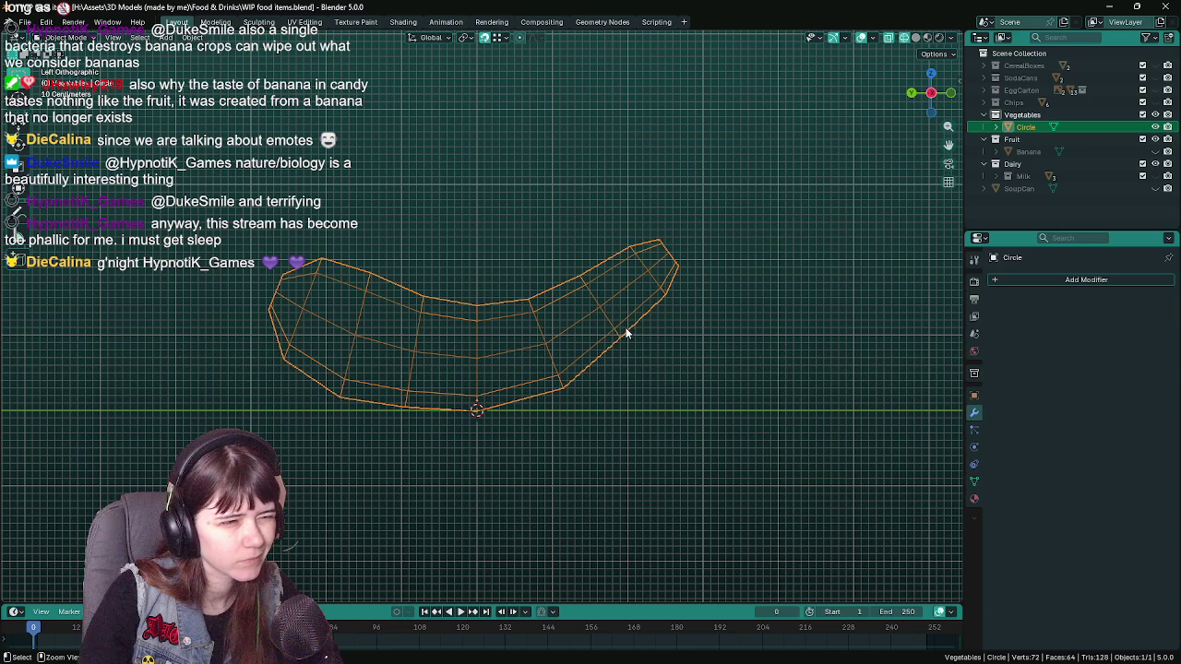
key(ctrl+s)
click(600, 300)
key(s)
click(789, 365)
click(545, 329)
key(Tab)
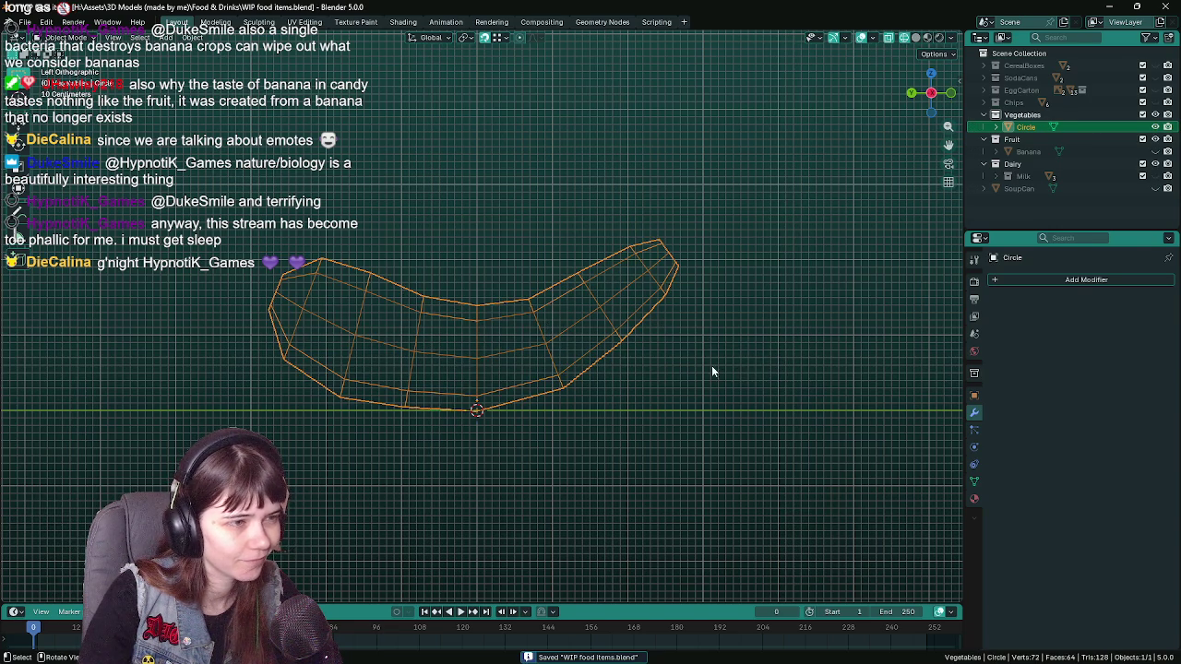
key(Tab)
- Select loops near the tip and body, trying resizes and checking the silhouette in Object Mode
click(644, 272)
key(s)
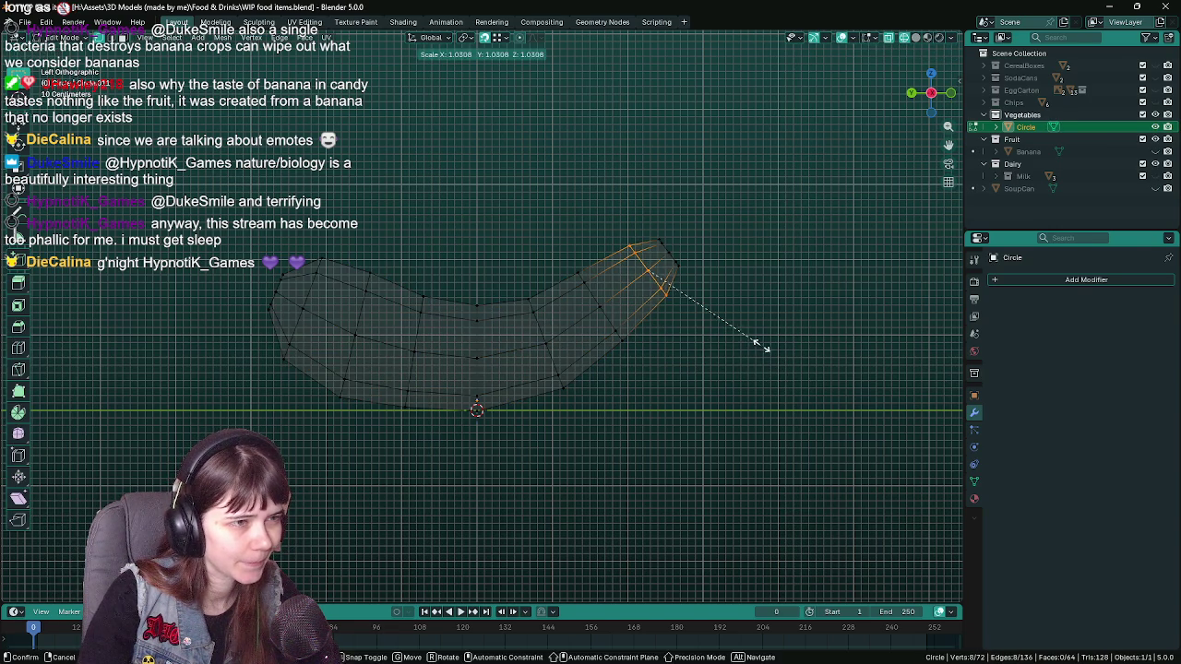
key(Escape)
key(Tab)
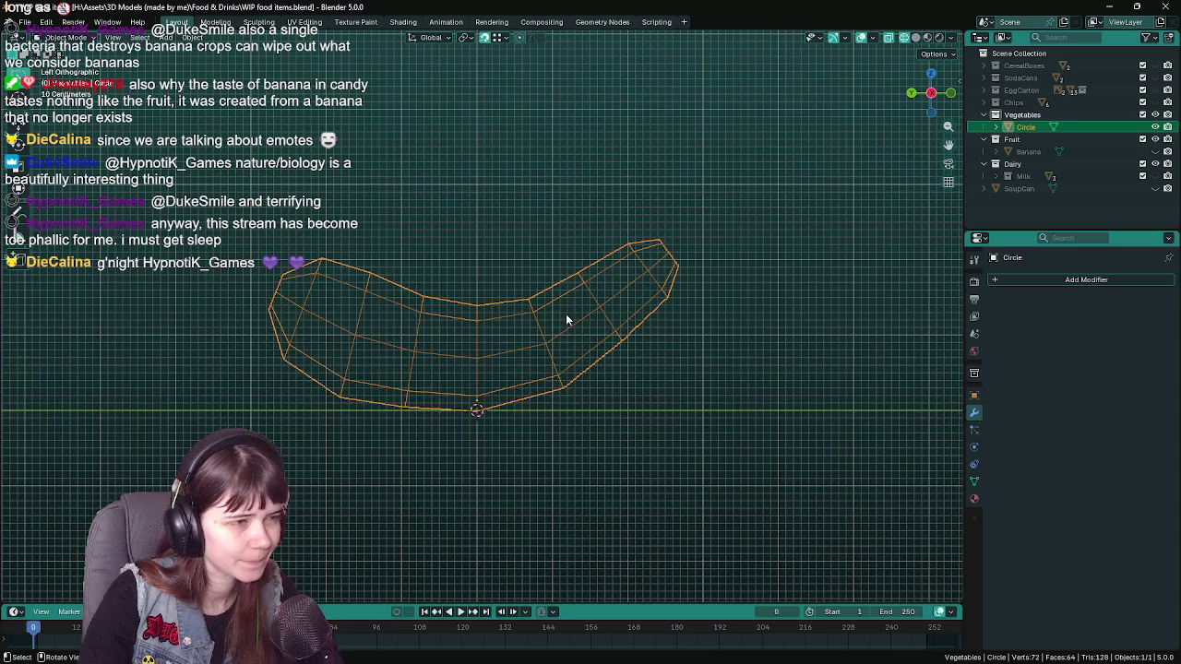
key(Tab)
click(540, 323)
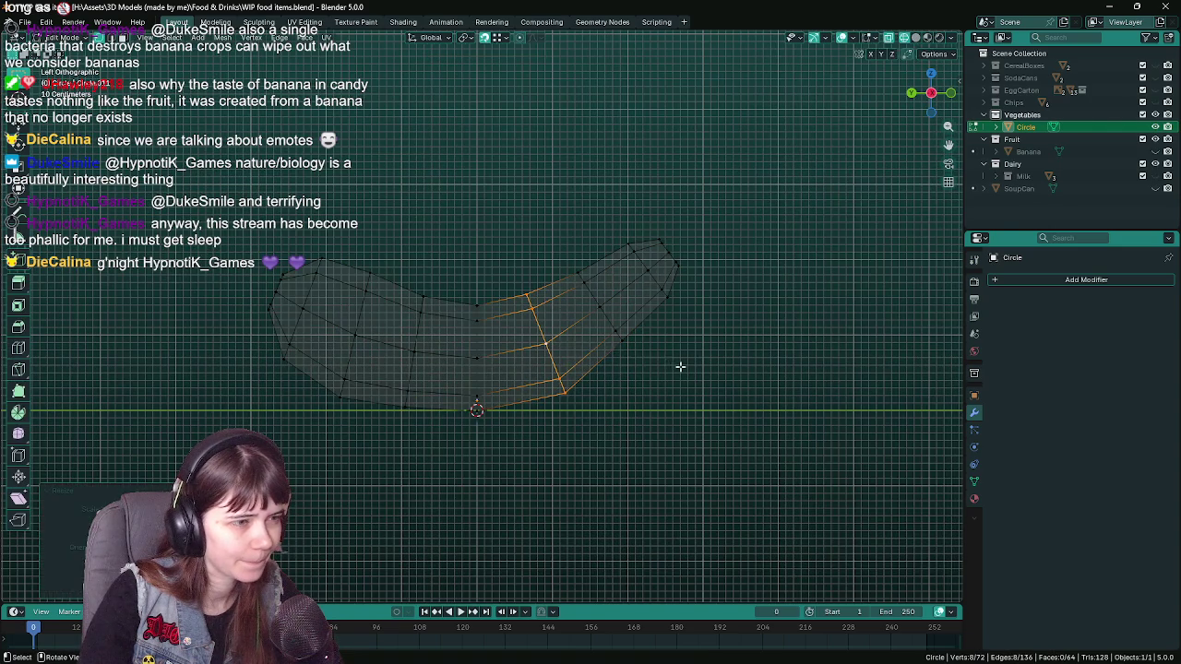
key(Tab)
key(Tab)
click(627, 318)
key(s)
key(Escape)
key(Tab)
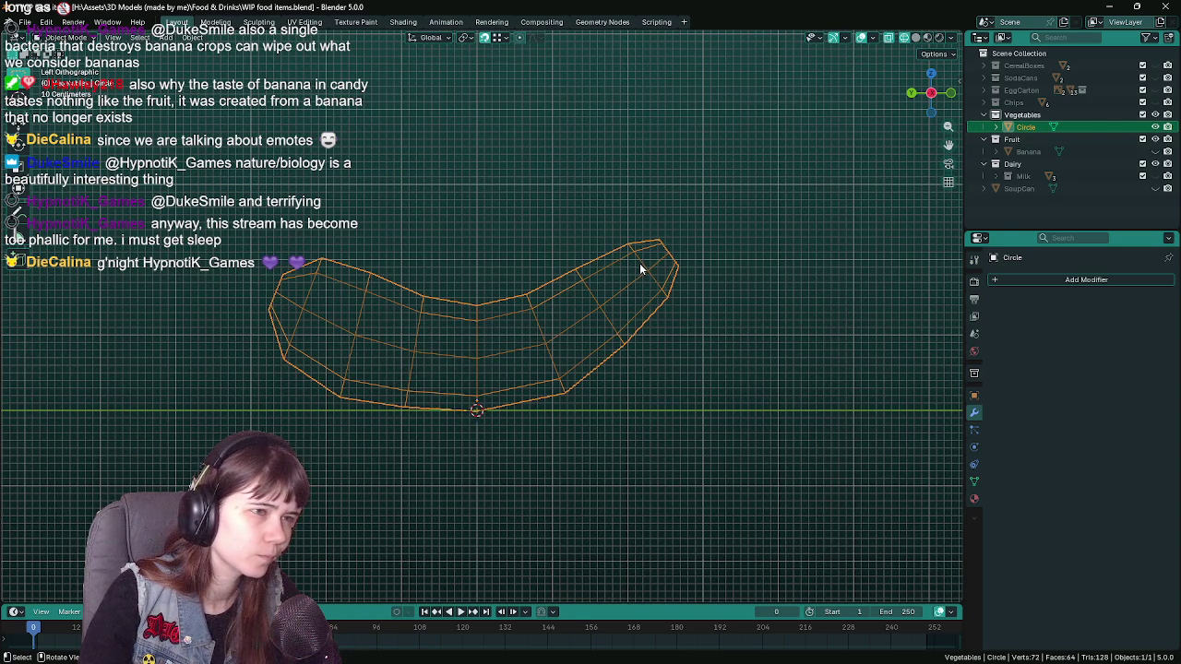
- Try resizing a loop near the tip, cancel it, and save the file
key(Tab)
click(646, 260)
key(s)
key(Escape)
key(Tab)
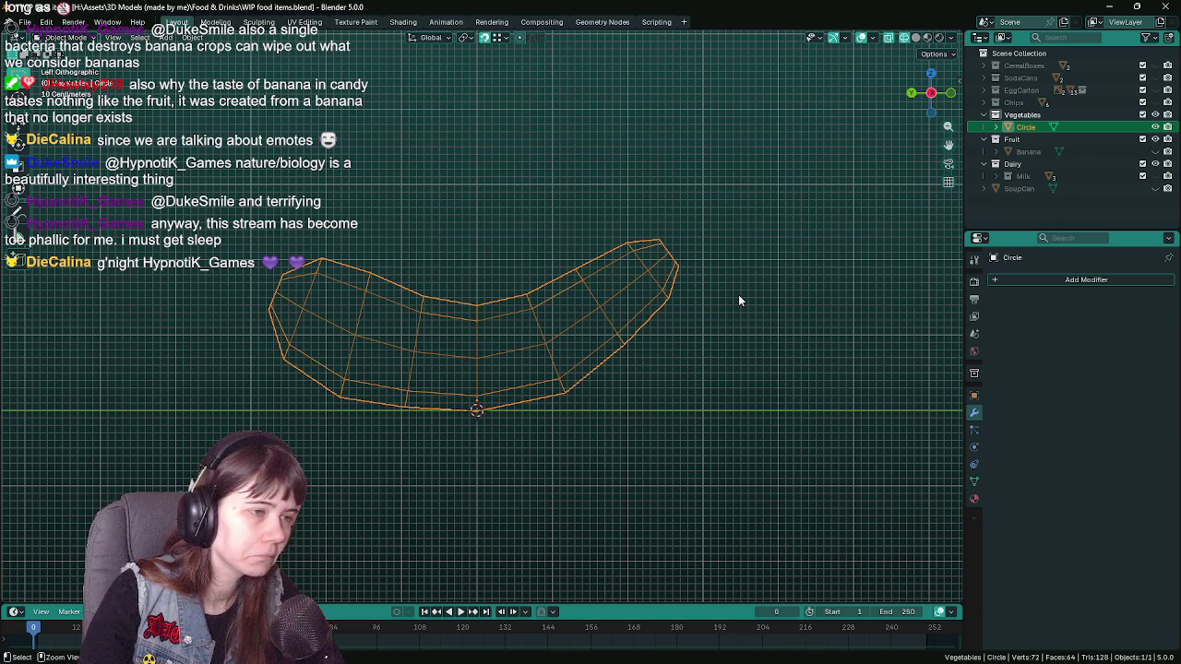
key(ctrl+s)
key(Tab)
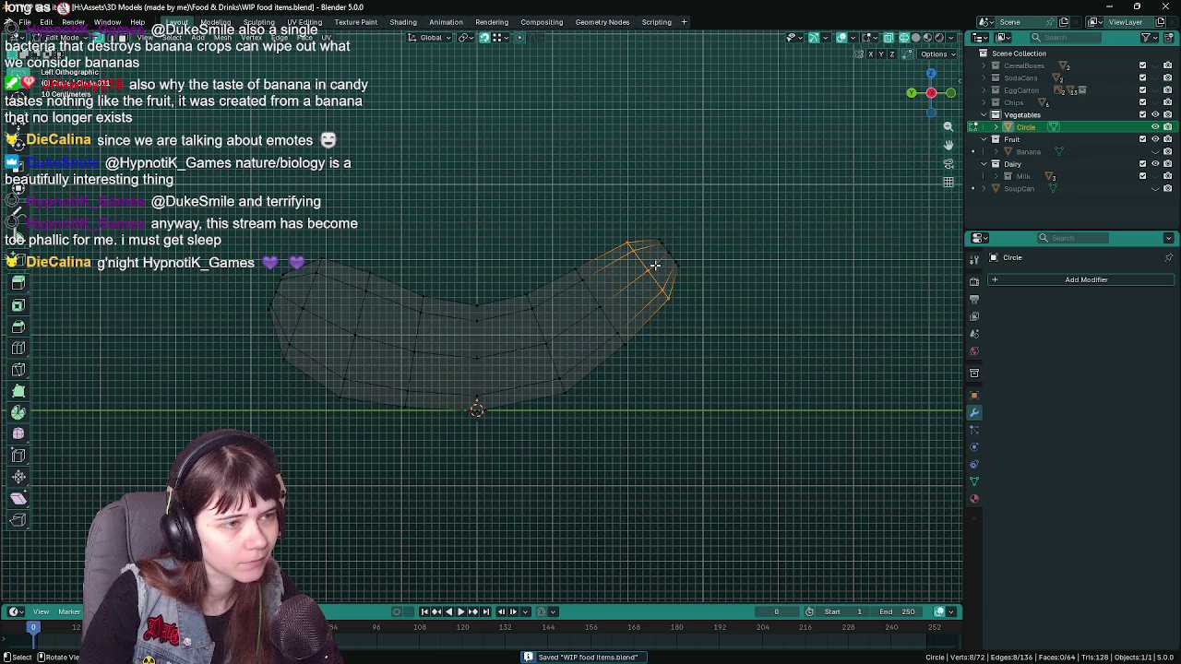
- Move and resize the tip loop into its final position, preview, and save
key(g)
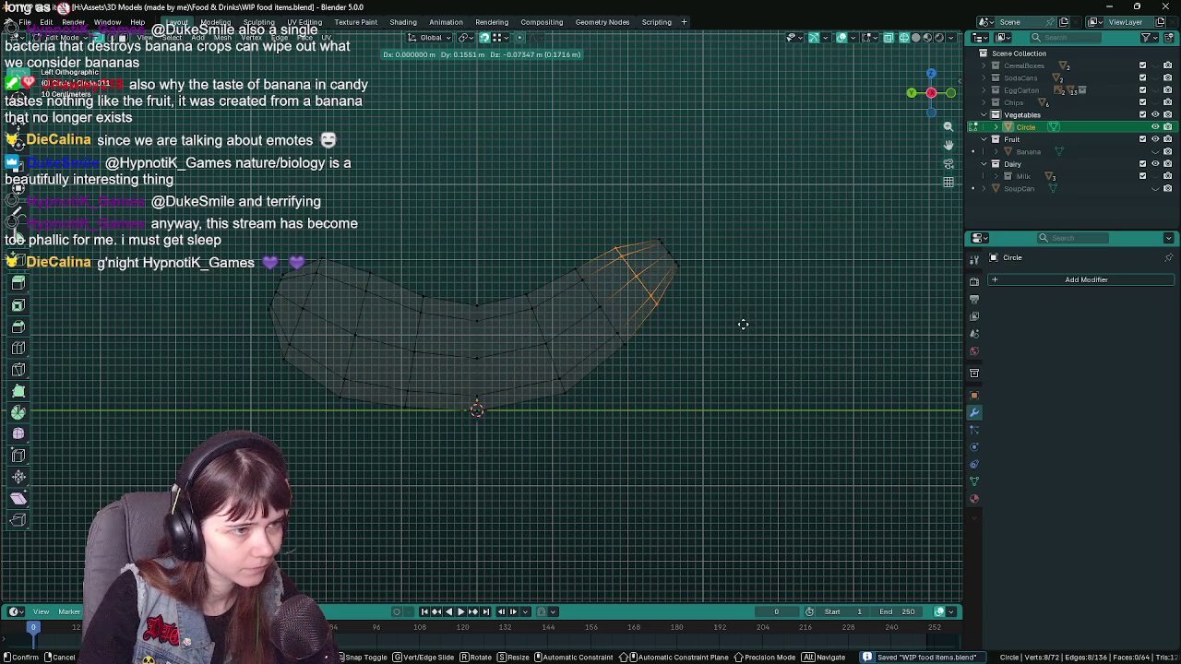
click(742, 326)
key(s)
click(755, 328)
key(g)
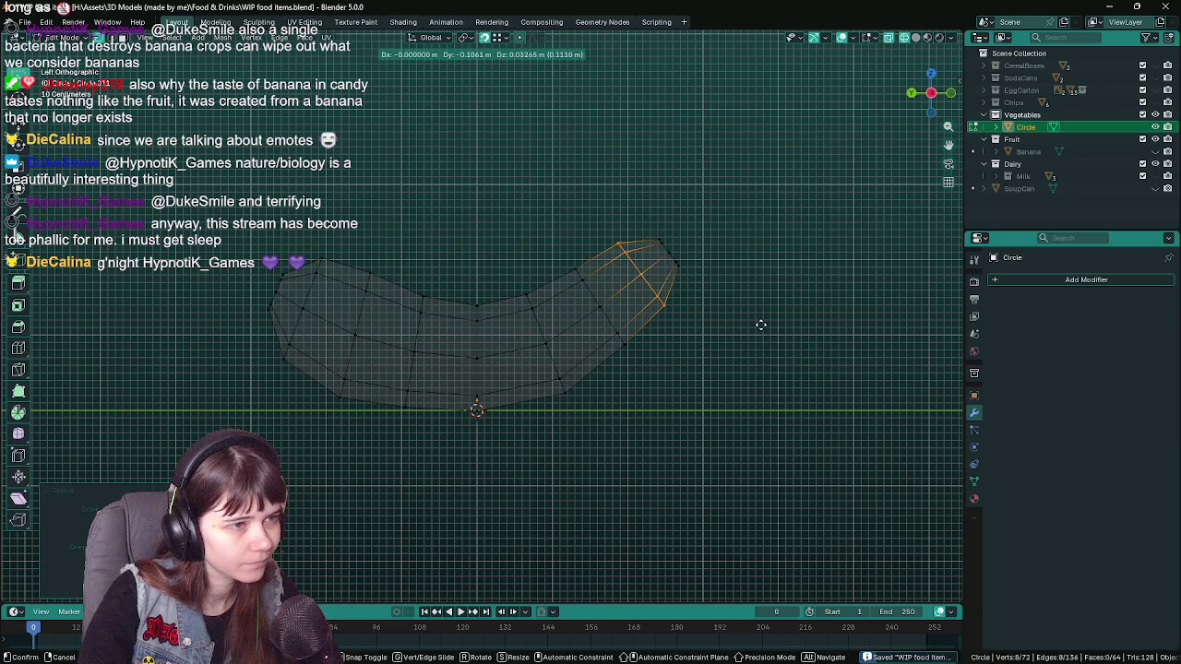
click(760, 325)
key(Tab)
key(Tab)
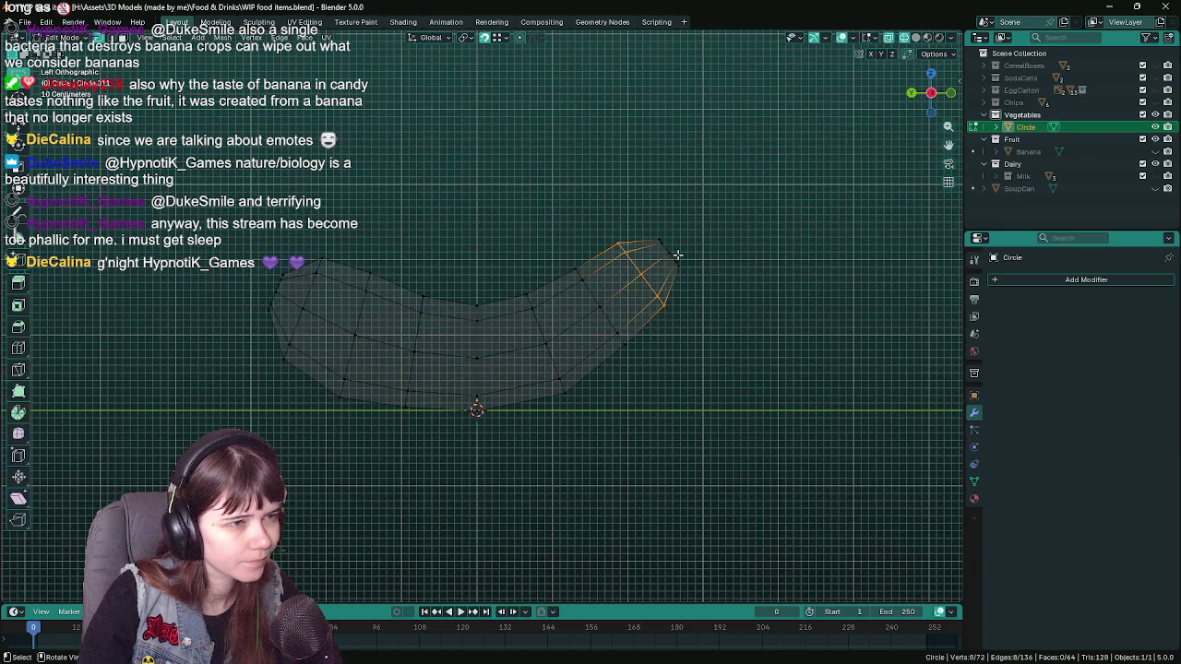
key(ctrl+s)
- Extrude a smaller, repositioned tip ring and then another ring to form a stem
drag(789, 291, 712, 334)
scroll(up, 3)
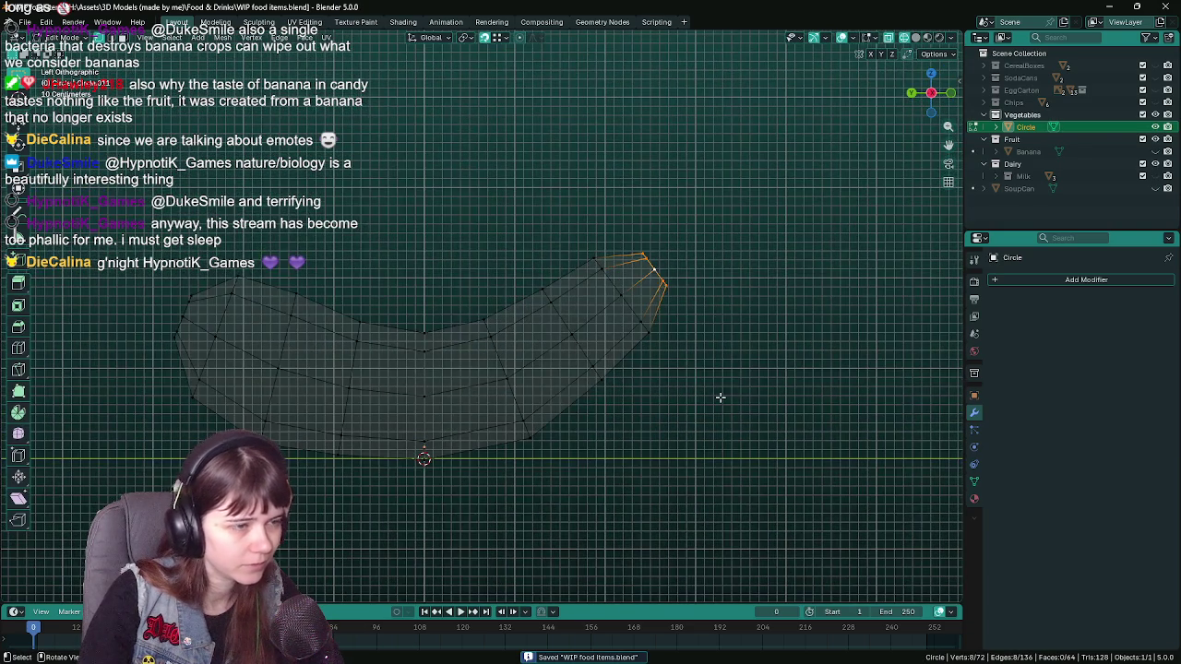
key(e)
click(744, 382)
key(s)
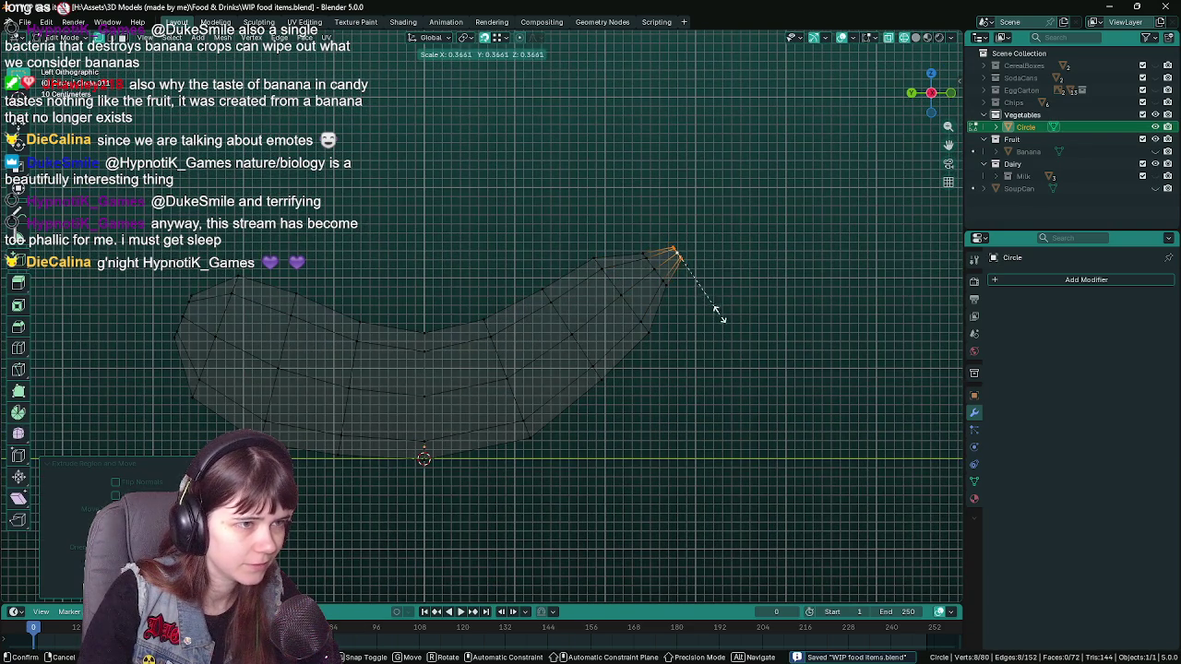
click(715, 309)
key(g)
click(701, 320)
key(e)
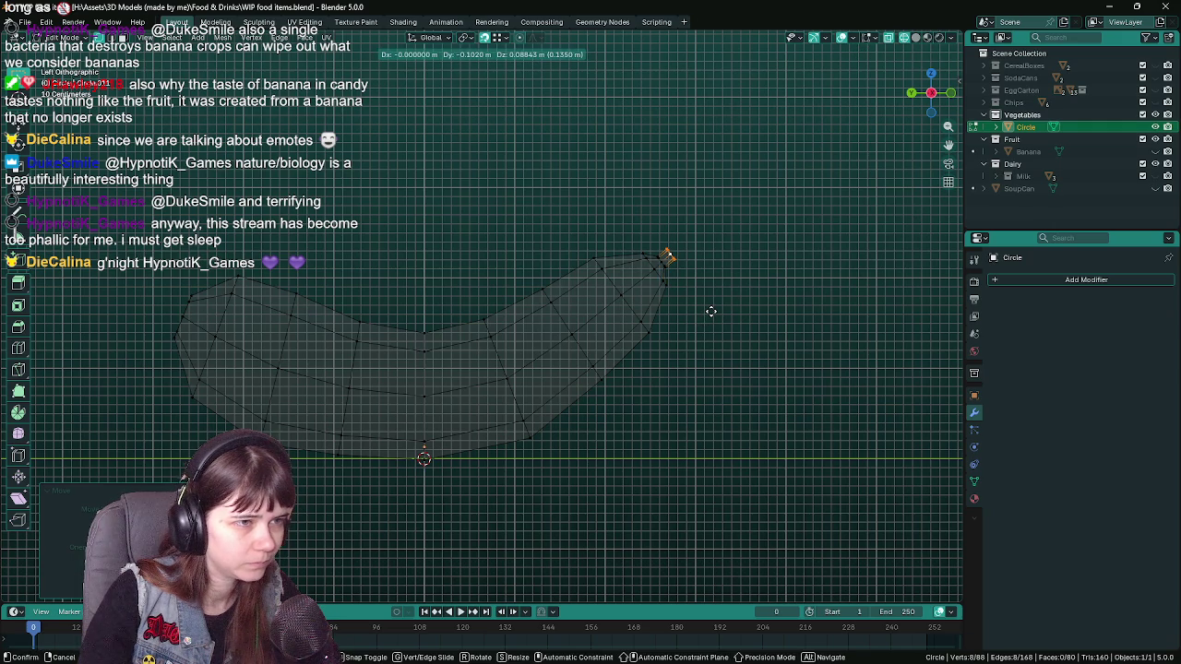
click(710, 311)
- Return to Object Mode, deselect everything, orbit to a perspective view, and save
key(Tab)
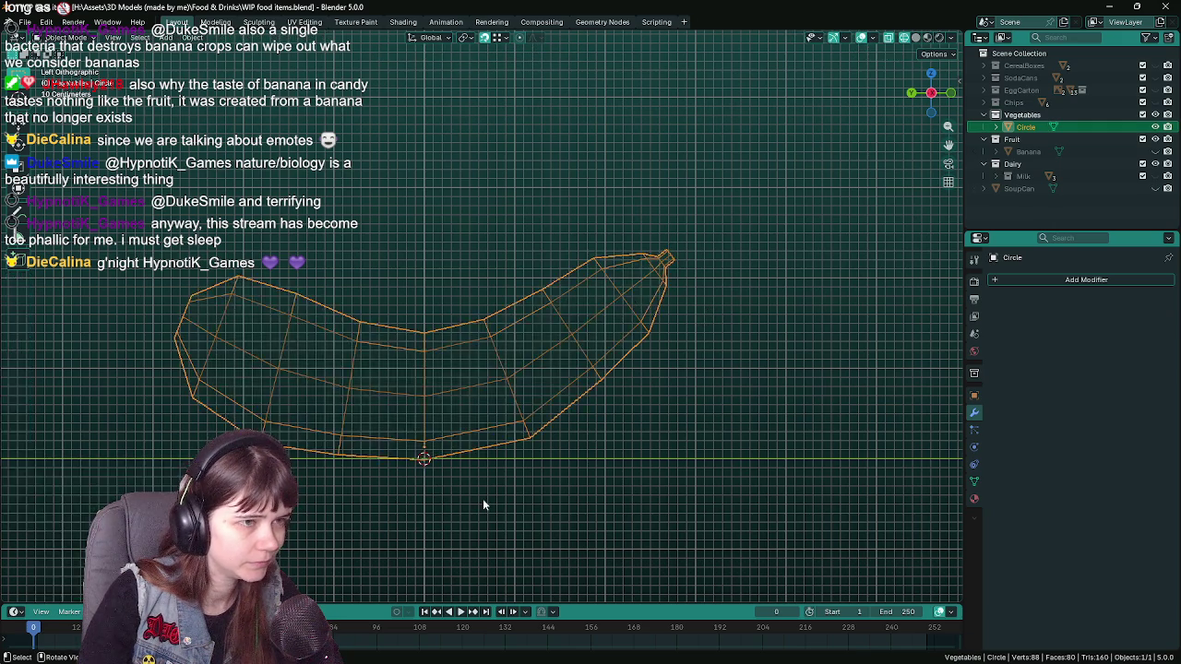
scroll(down, 3)
click(535, 408)
scroll(up, 3)
drag(507, 410, 527, 344)
key(ctrl+s)
- Cap the stem tip's open ring with a face, inspect the tube, and save in Object Mode
click(485, 360)
scroll(up, 3)
key(Tab)
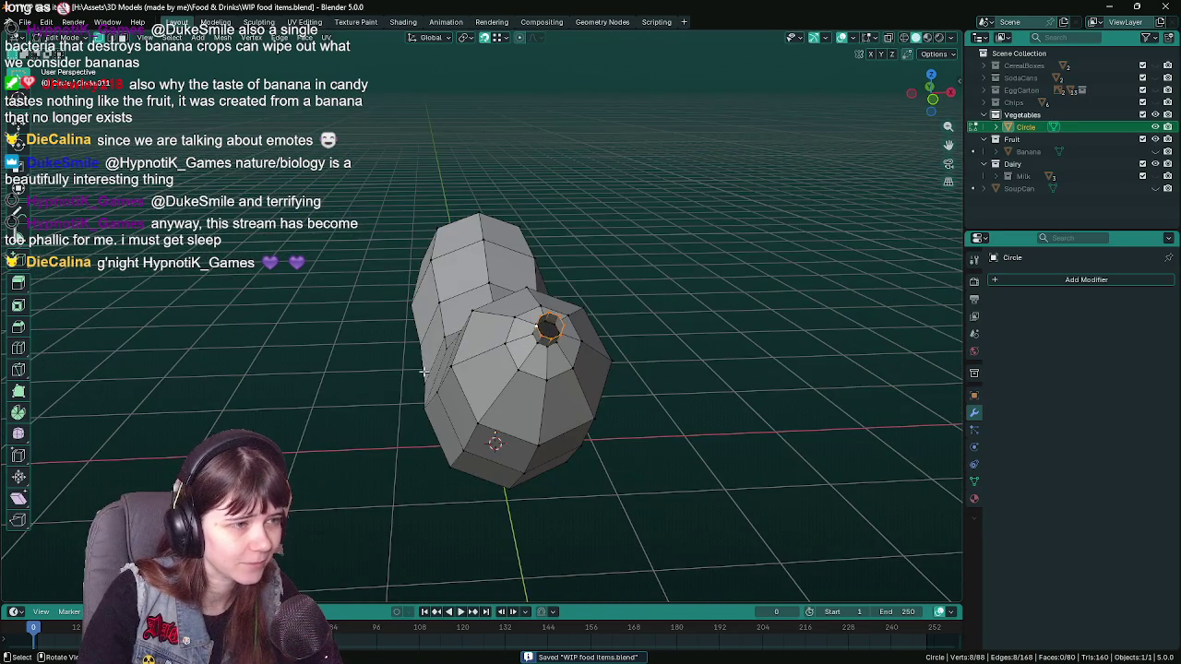
key(f)
scroll(down, 3)
drag(428, 368, 765, 343)
scroll(down, 3)
key(Tab)
key(ctrl+s)
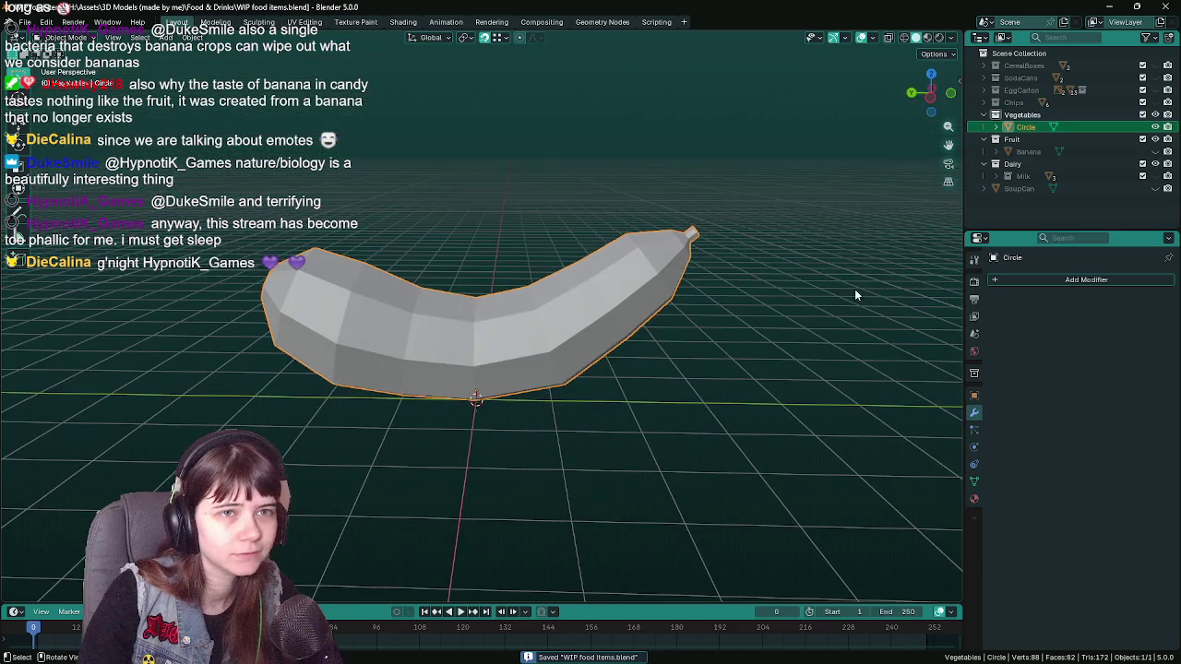
double_click(1026, 128)
- Rename the Circle object to Eggplant, then orbit and toggle Edit Mode to inspect it
text(Egg)
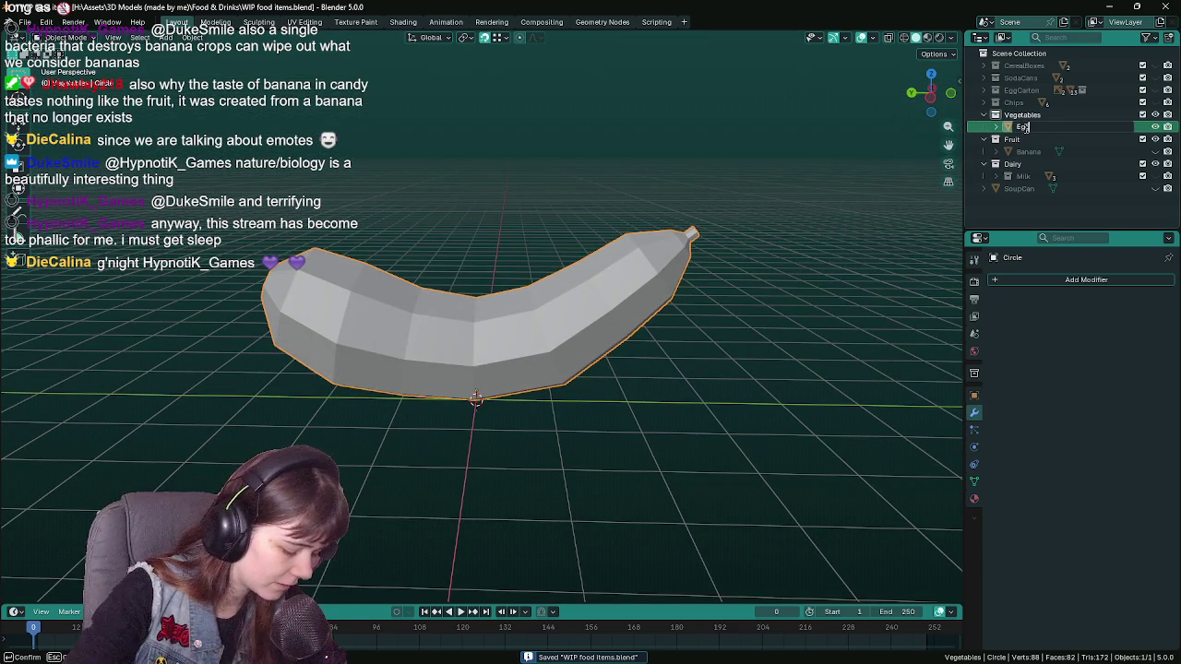
text(plant)
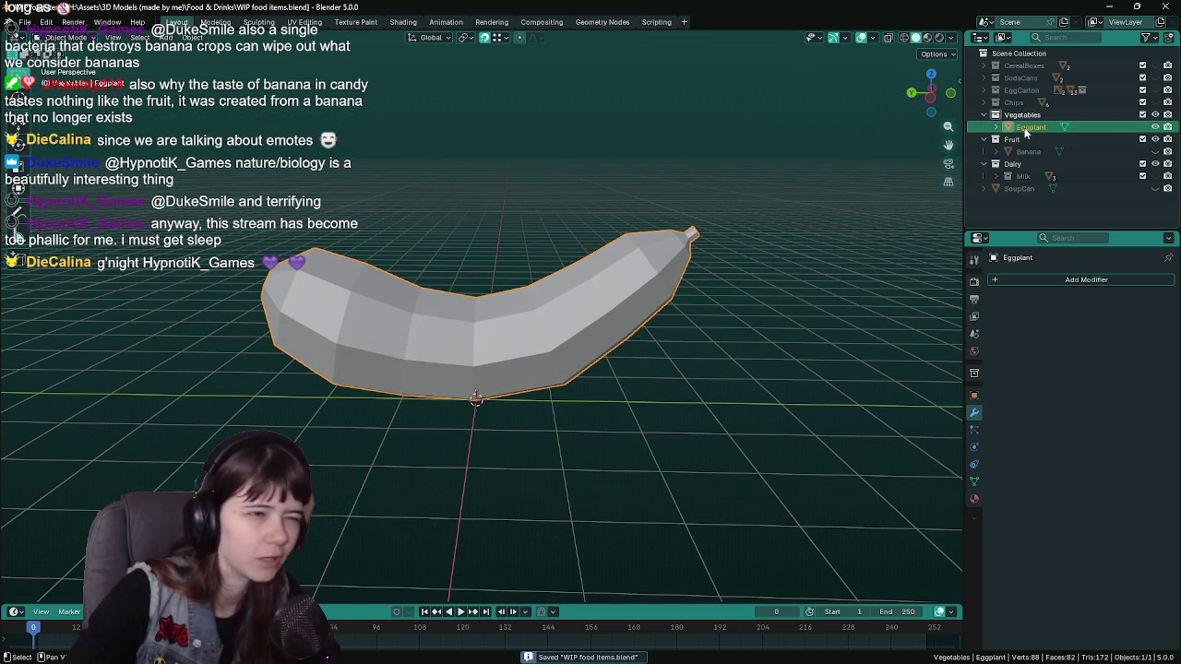
key(Return)
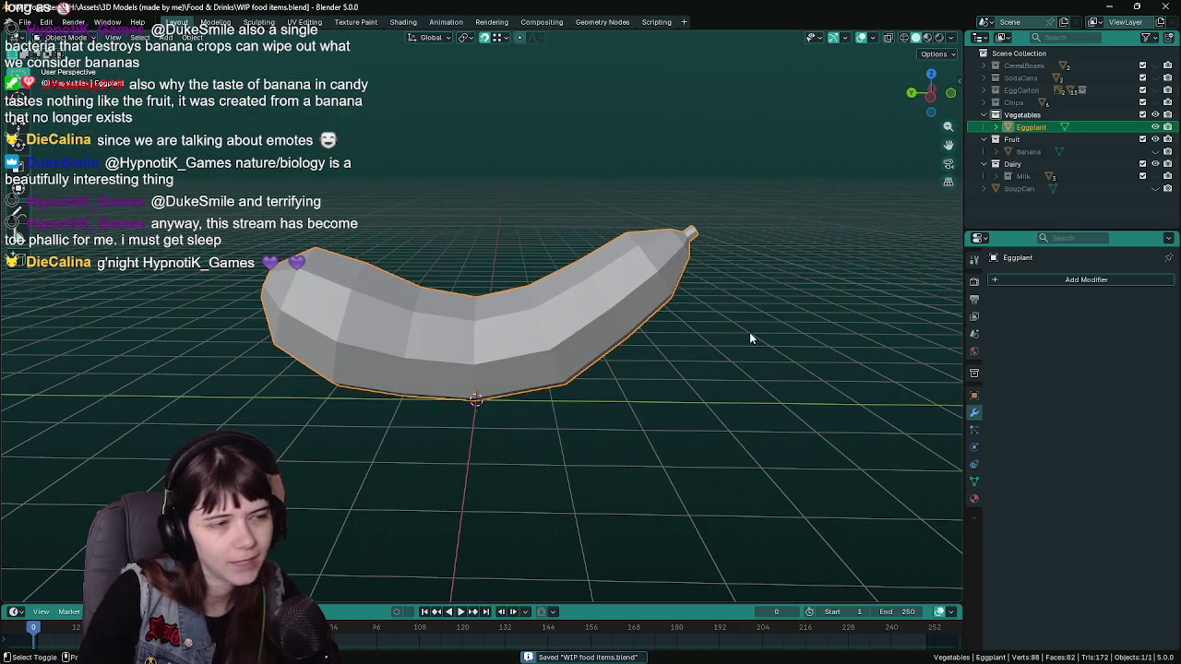
drag(751, 334, 736, 347)
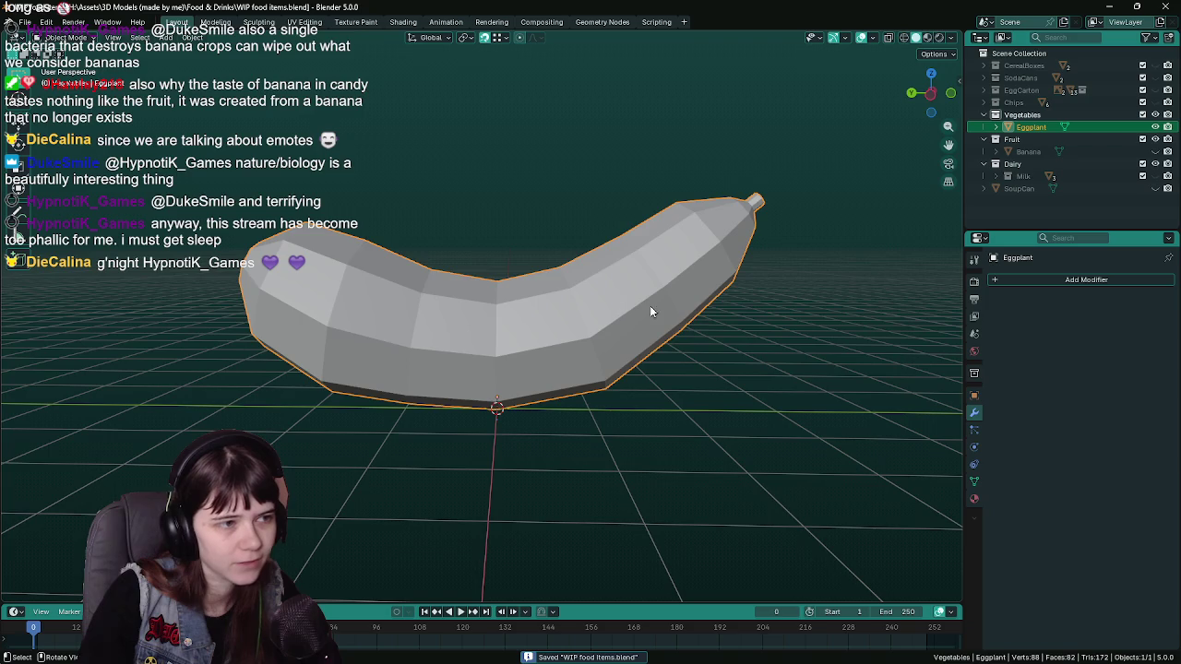
key(Tab)
drag(646, 302, 640, 295)
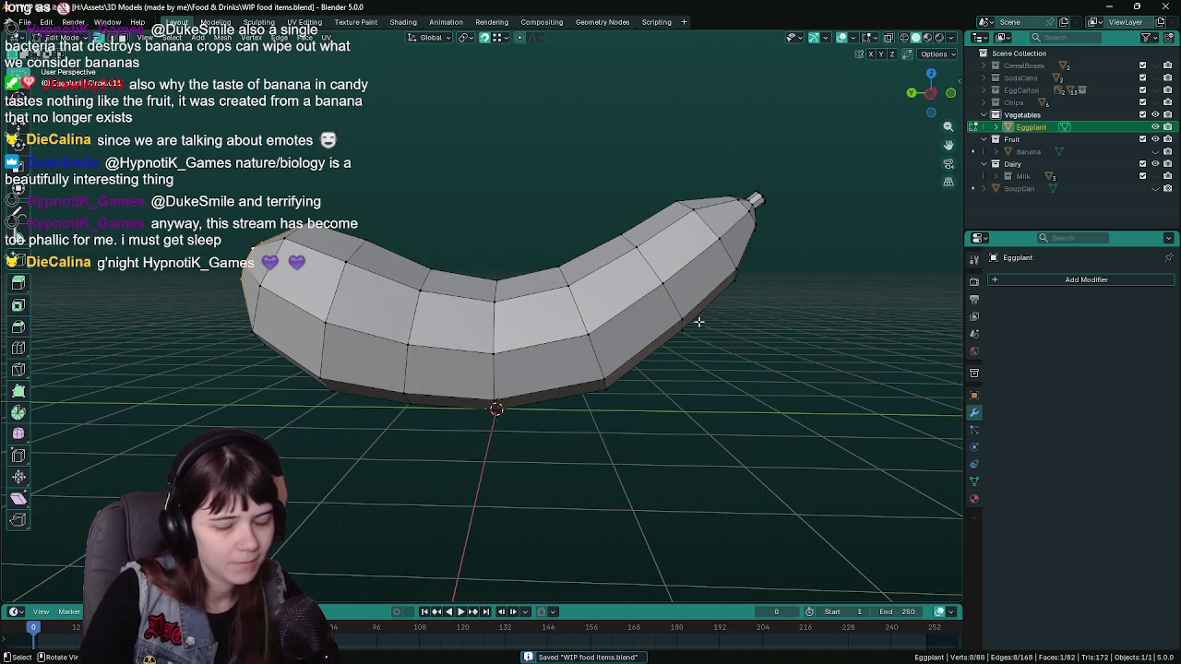
key(Tab)
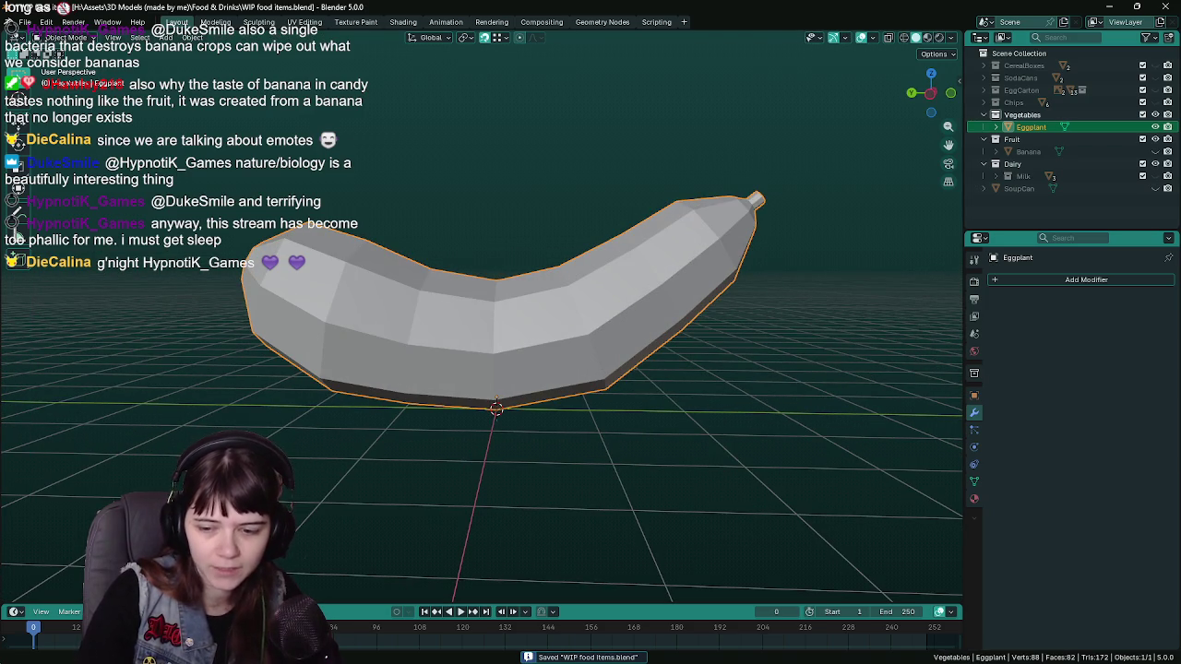
drag(743, 330, 724, 369)
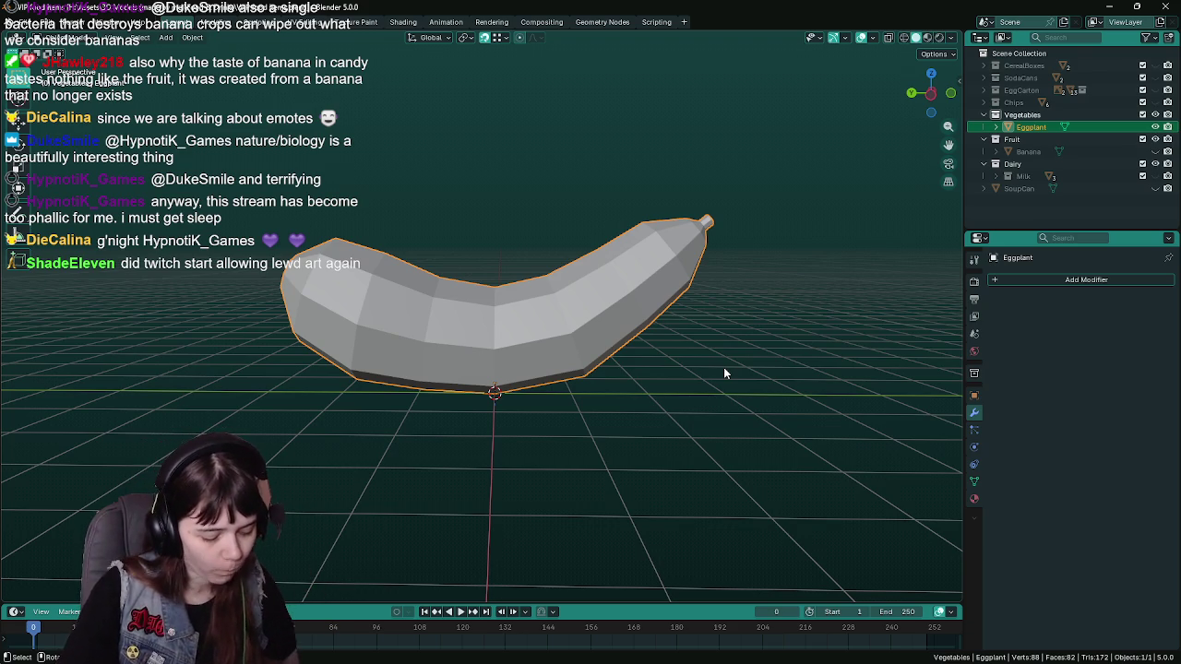
- Save, then shrink the edge loop near the tip from a side view
drag(608, 372, 633, 368)
key(ctrl+s)
key(Tab)
click(646, 319)
drag(651, 318, 656, 316)
key(ctrl+KP_3)
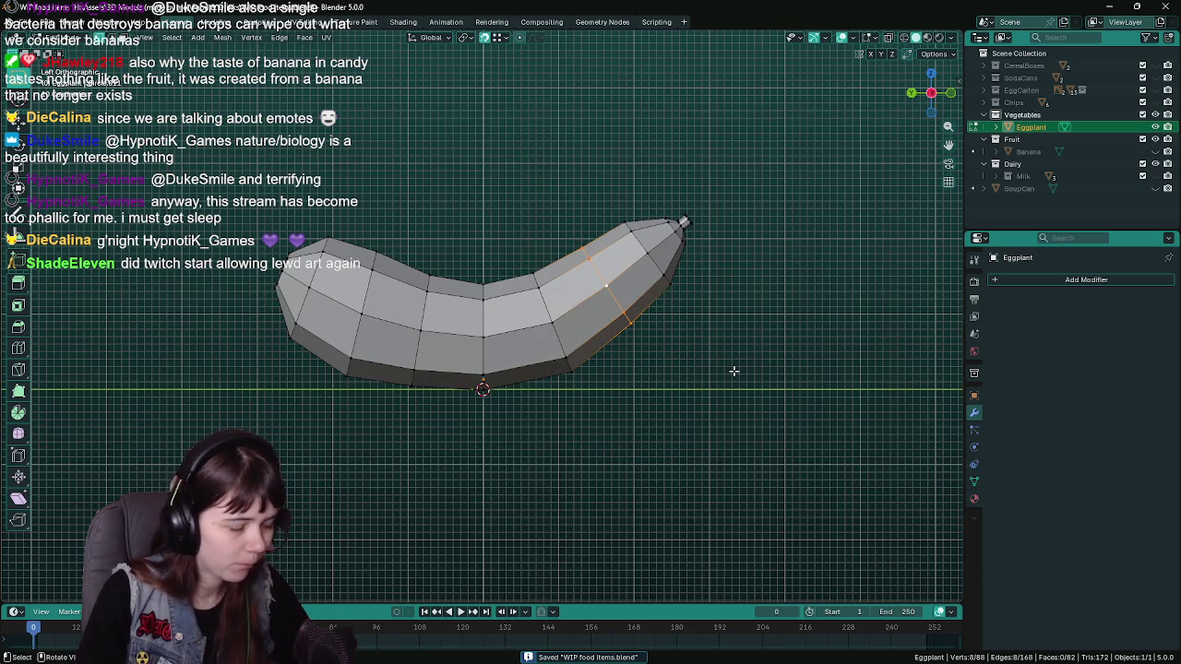
key(s)
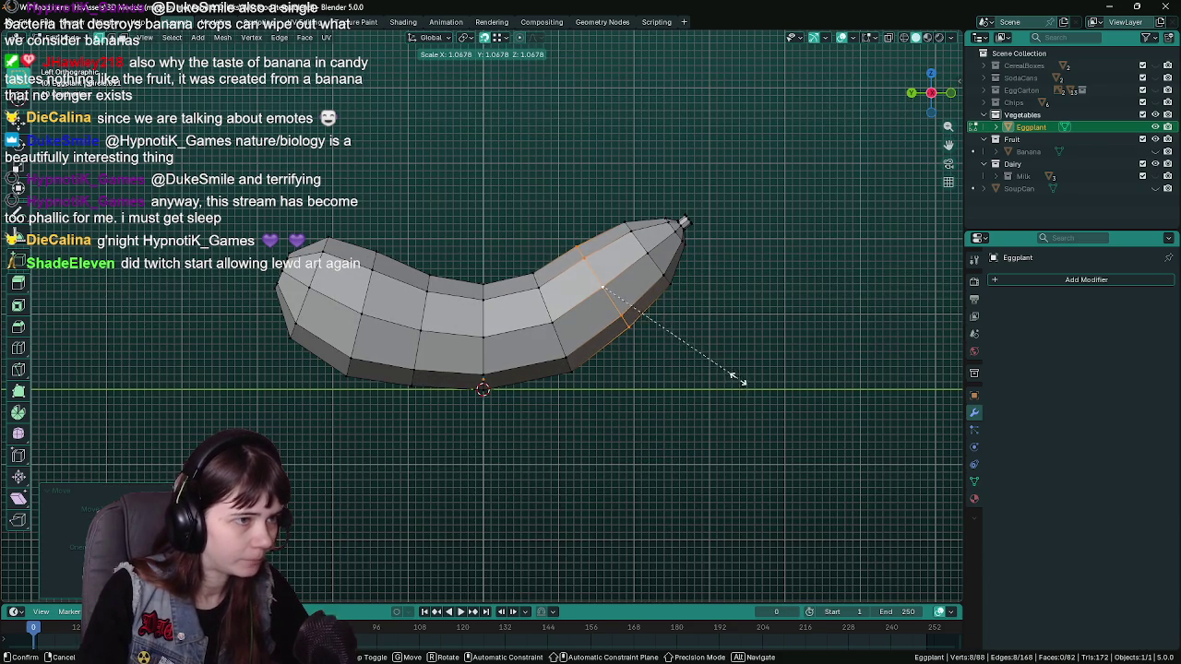
click(734, 375)
- Shrink the neighbouring edge loop and save the file
click(554, 312)
key(s)
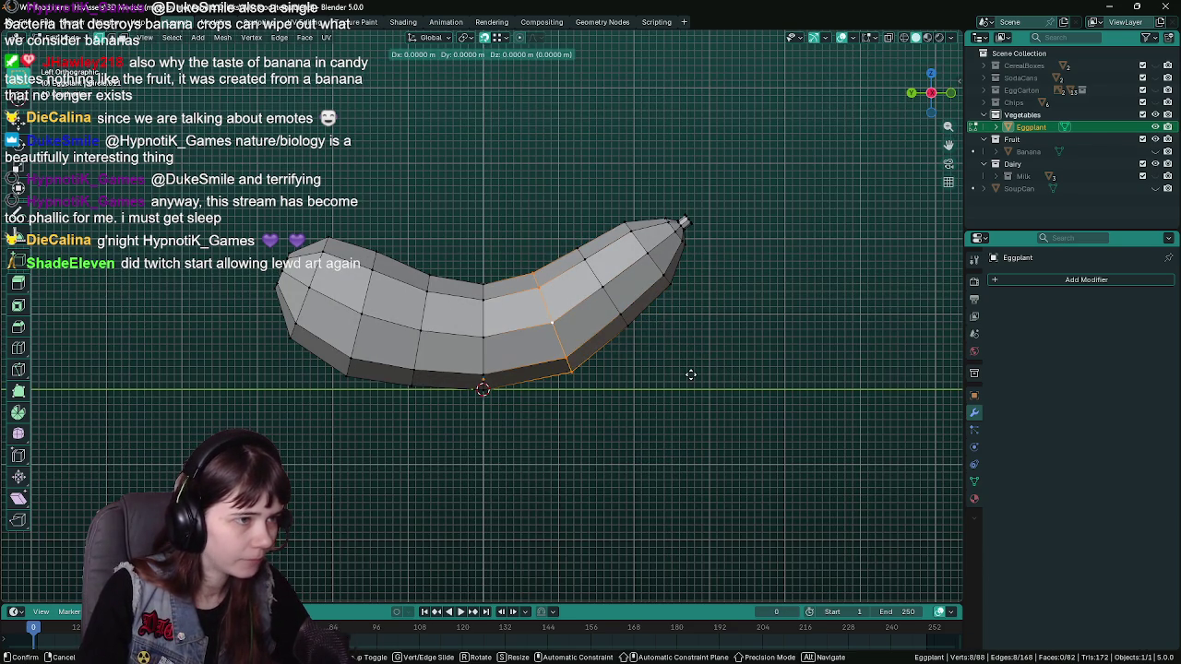
click(711, 377)
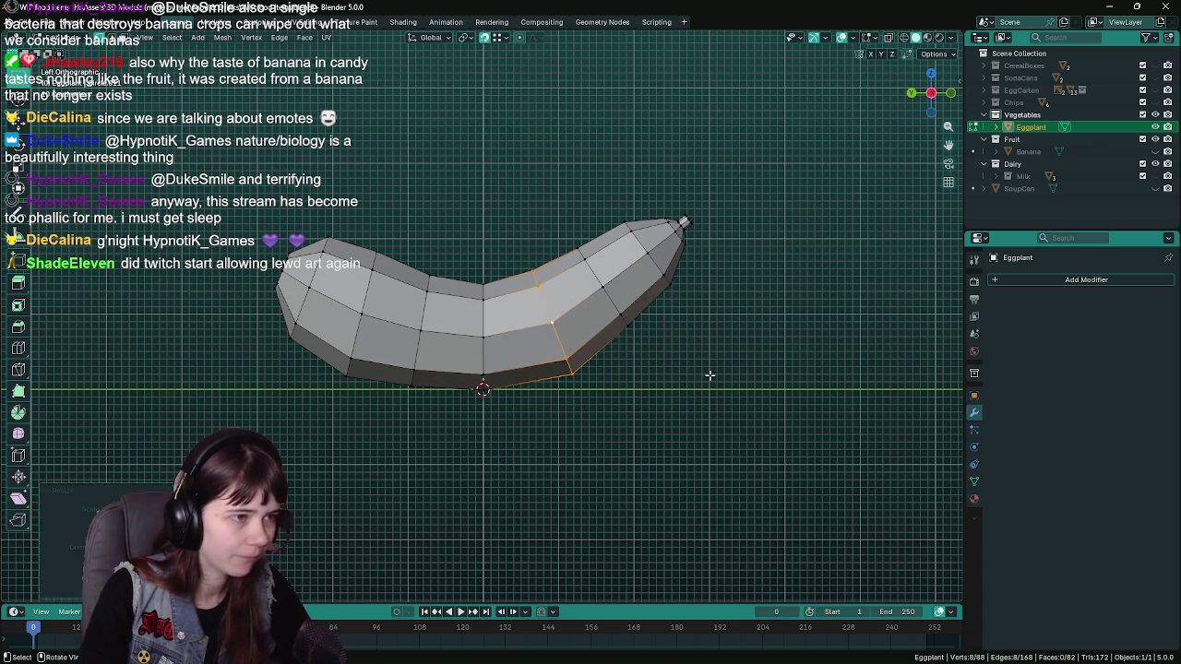
key(Tab)
scroll(down, 3)
key(ctrl+s)
scroll(up, 3)
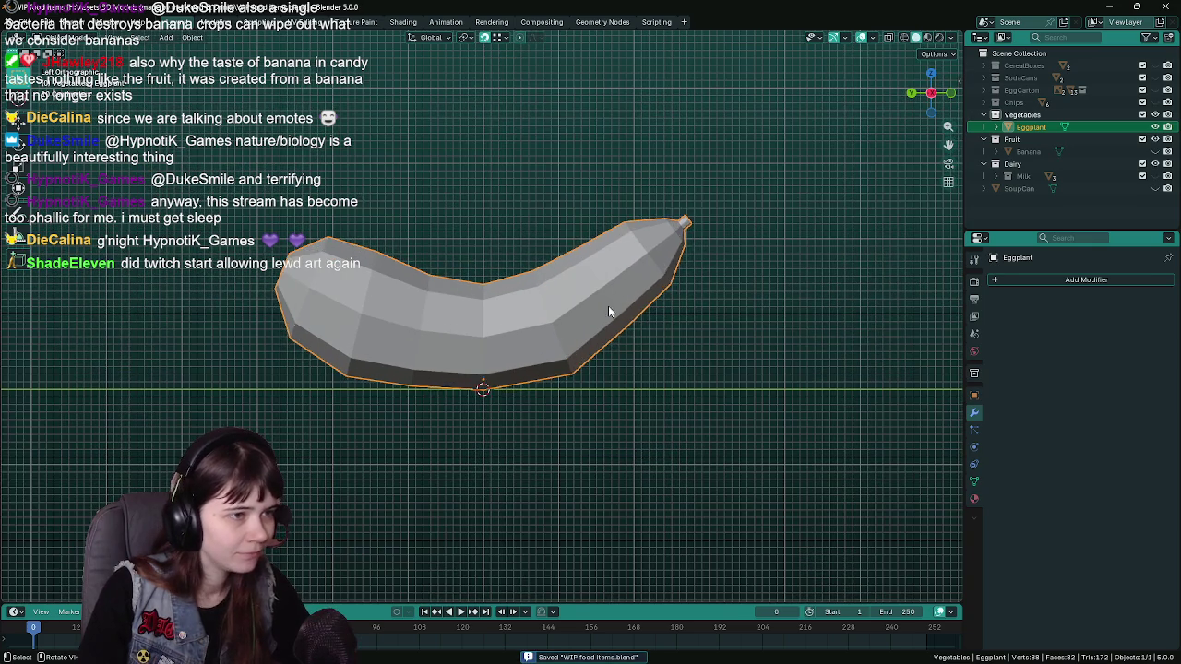
- Shrink another edge loop on the right side and check the banana from an angle
key(Tab)
click(604, 287)
key(s)
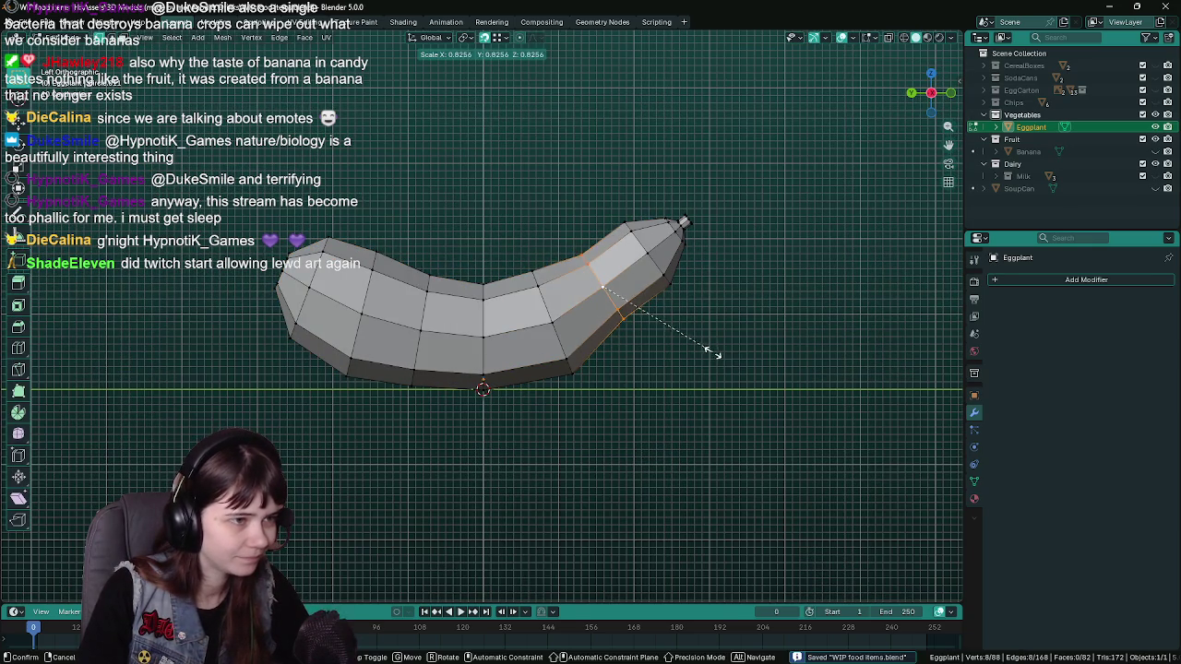
click(716, 373)
key(Tab)
drag(712, 380, 649, 355)
key(Tab)
key(Tab)
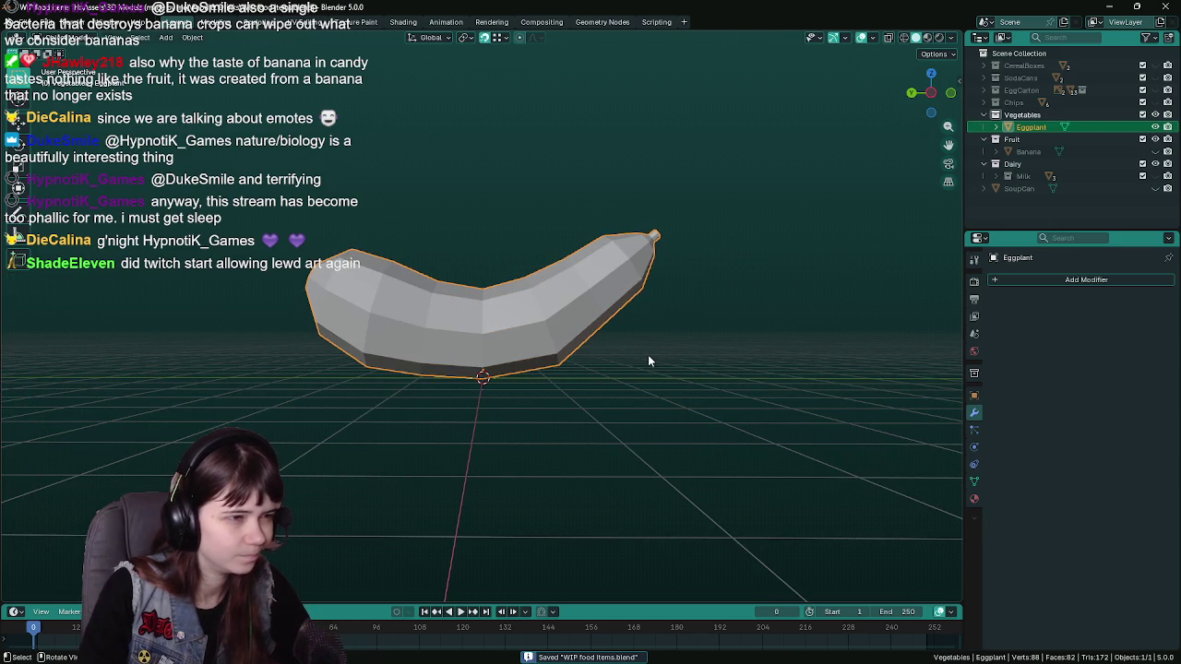
key(Tab)
- Select another loop toward the tip, cancel its scaling, and review both side views
click(552, 342)
key(s)
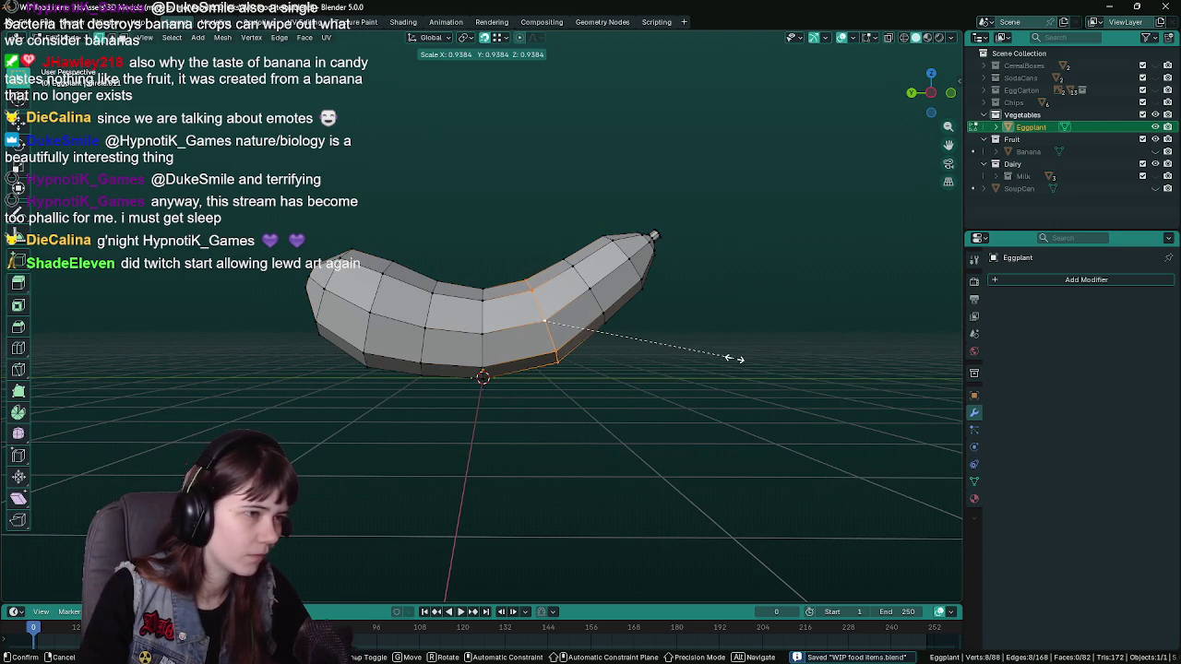
key(Escape)
key(Tab)
drag(729, 360, 707, 377)
key(KP_3)
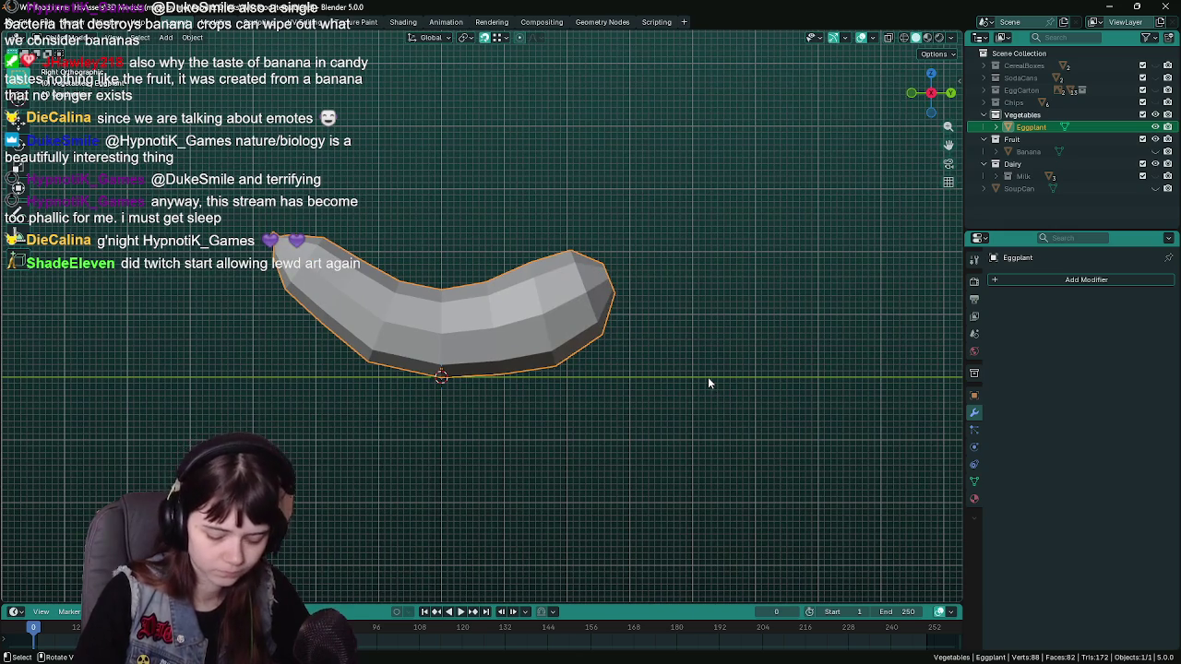
key(ctrl+KP_3)
- Shrink the selected loop once more and save the file
key(Tab)
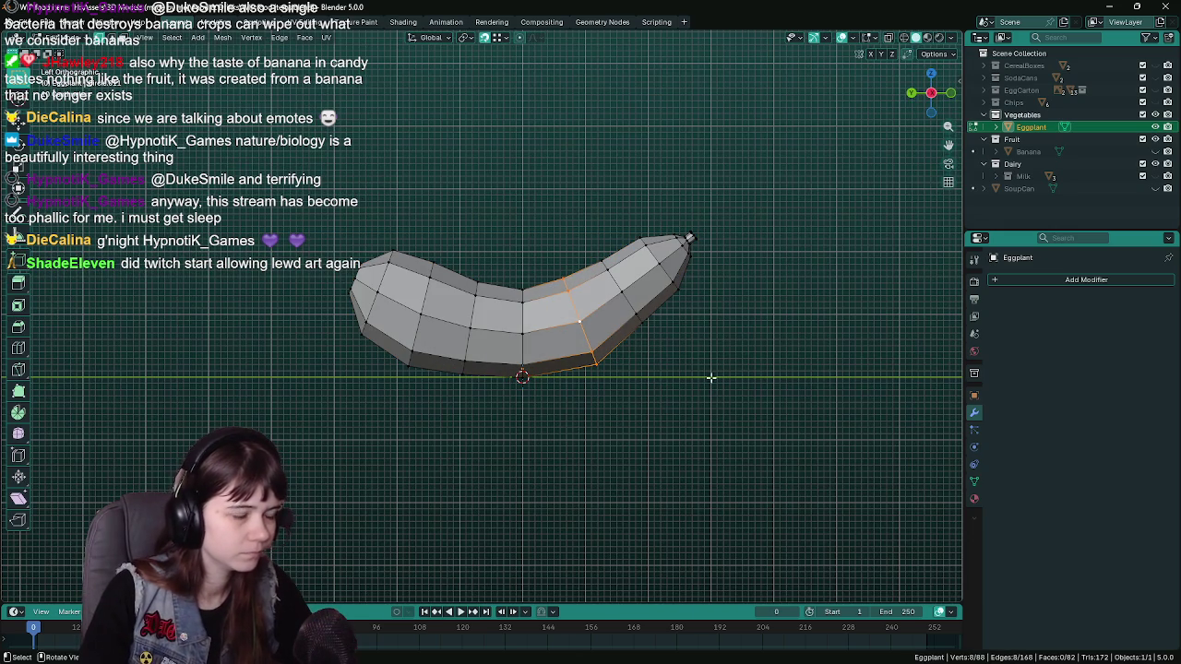
key(s)
click(717, 377)
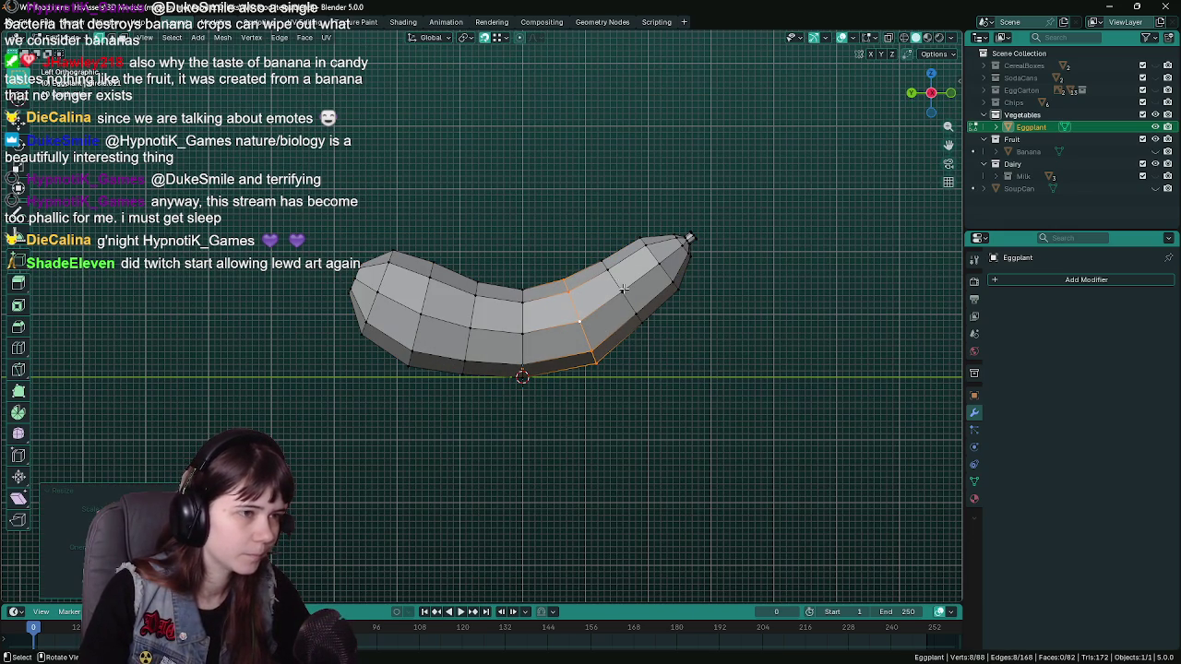
key(Tab)
key(ctrl+s)
drag(714, 366, 672, 367)
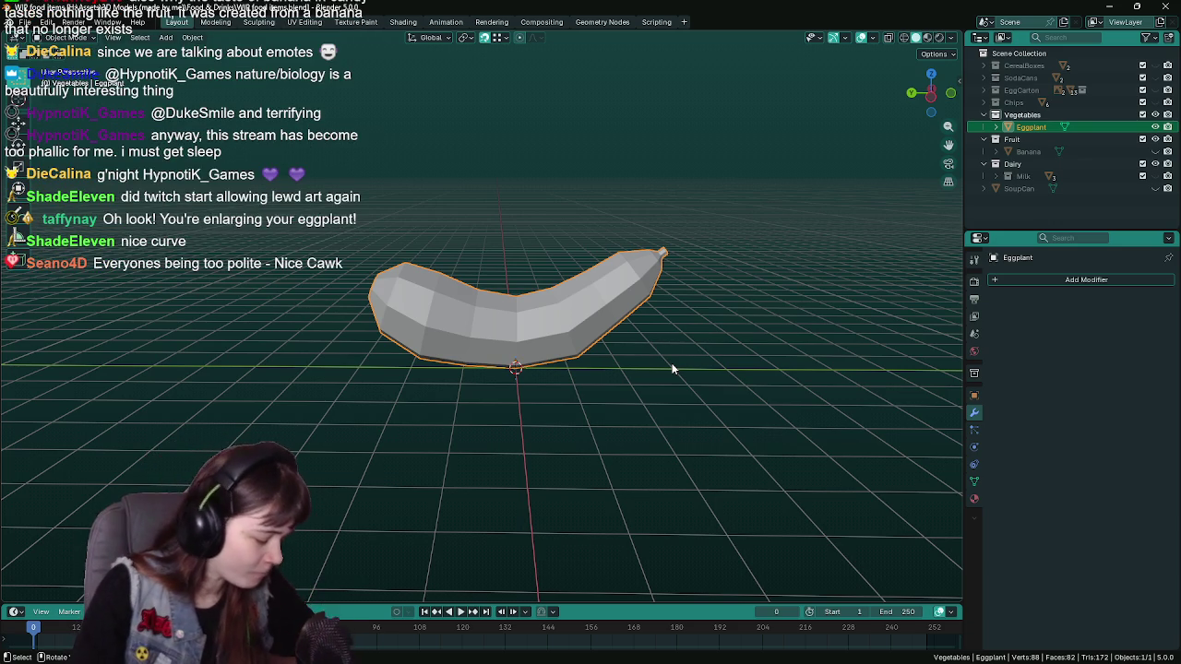
- Orbit the view slightly around the finished Eggplant
drag(526, 341, 545, 341)
key(ctrl+KP_3)
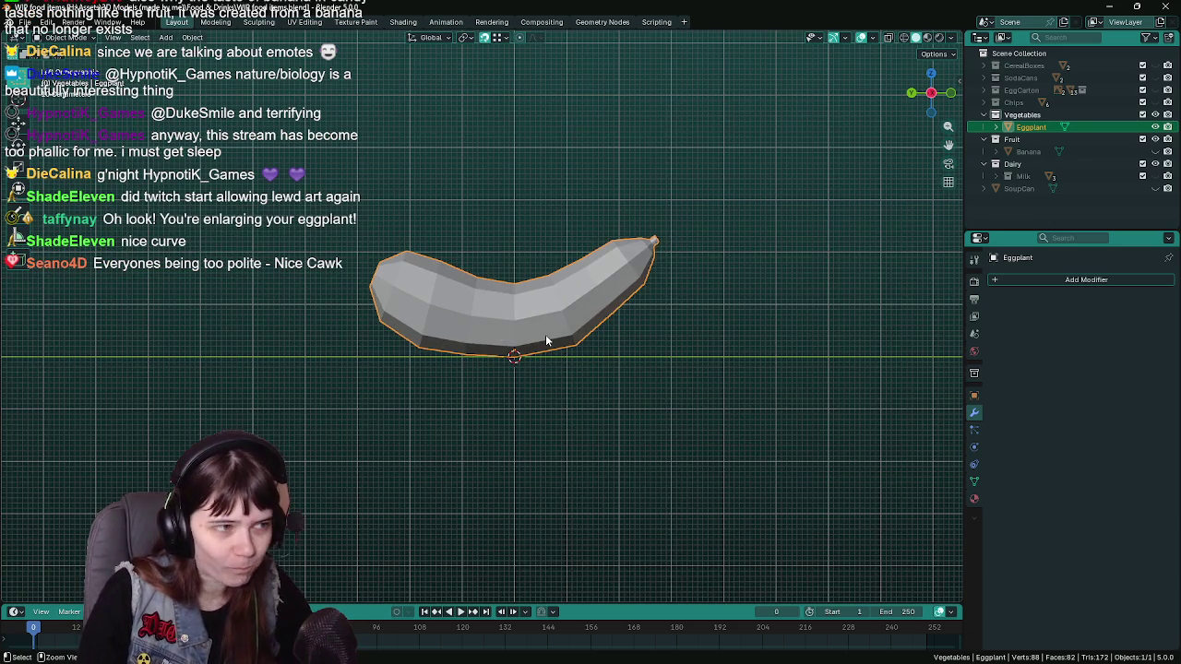
key(ctrl+s)
key(Tab)
key(Tab)
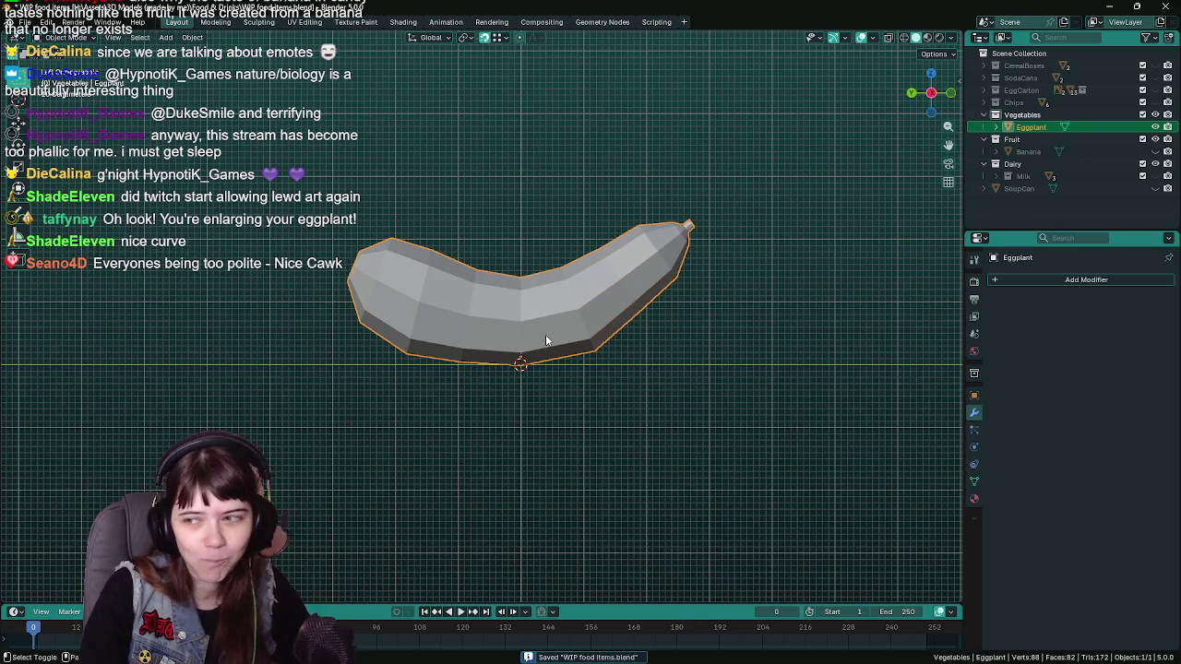
drag(545, 334, 532, 349)
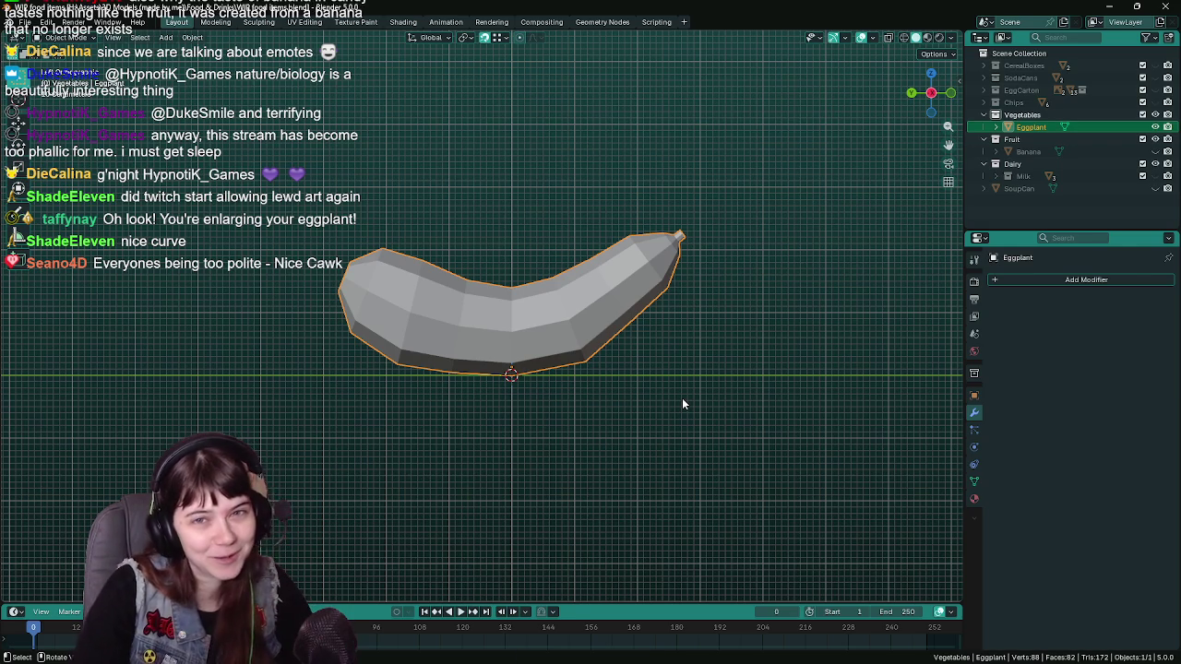
key(ctrl+s)
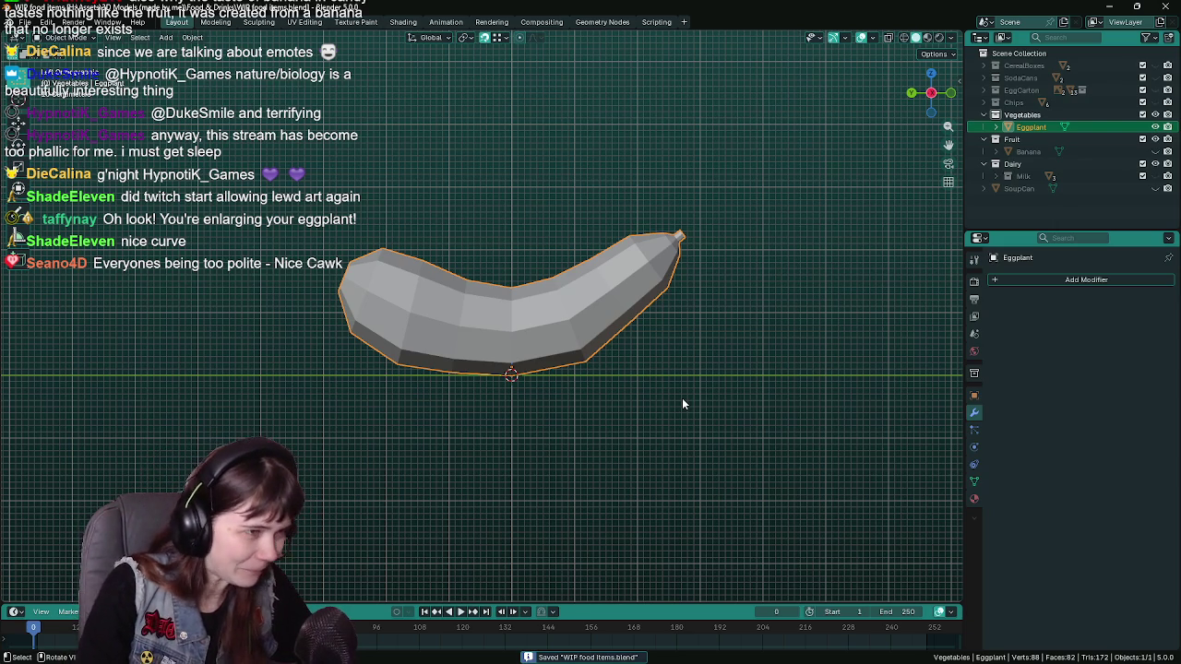
key(Tab)
- Enlarge the edge loop left of the middle, check the silhouette, and save
click(449, 318)
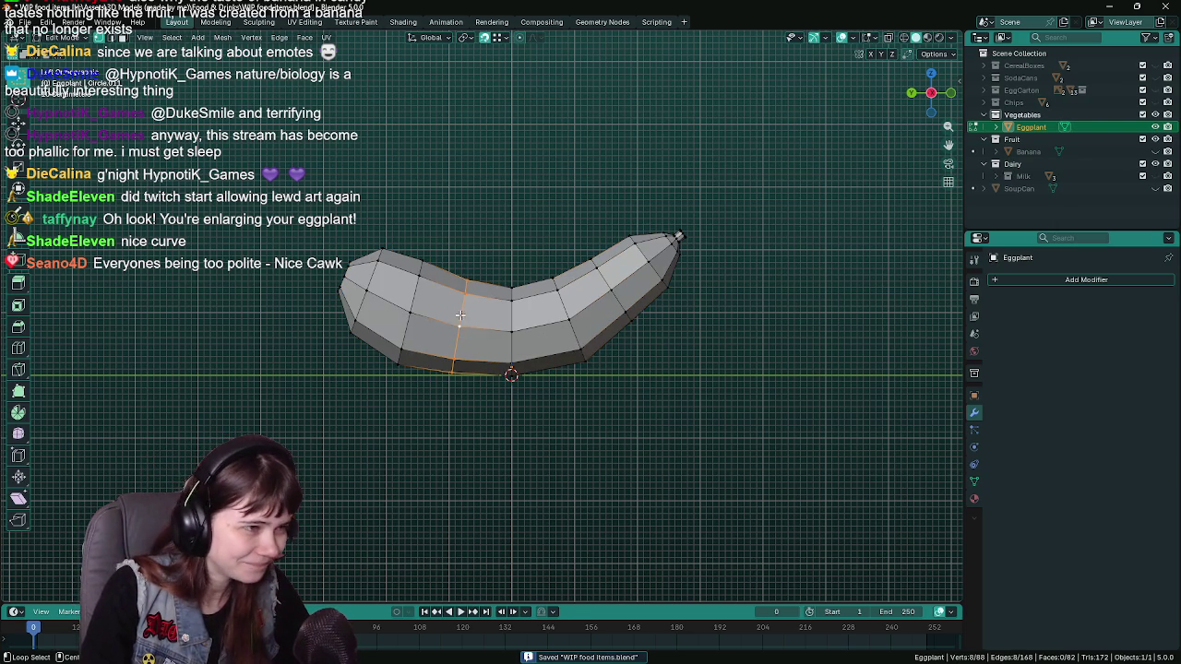
key(s)
click(685, 382)
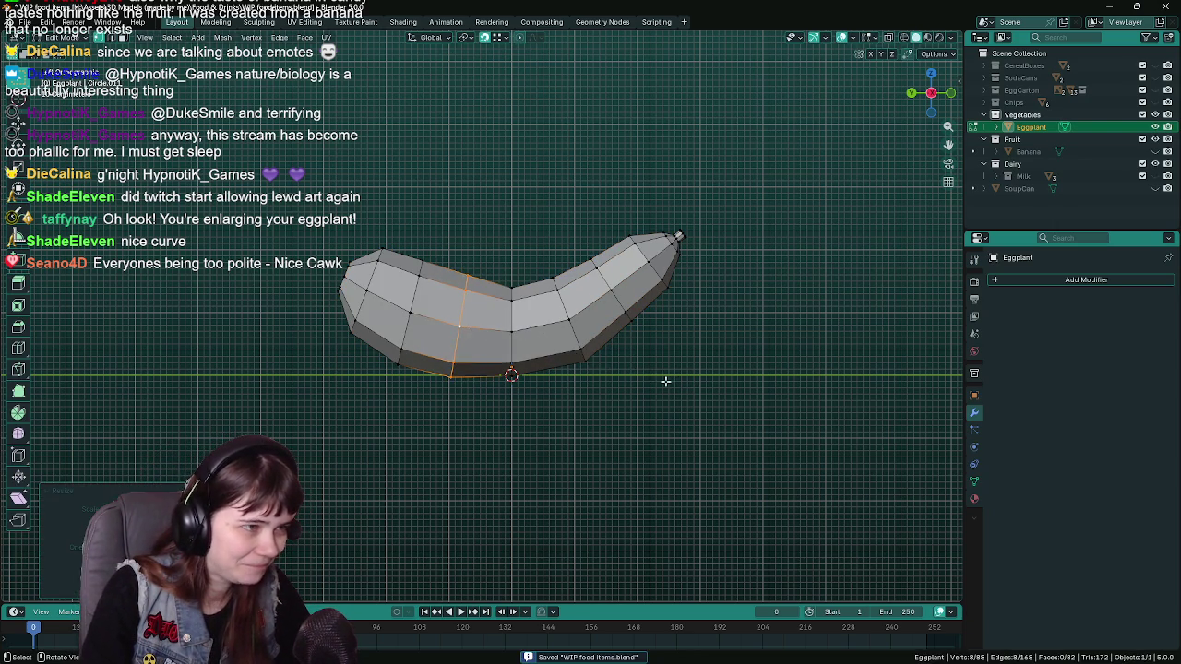
key(Tab)
key(Tab)
key(Tab)
key(Tab)
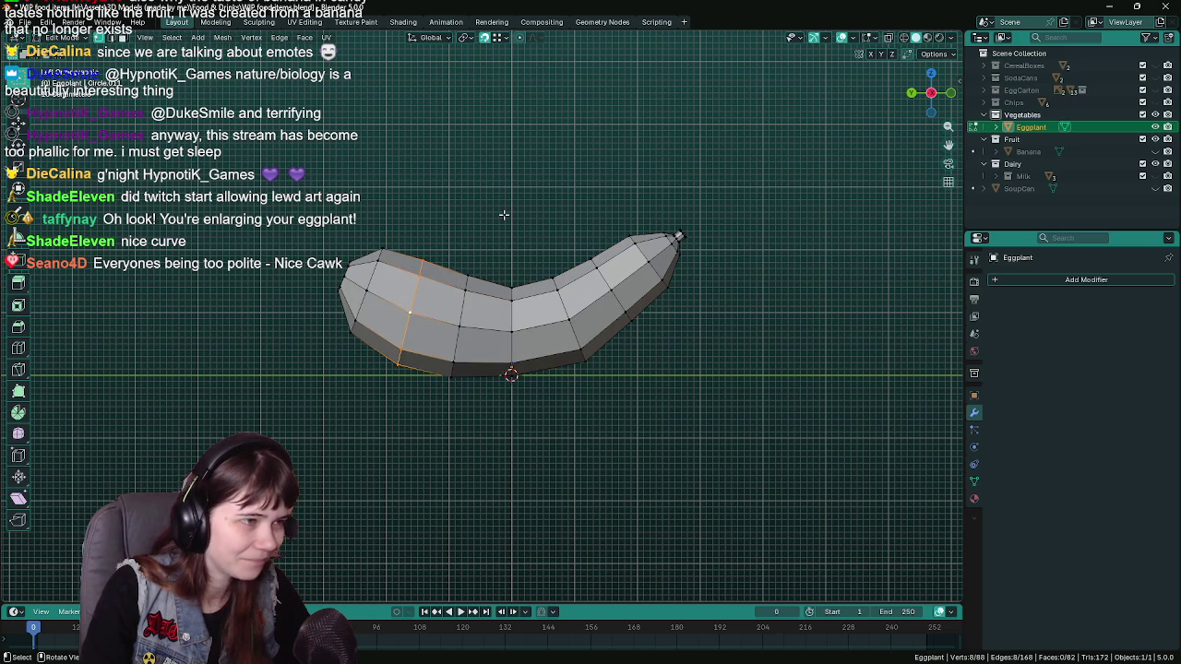
key(Tab)
key(Tab)
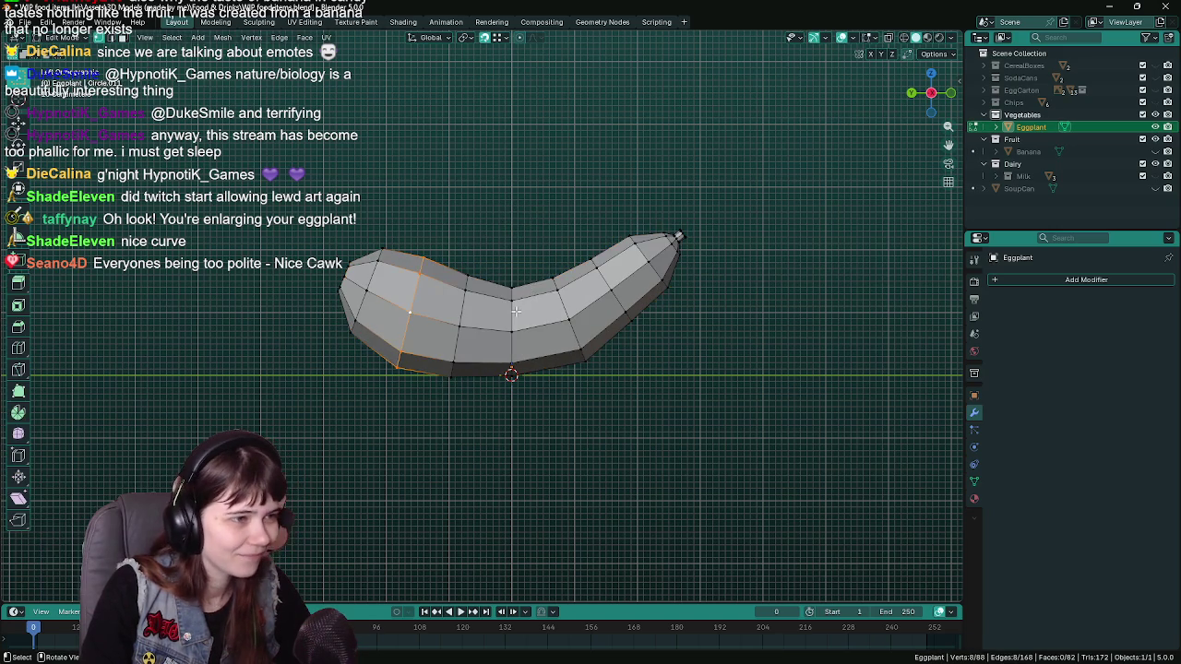
key(s)
click(545, 219)
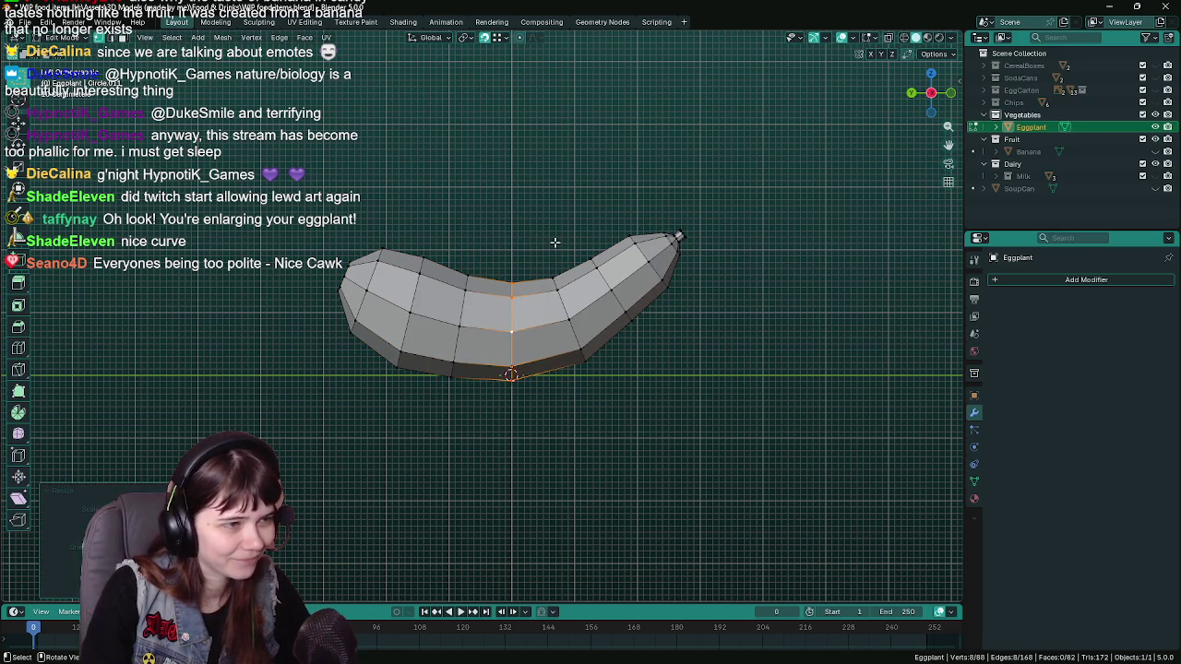
key(Tab)
key(ctrl+s)
- Resize the loop right of the middle and another near the tip, then exit Edit Mode
key(Tab)
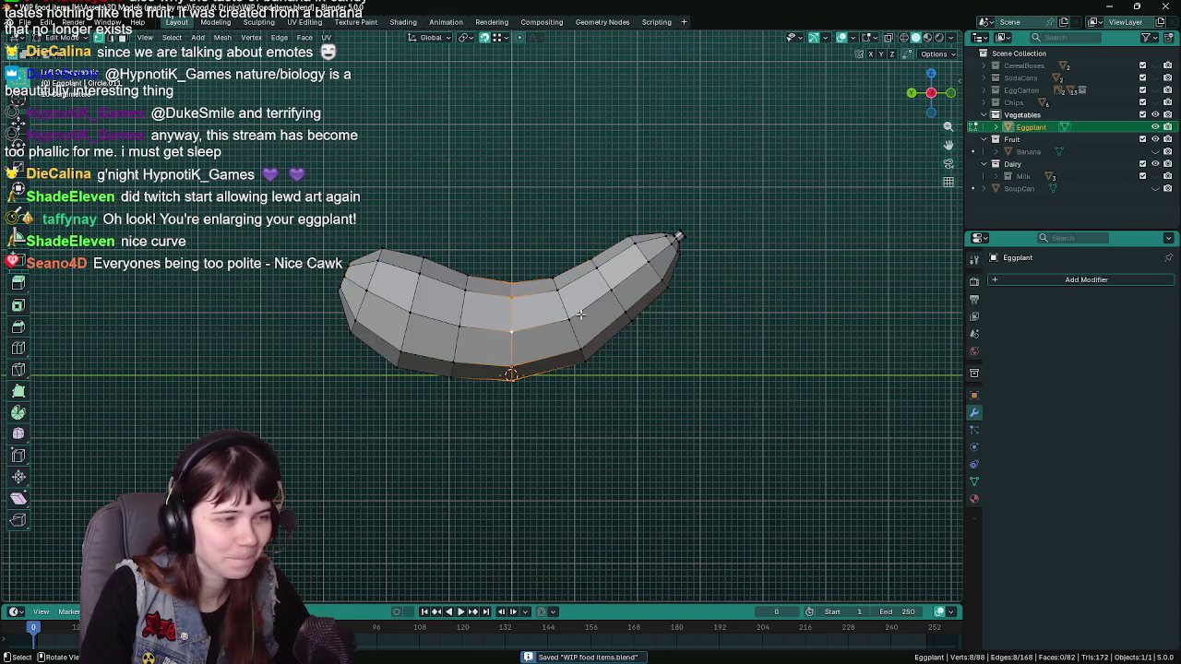
click(614, 316)
key(s)
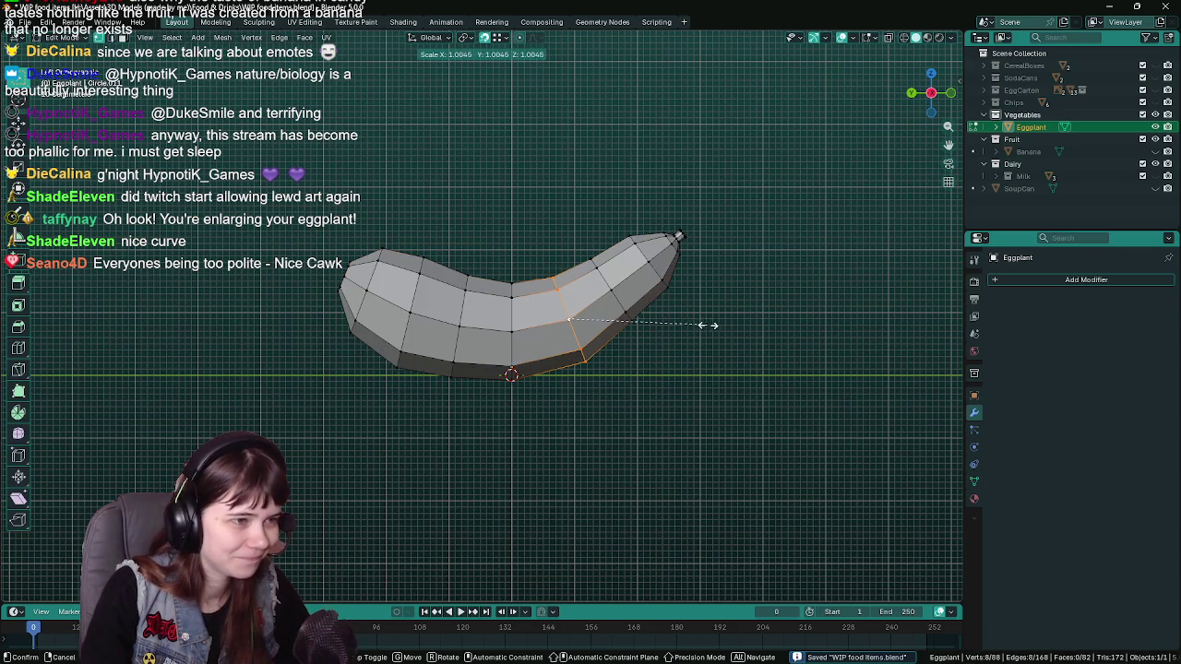
click(710, 322)
key(s)
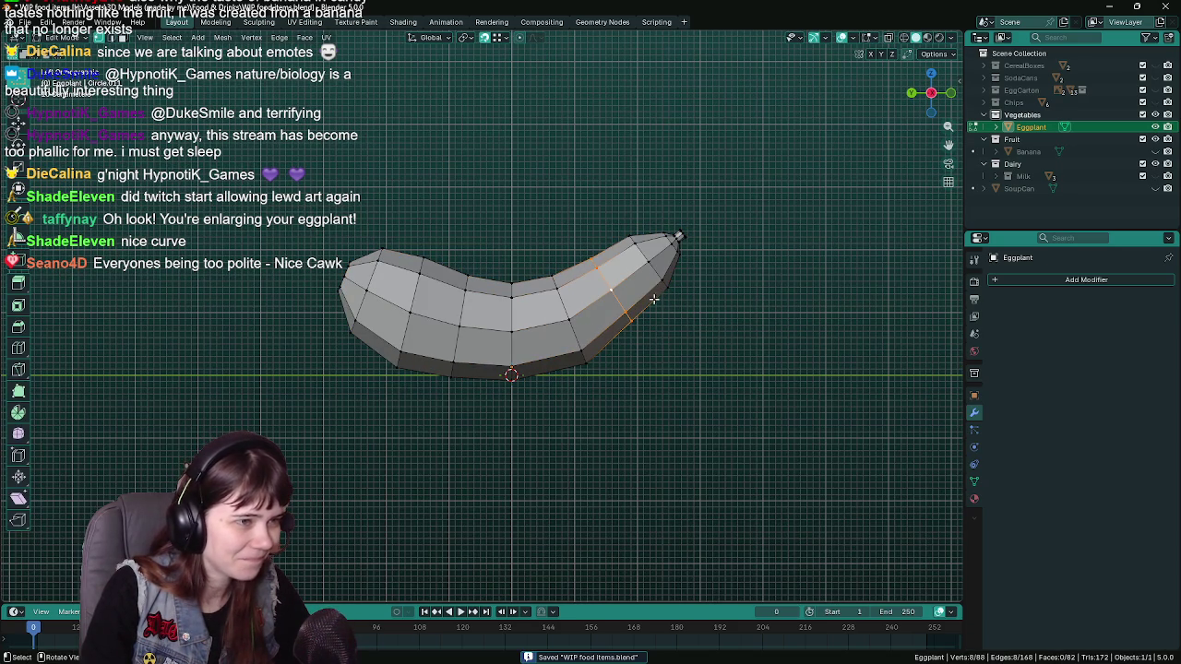
click(749, 318)
key(Tab)
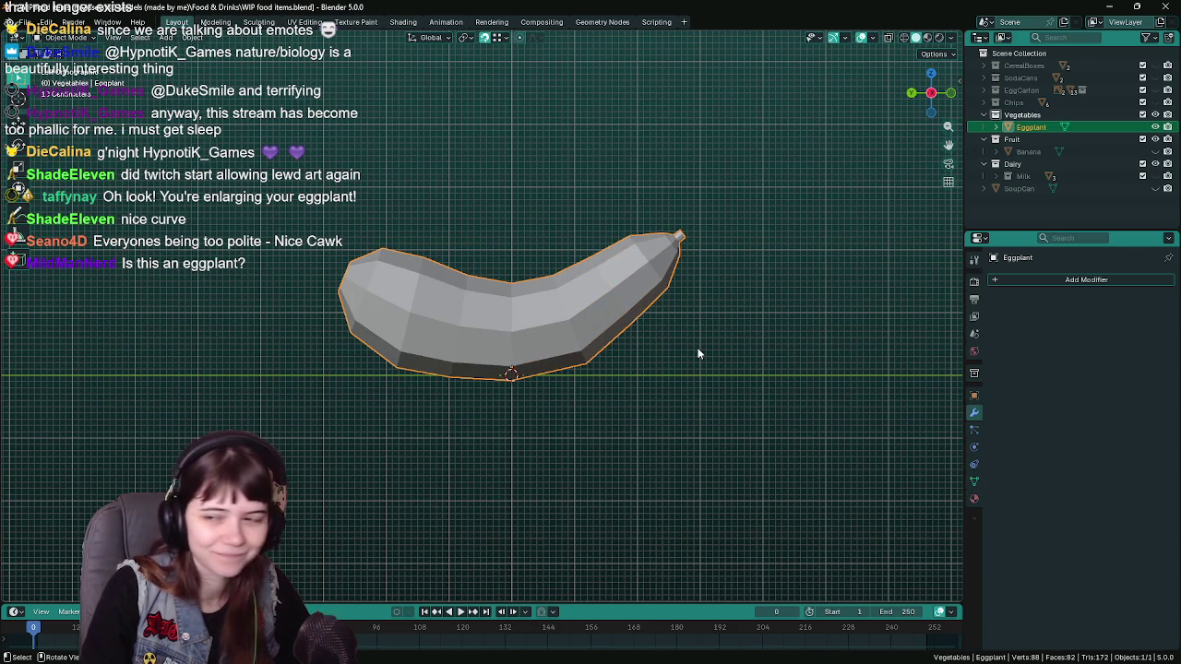
- Save, move the Eggplant up along Z, and view it in perspective
key(ctrl+s)
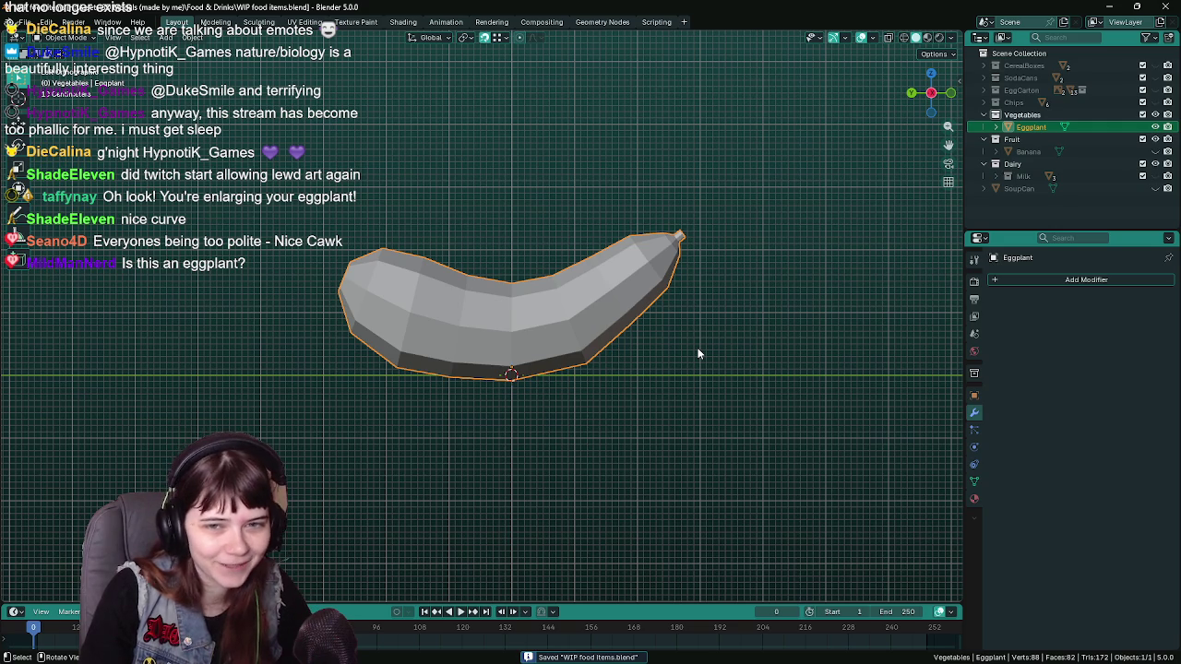
key(g)
key(z)
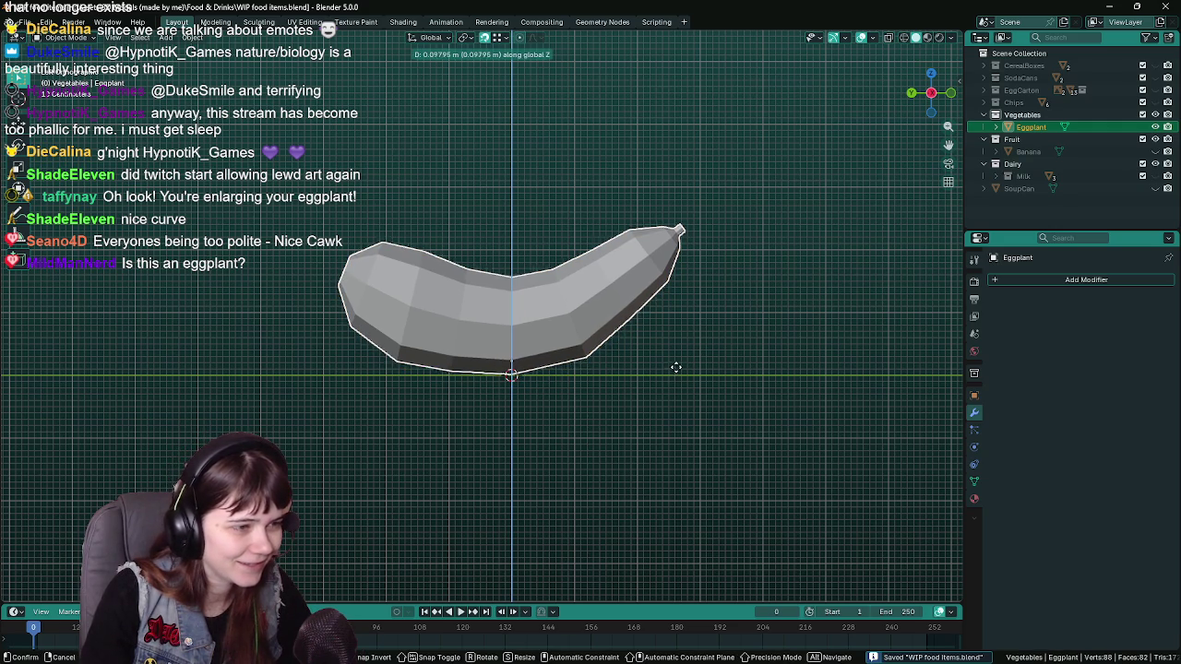
click(676, 369)
scroll(down, 3)
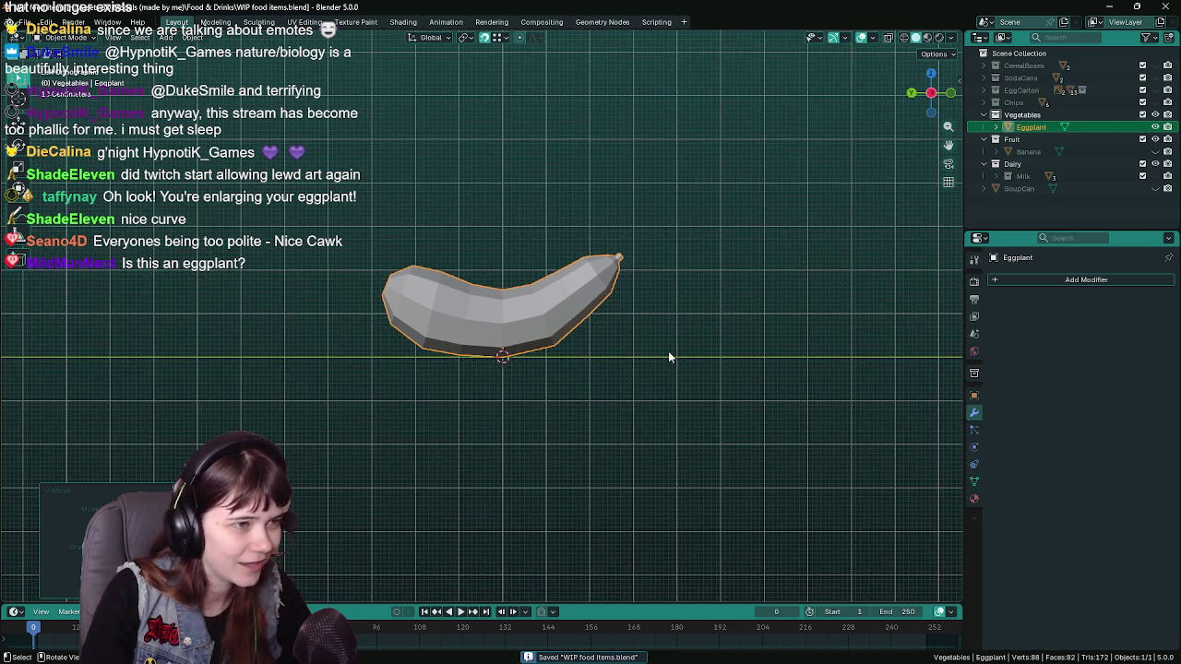
drag(652, 354, 630, 369)
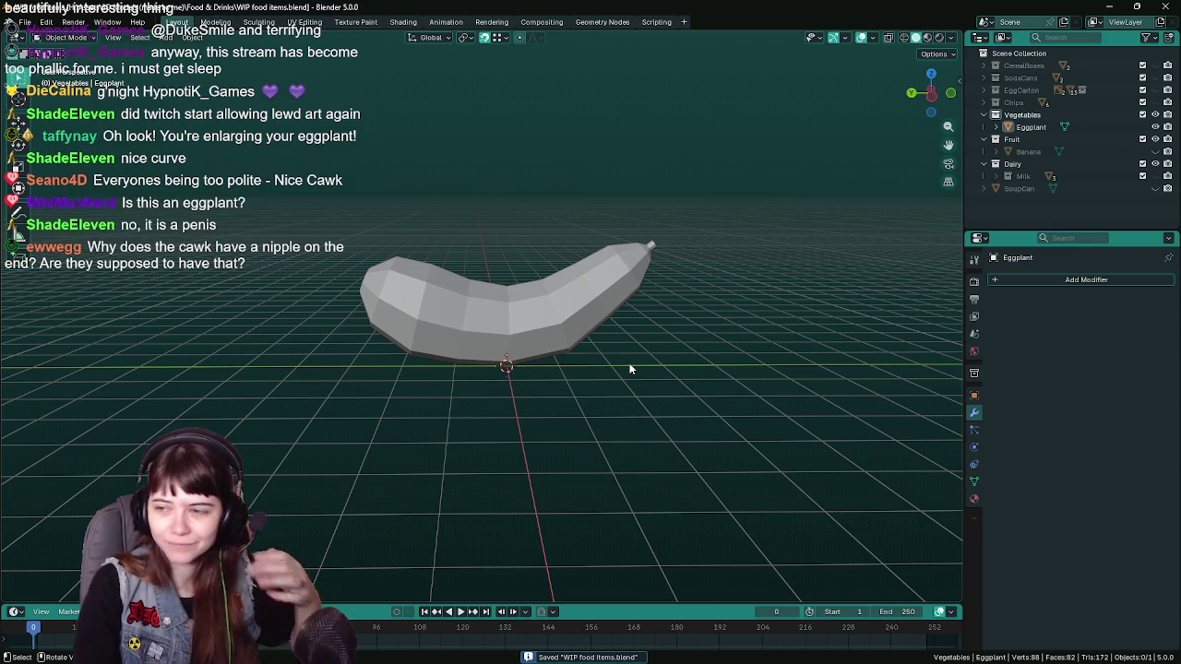
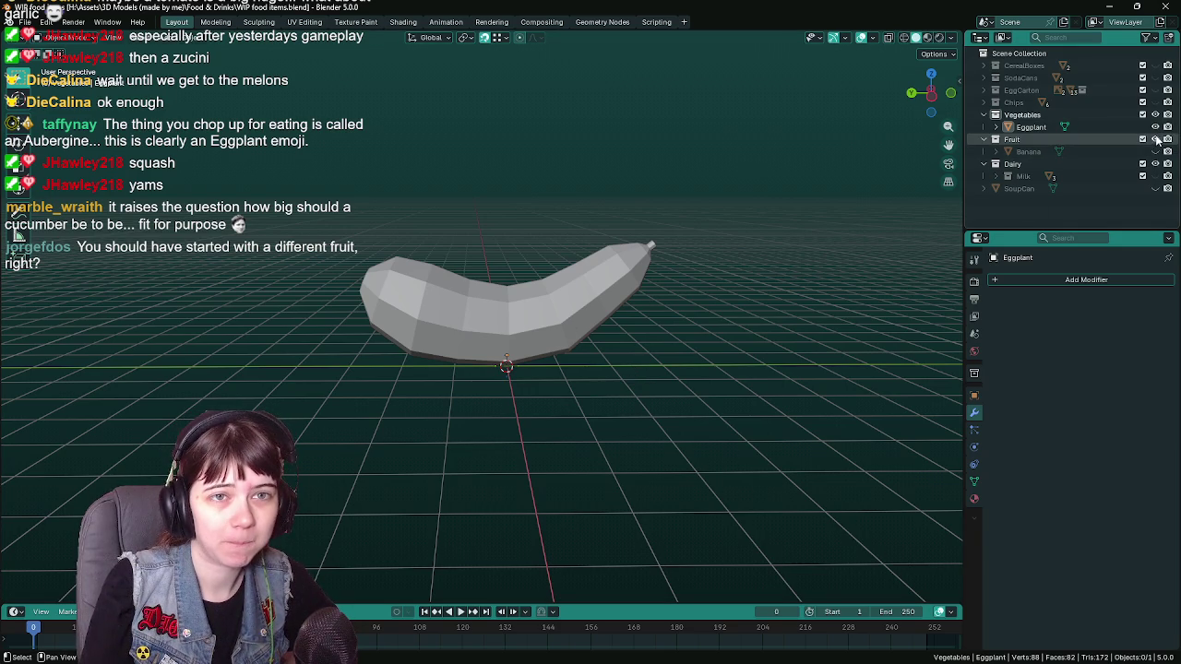
- Swap the eggplant for the banana, view it in Material Preview, and save
click(1155, 126)
click(1155, 151)
drag(756, 262, 609, 300)
key(z)
click(590, 300)
scroll(up, 3)
key(ctrl+s)
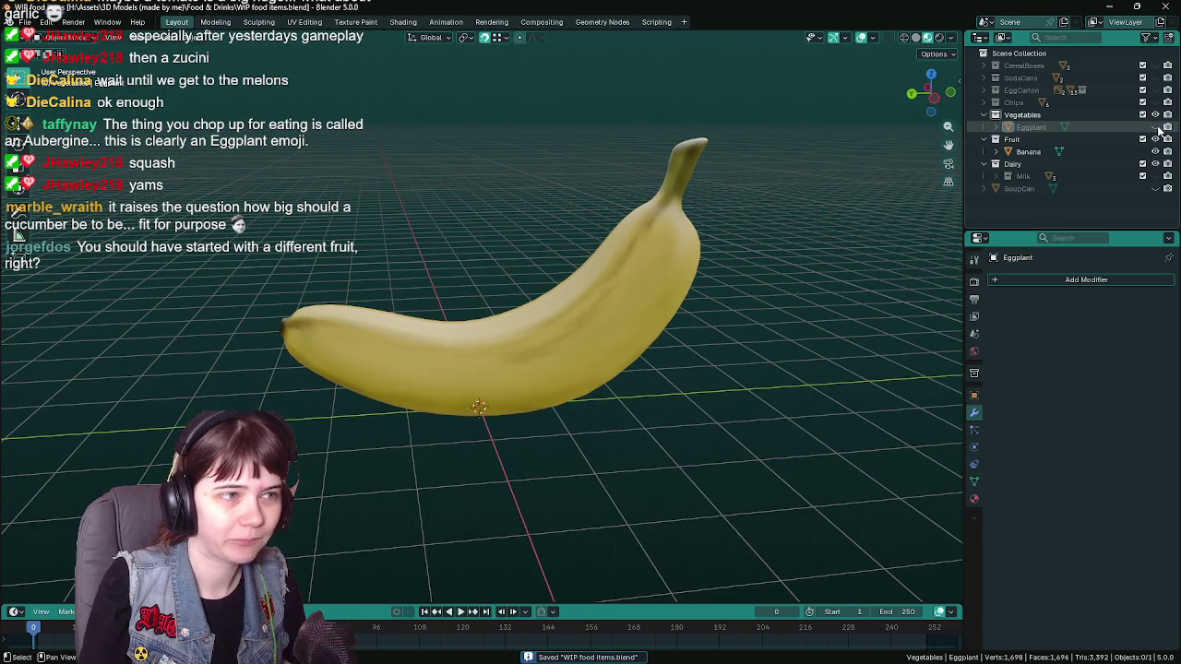
- Bring the eggplant back in place of the banana, then hide it with H
click(1155, 126)
click(1155, 151)
drag(834, 318, 582, 314)
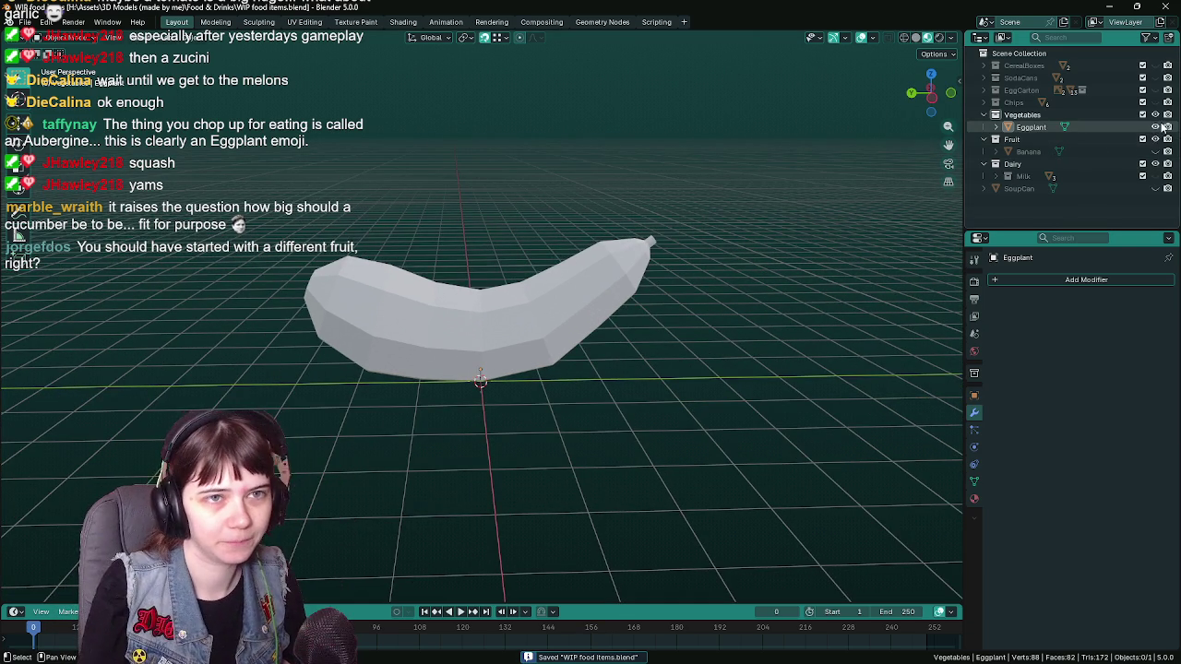
key(h)
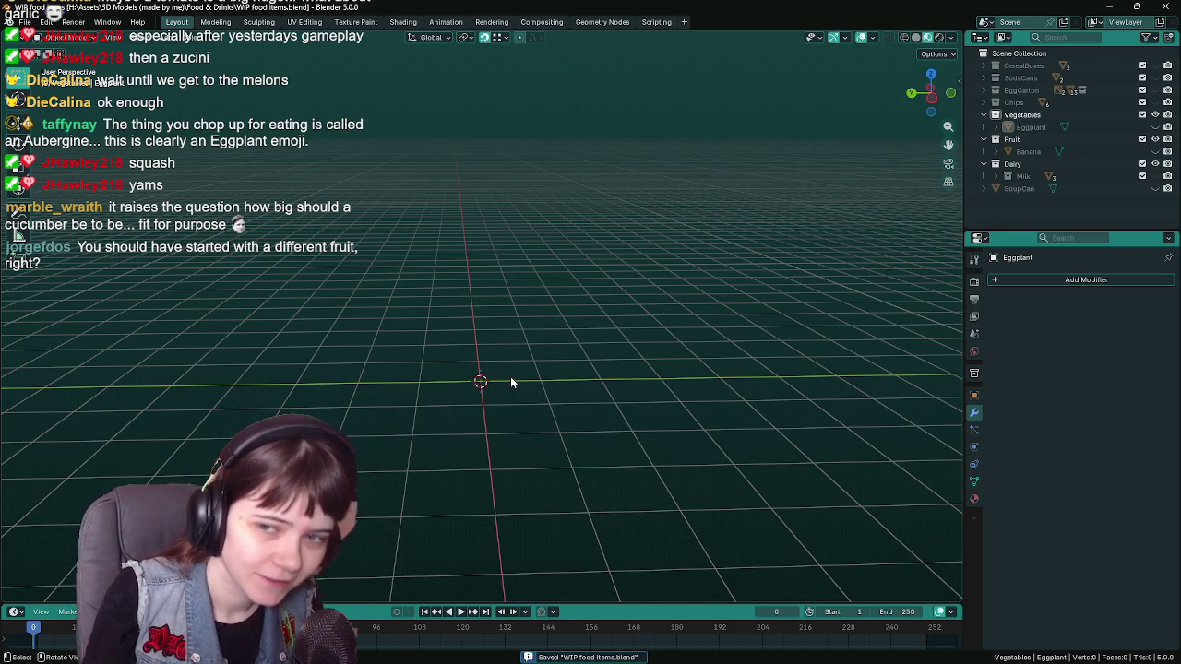
- Add a trial circle mesh at the origin and save the file
drag(490, 388, 480, 387)
key(shift+a)
mouse_move(419, 380)
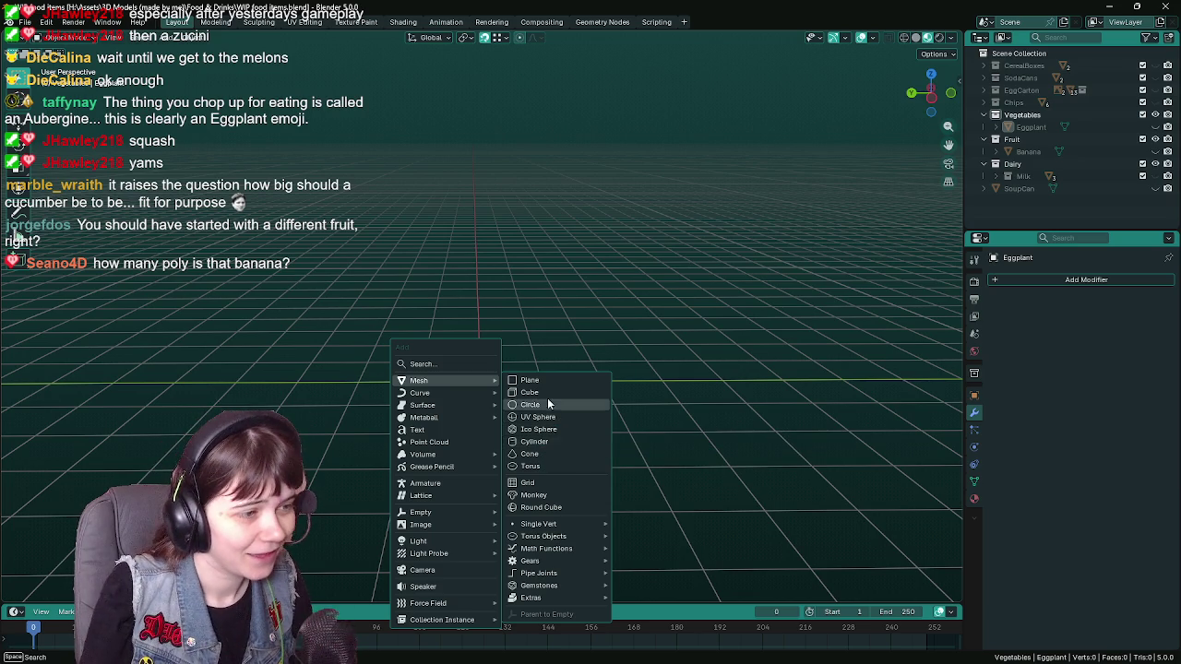
click(550, 406)
key(ctrl+s)
drag(559, 426, 566, 409)
- Unhide the banana, delete the circle, and put the banana into Edit Mode
click(1155, 163)
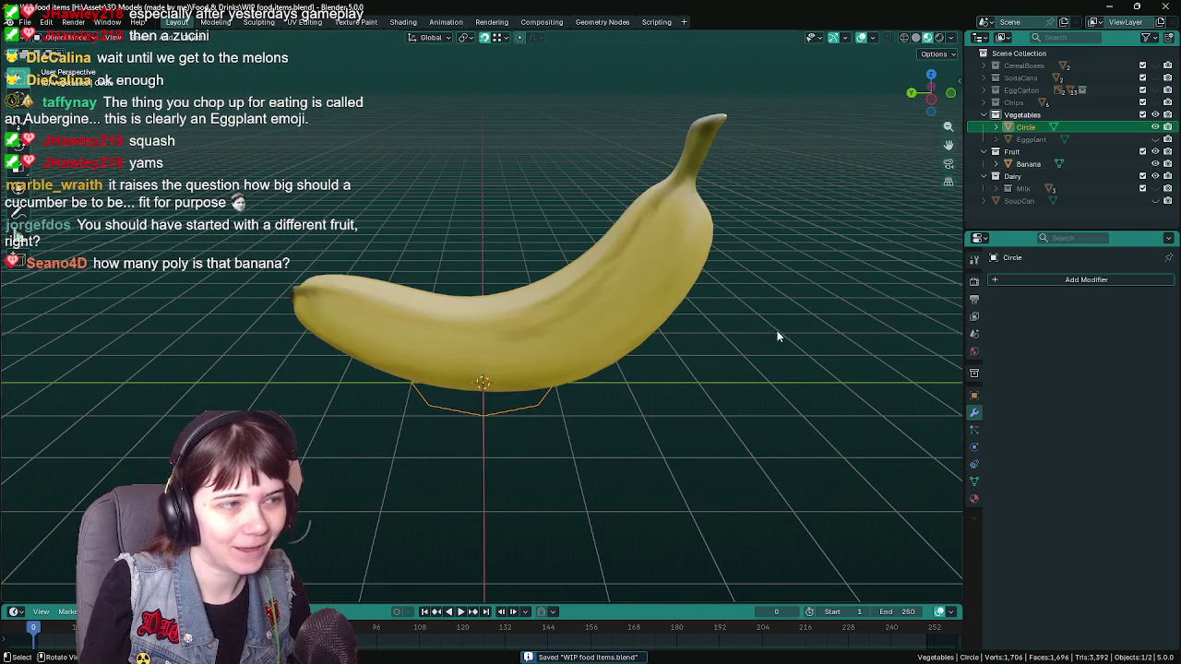
click(559, 341)
click(546, 407)
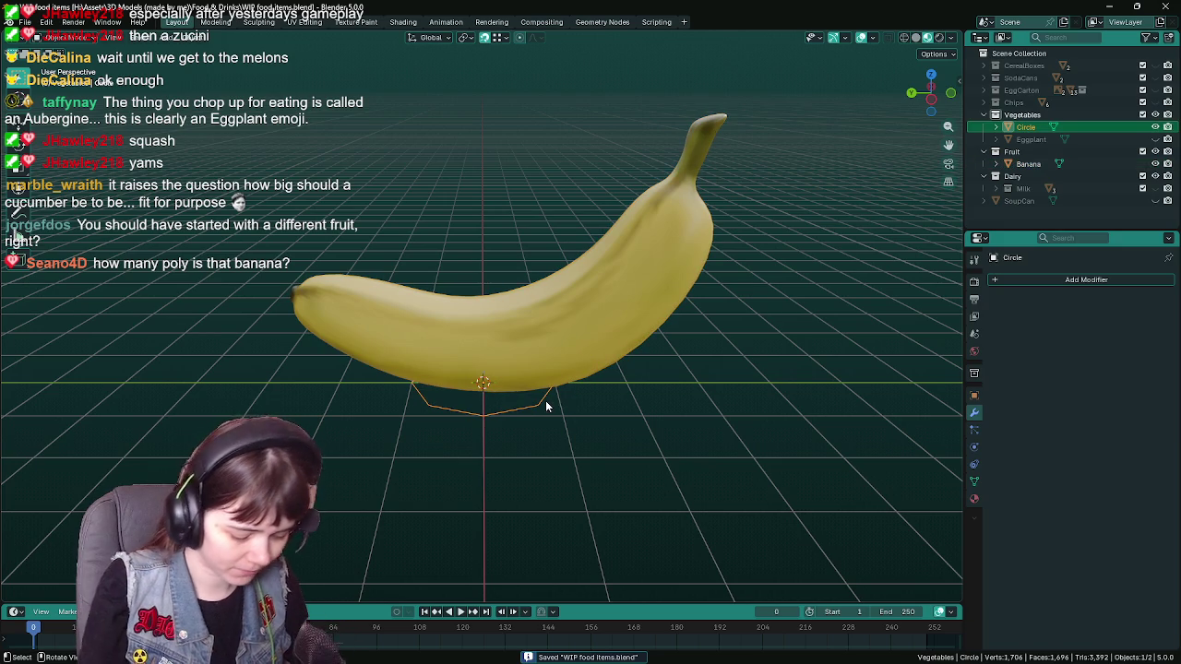
key(Delete)
click(601, 344)
key(Tab)
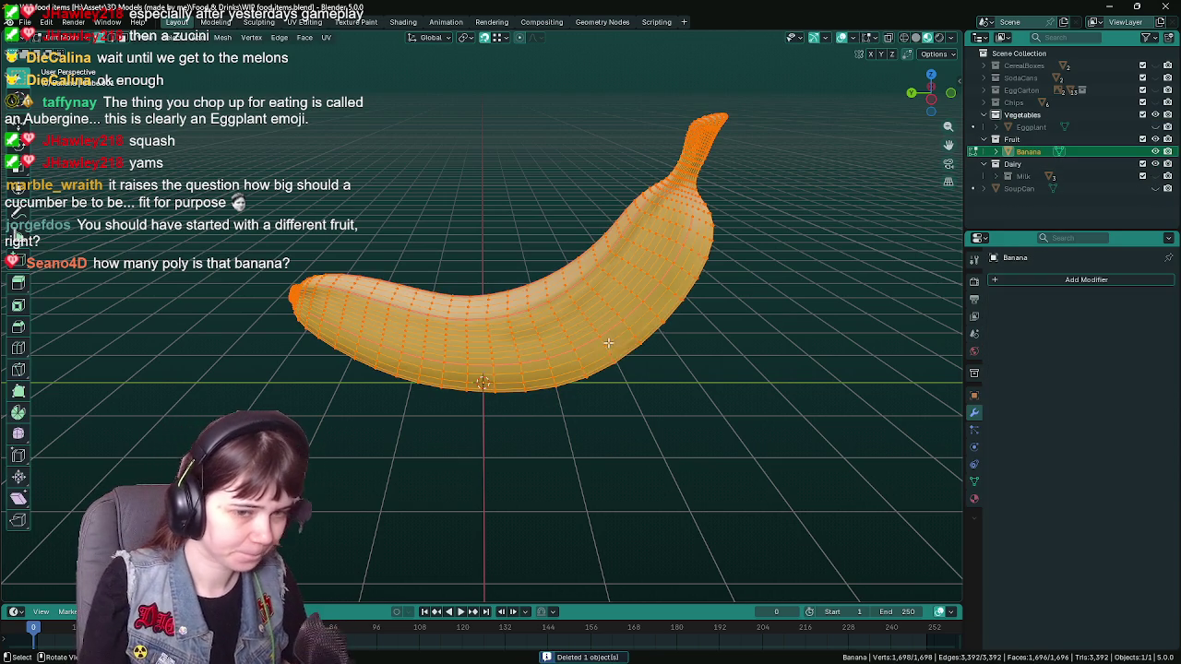
- Dismiss the empty favourites popup, orbit around the banana mesh, and save
key(q)
key(Escape)
drag(632, 402, 650, 403)
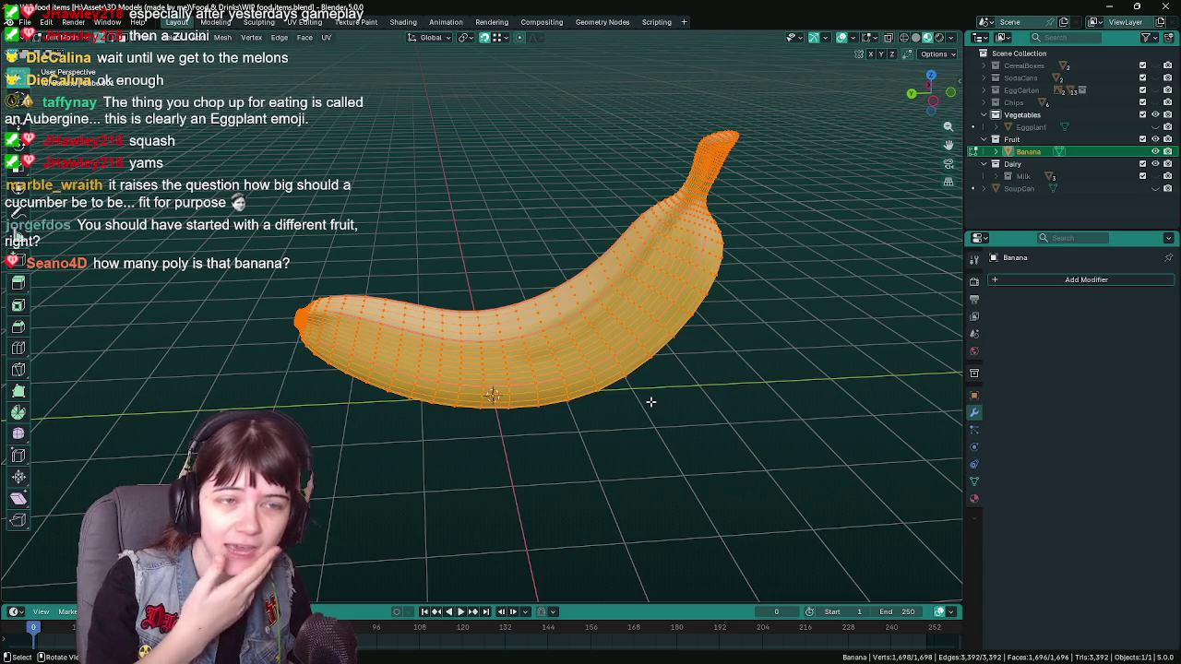
drag(626, 406, 659, 398)
key(ctrl+s)
key(ctrl+s)
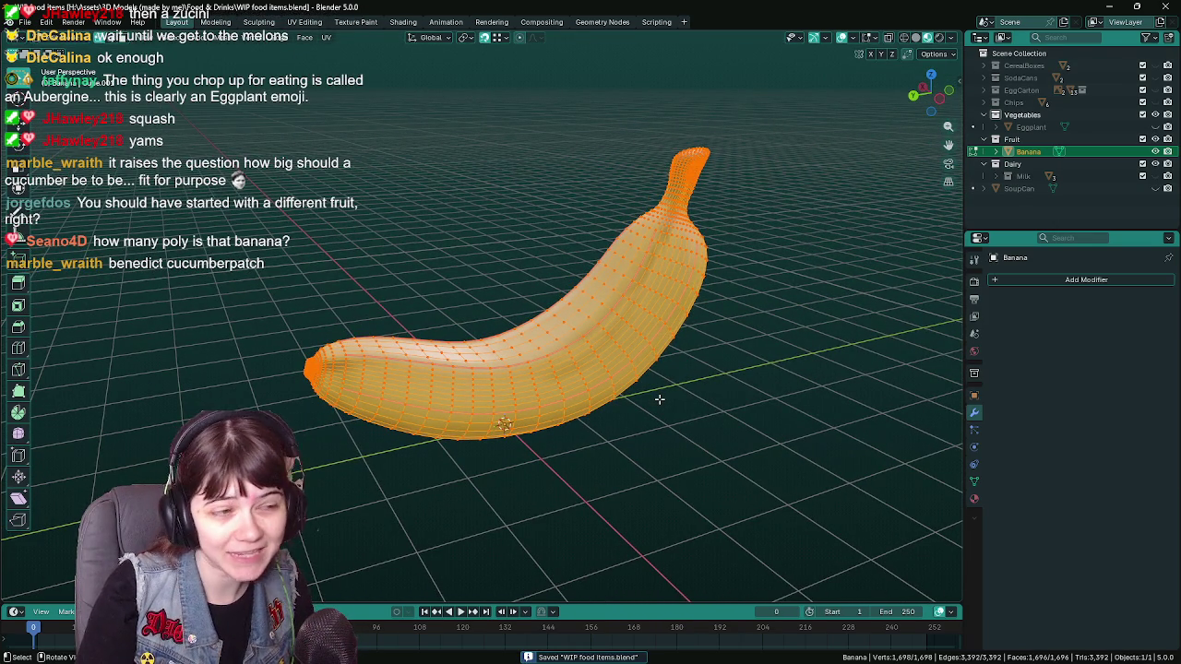
- Orbit to view the banana from its end and side, then toggle Edit Mode
drag(643, 398, 523, 395)
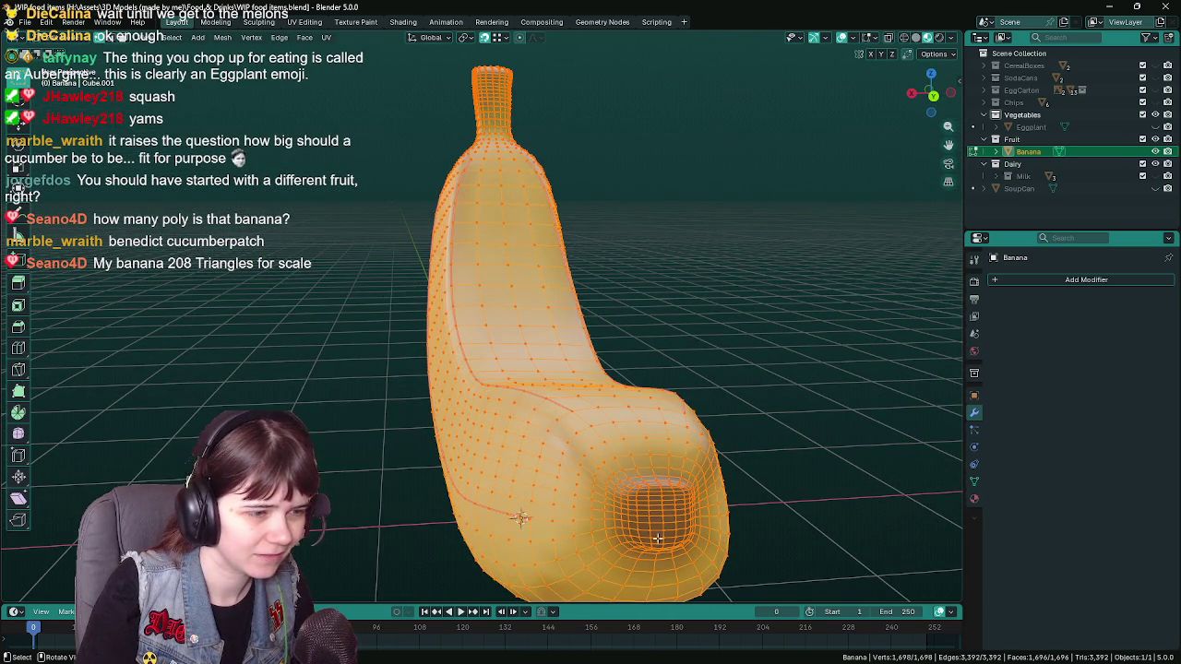
drag(690, 542, 612, 340)
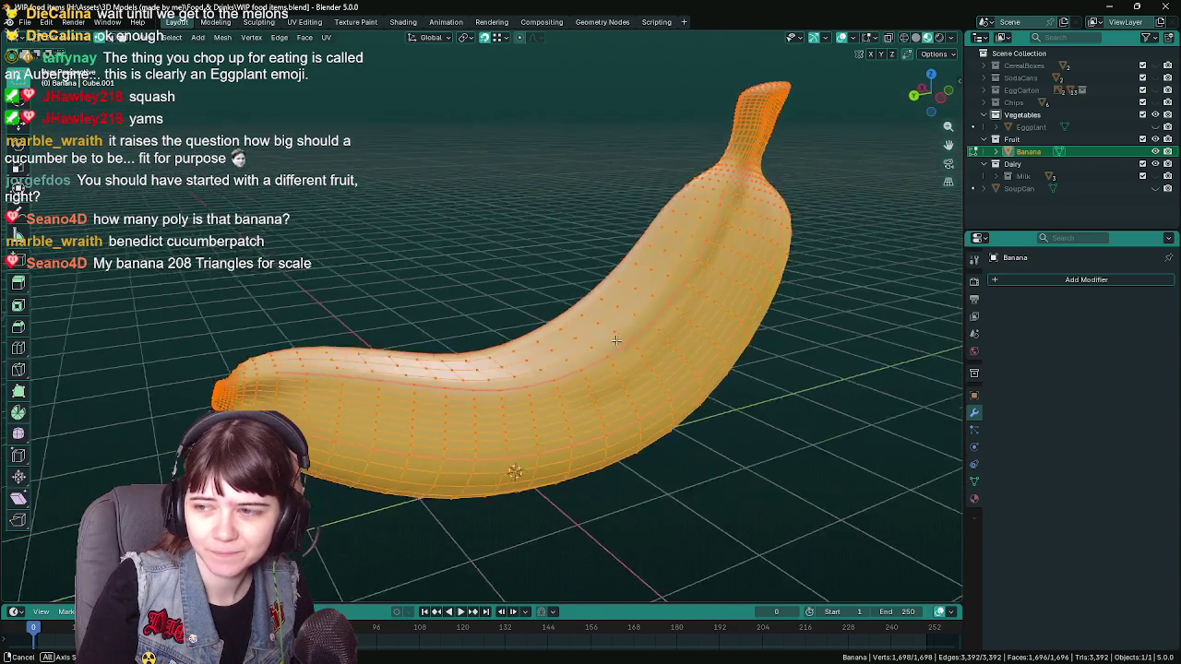
drag(613, 340, 702, 374)
key(Tab)
key(Tab)
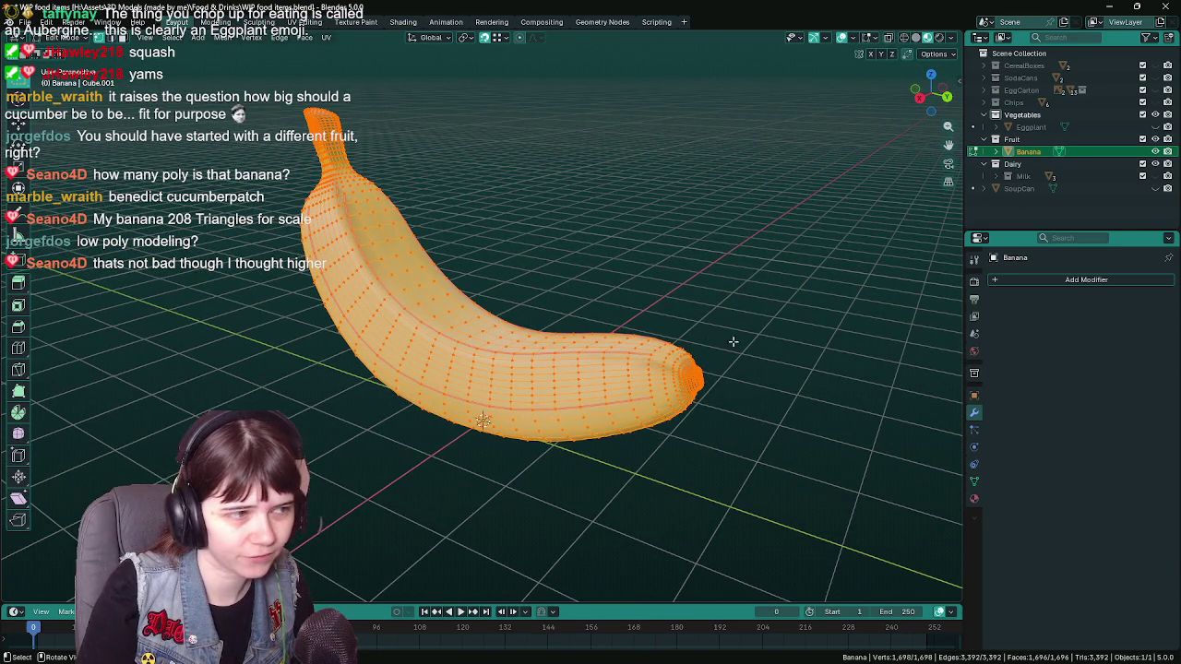
- Orbit along the banana's length, return it to Object Mode, and save
drag(724, 346, 598, 325)
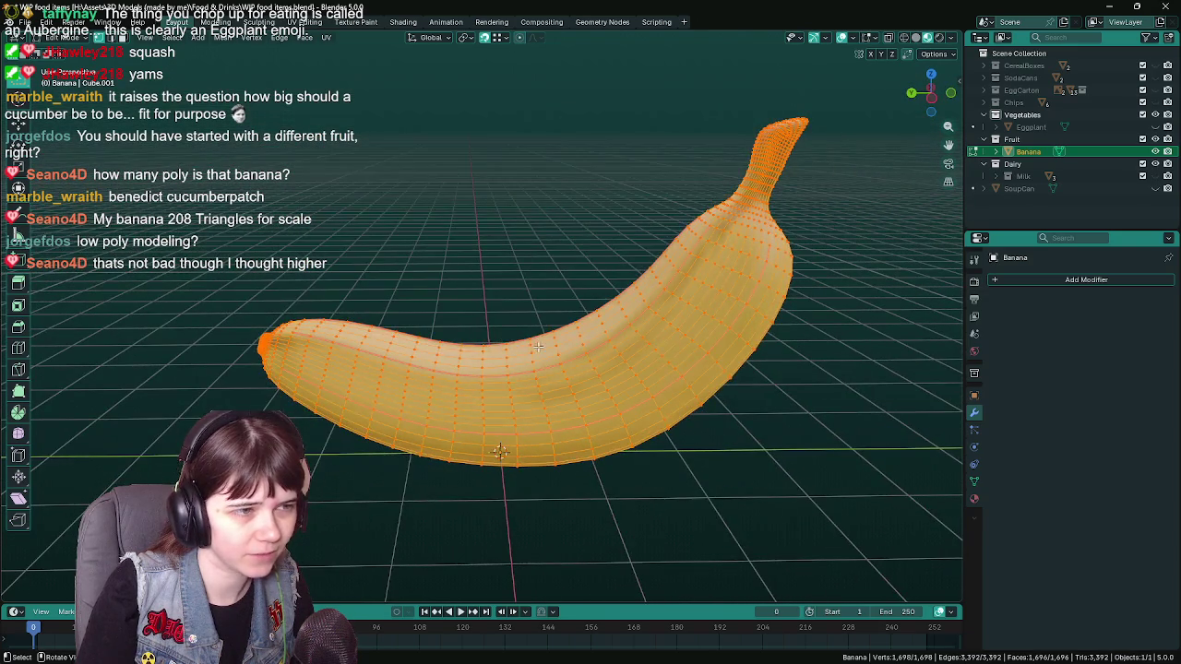
drag(379, 392, 396, 392)
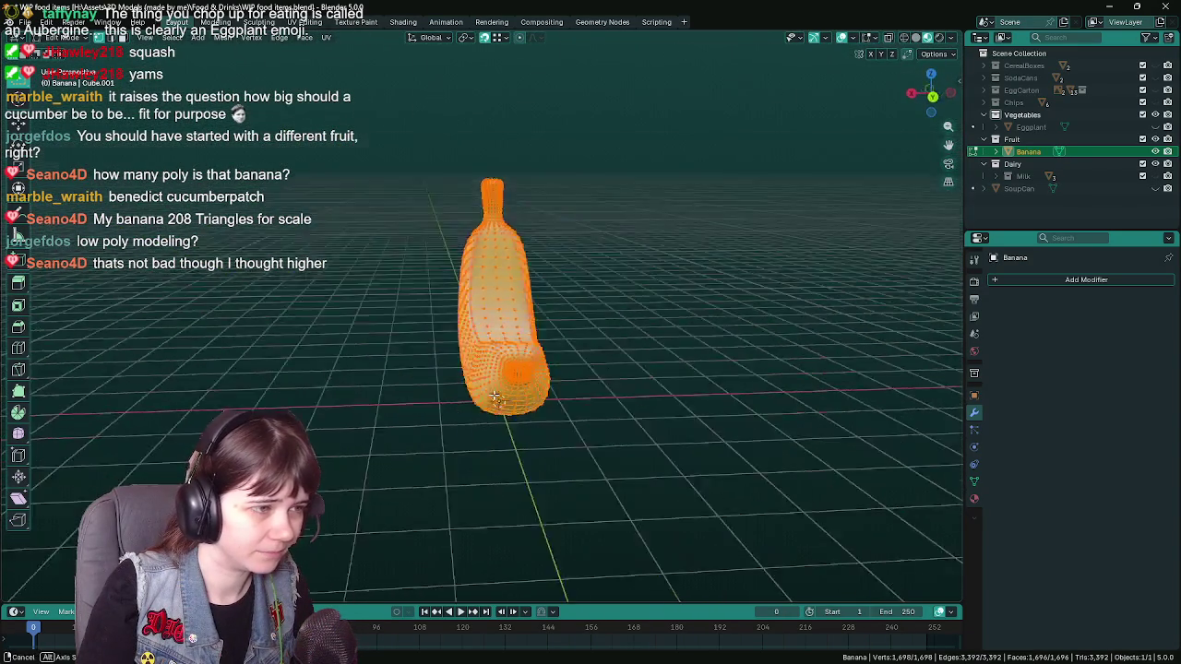
key(Tab)
drag(579, 388, 535, 377)
key(ctrl+s)
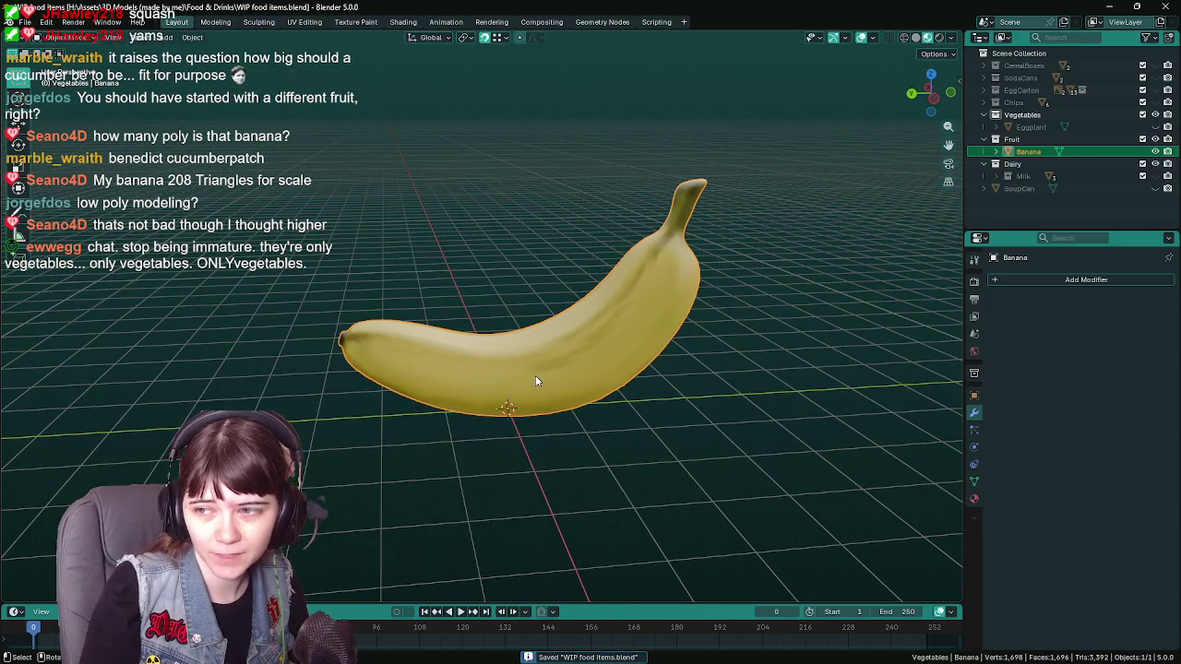
- Hide the banana, select the Vegetables collection, and add an 8-vertex, 1 m circle mesh
drag(535, 376, 553, 364)
click(1155, 152)
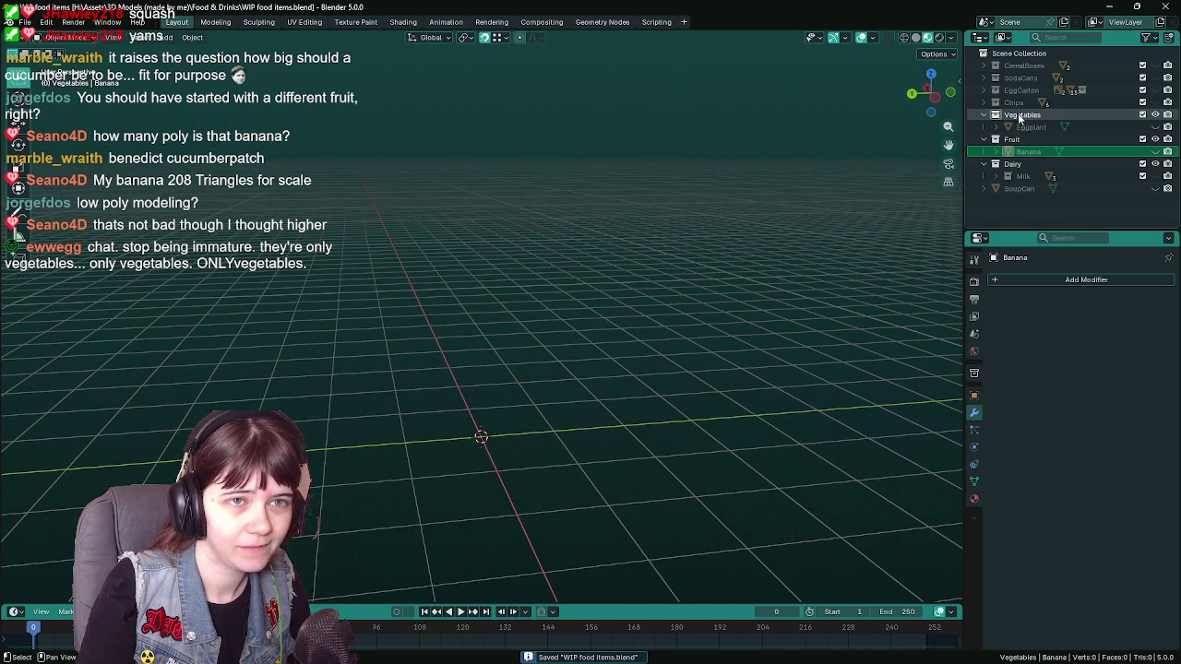
click(1022, 115)
drag(480, 329, 490, 360)
drag(587, 397, 530, 389)
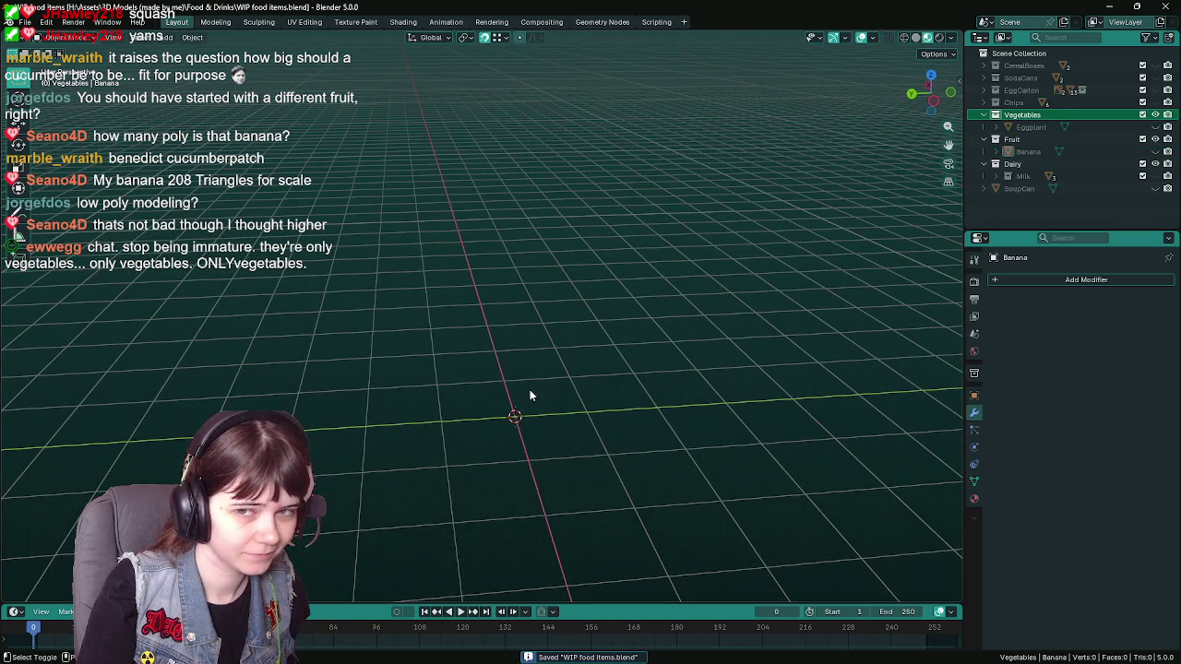
key(shift+a)
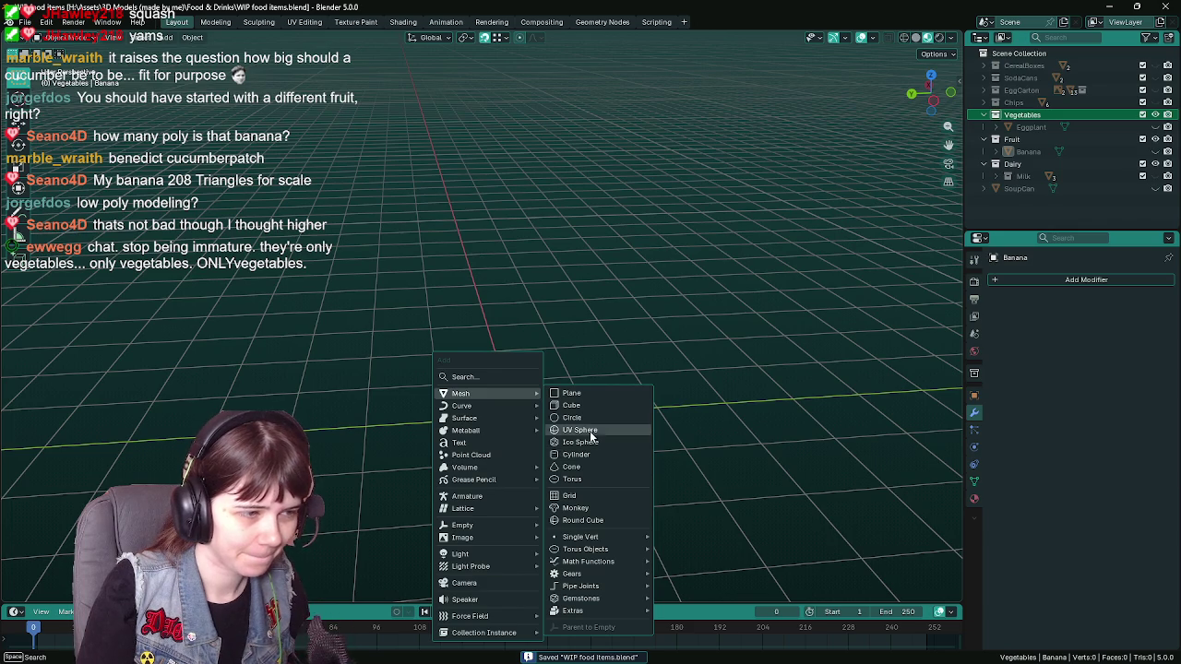
click(584, 417)
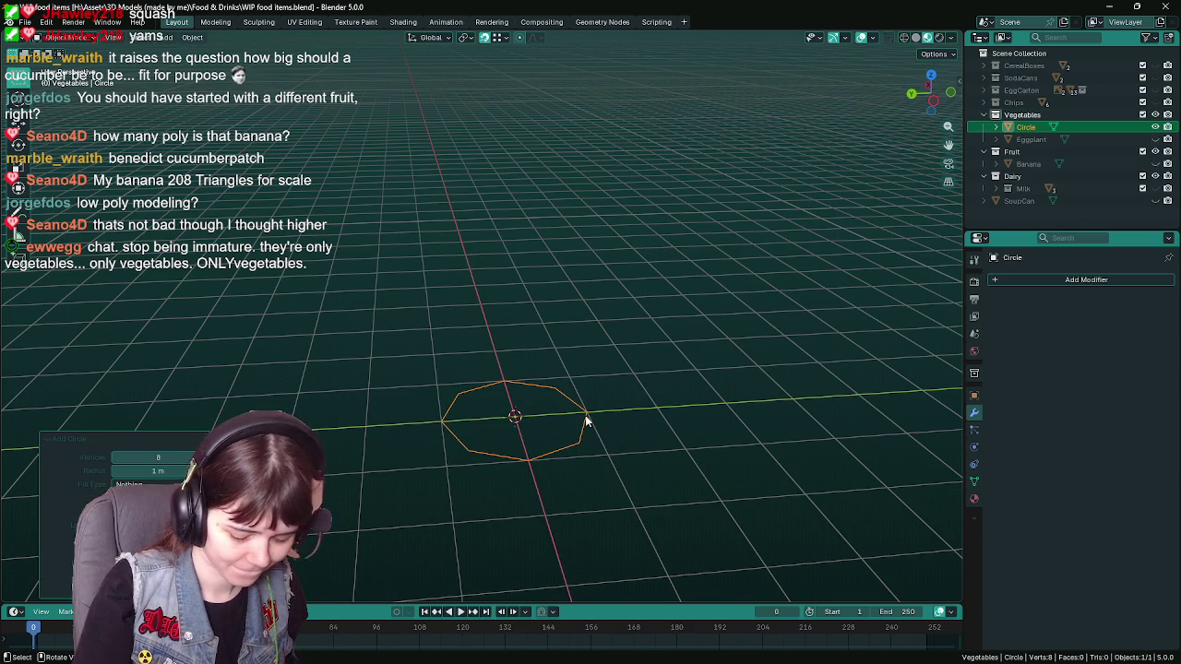
- From front view, rotate the circle 90° upright and apply the rotation
key(KP_1)
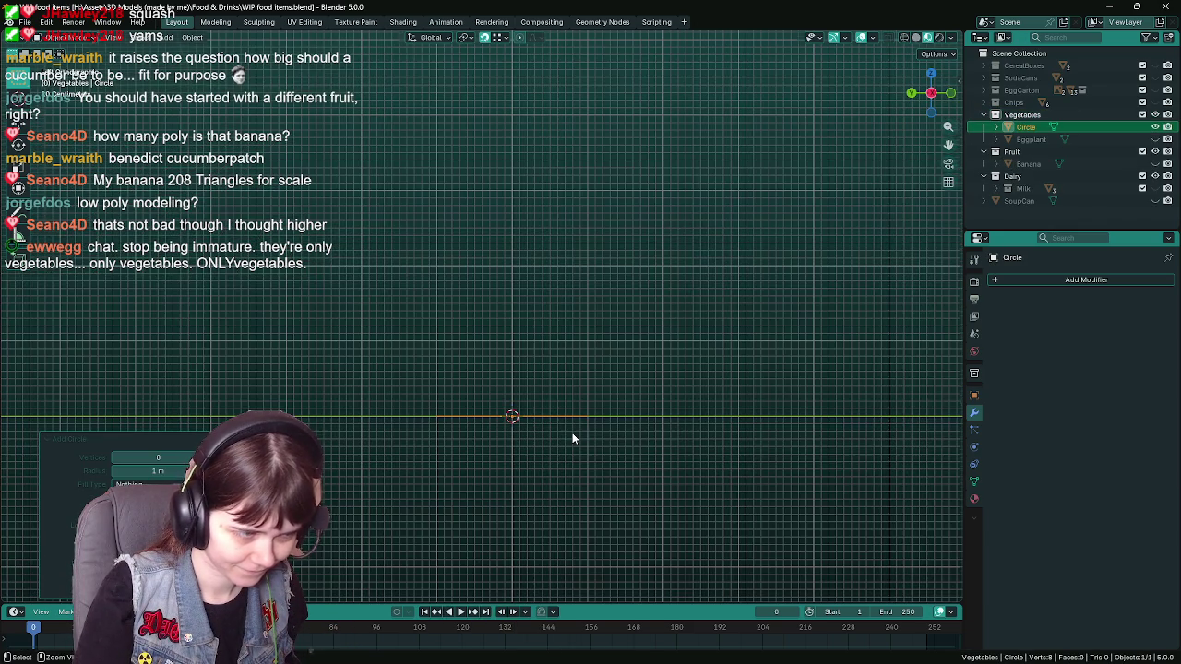
key(ctrl+s)
key(r)
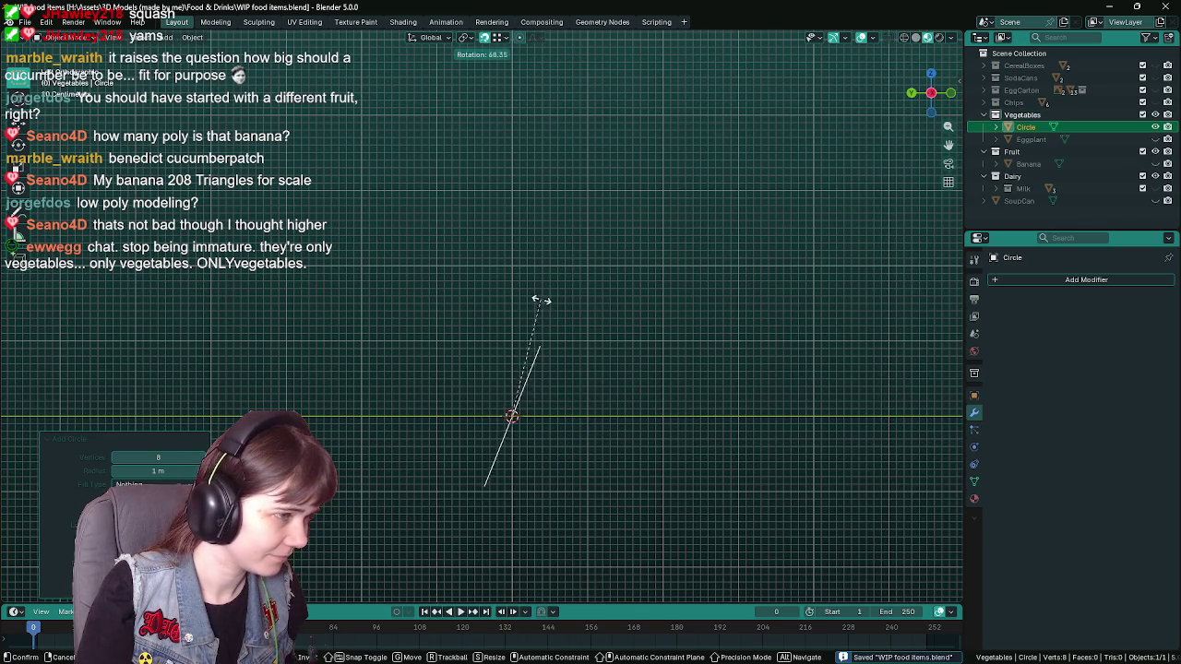
text(9)
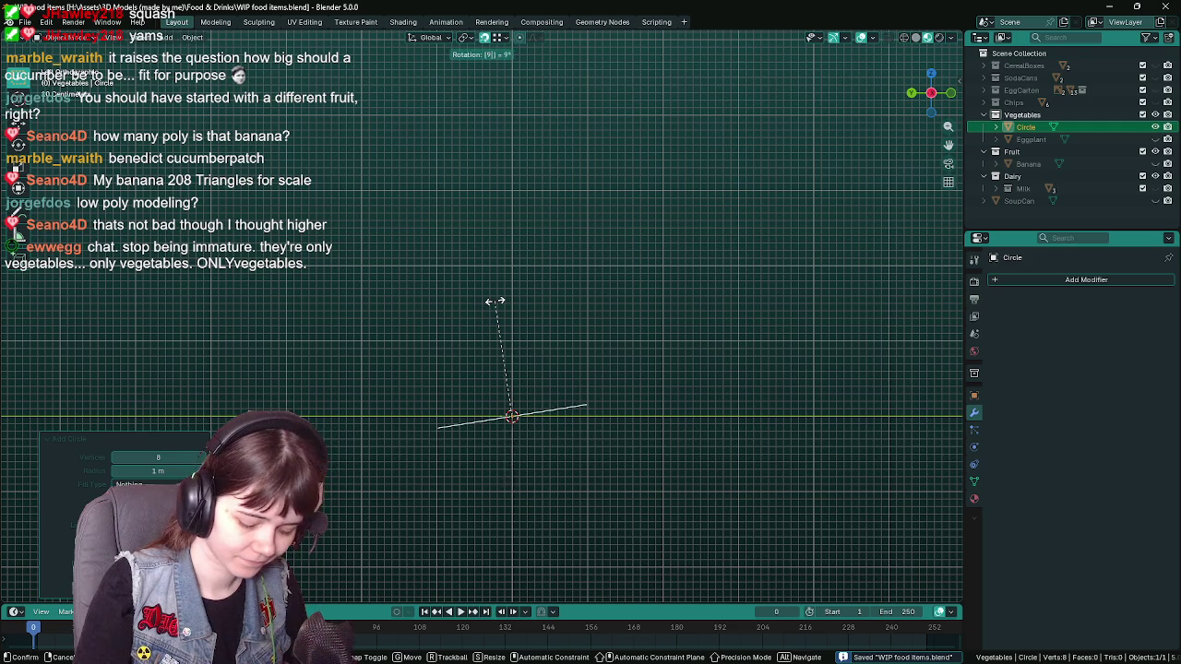
text(0)
key(Return)
key(ctrl+a)
click(494, 306)
- Show the Object properties and rename the Circle object to 'Cucumber'
click(975, 395)
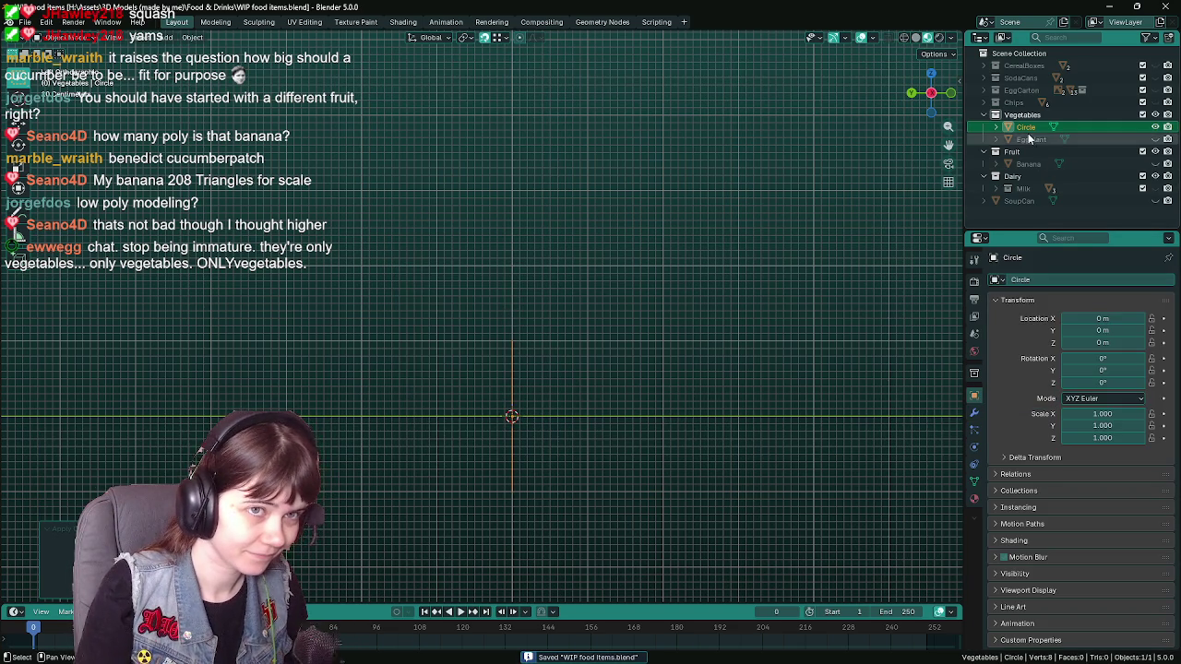
double_click(1026, 127)
text(Cucumber)
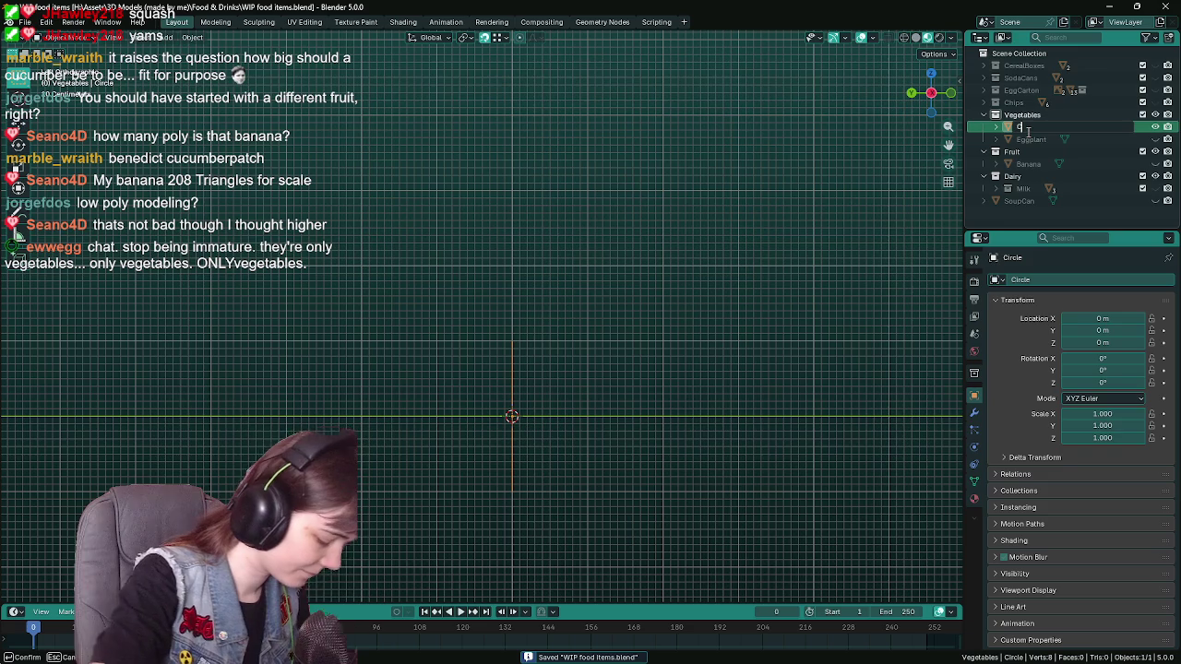
key(Return)
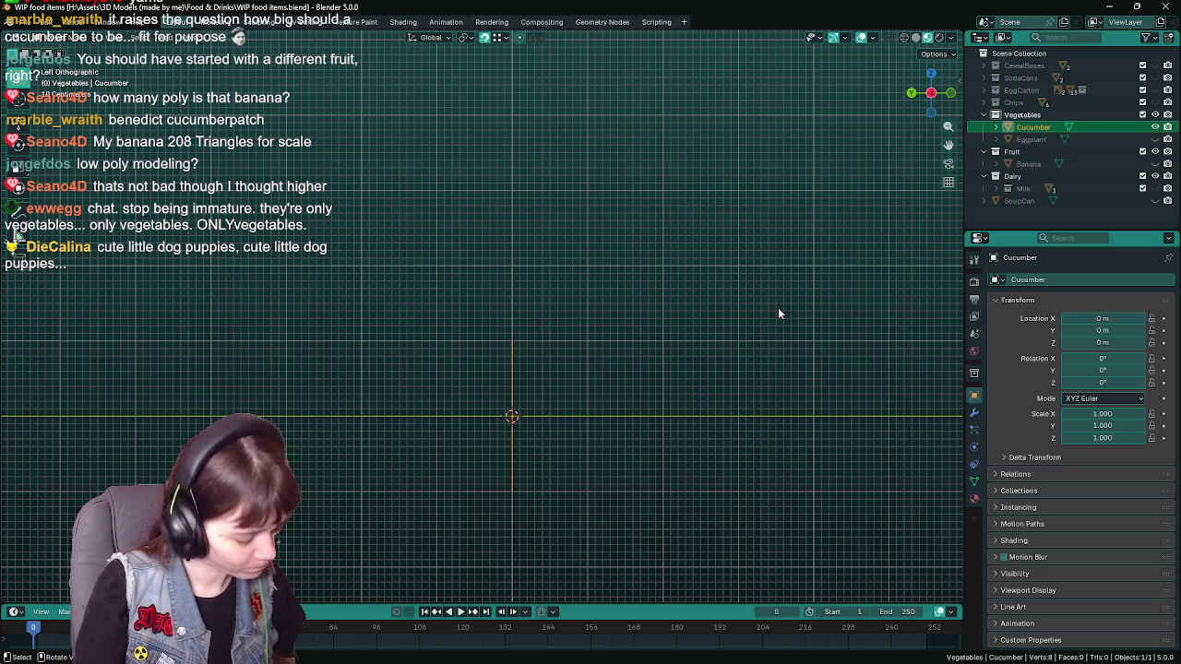
- Save, then lift the circle exactly 1 m along the Z axis
key(ctrl+s)
scroll(down, 3)
scroll(down, 3)
scroll(down, 3)
key(g)
key(z)
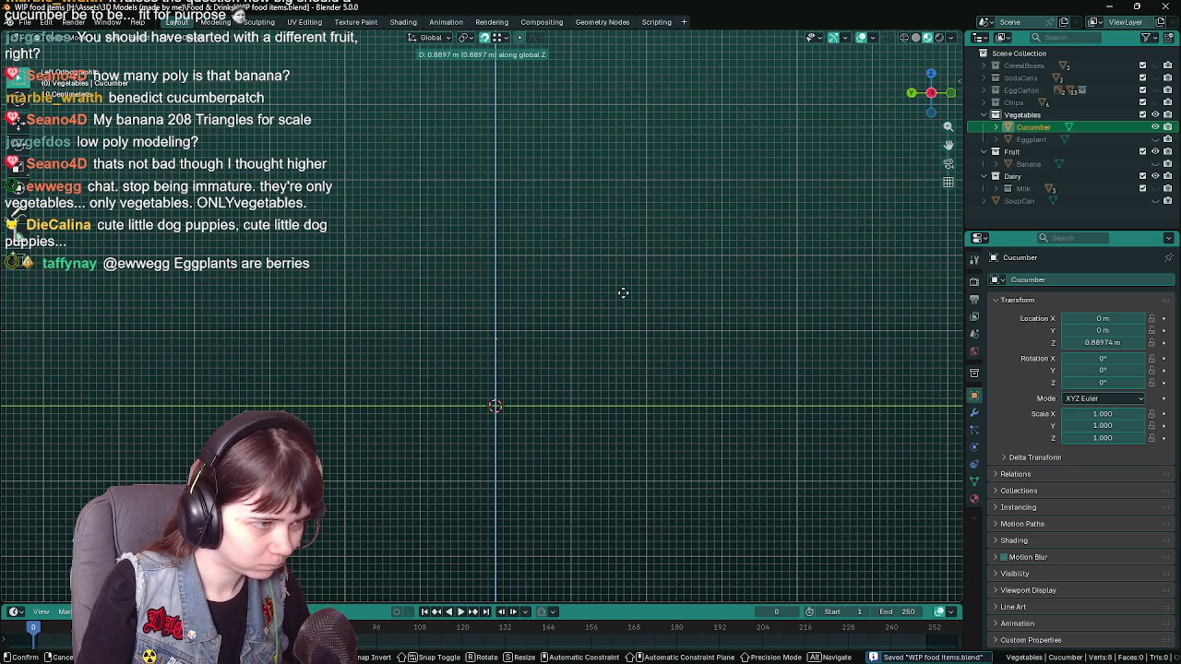
click(627, 299)
key(g)
key(z)
key(1)
key(Return)
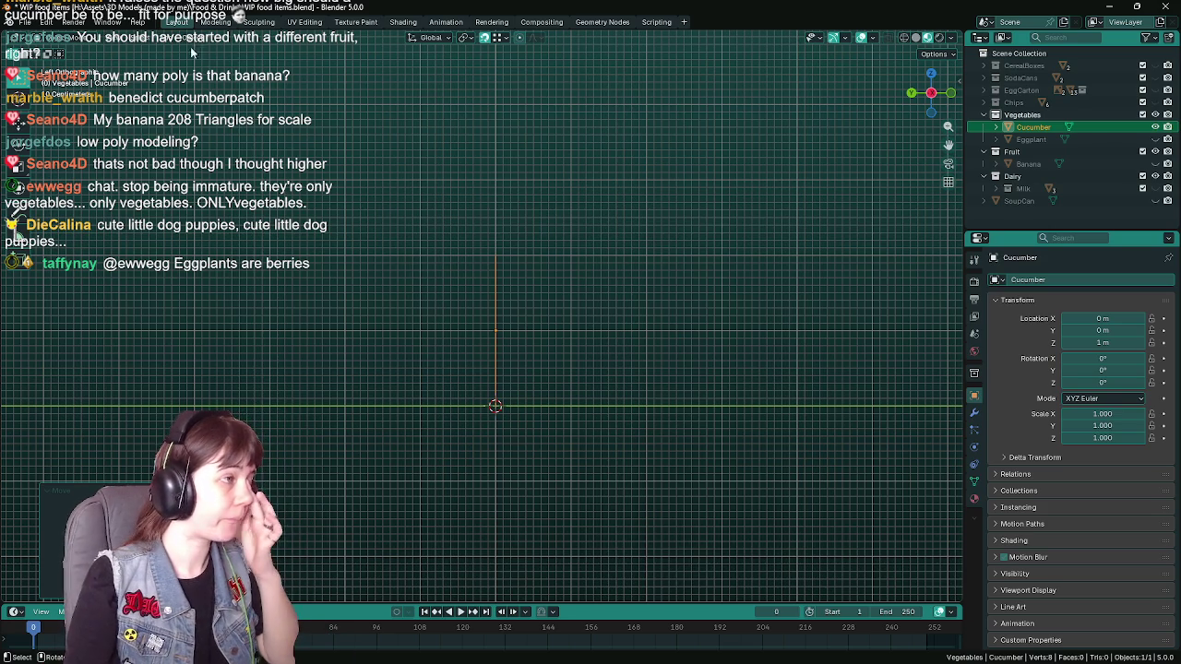
- Set the origin to the 3D cursor at world centre, save, and return to left ortho view
click(194, 40)
mouse_move(213, 64)
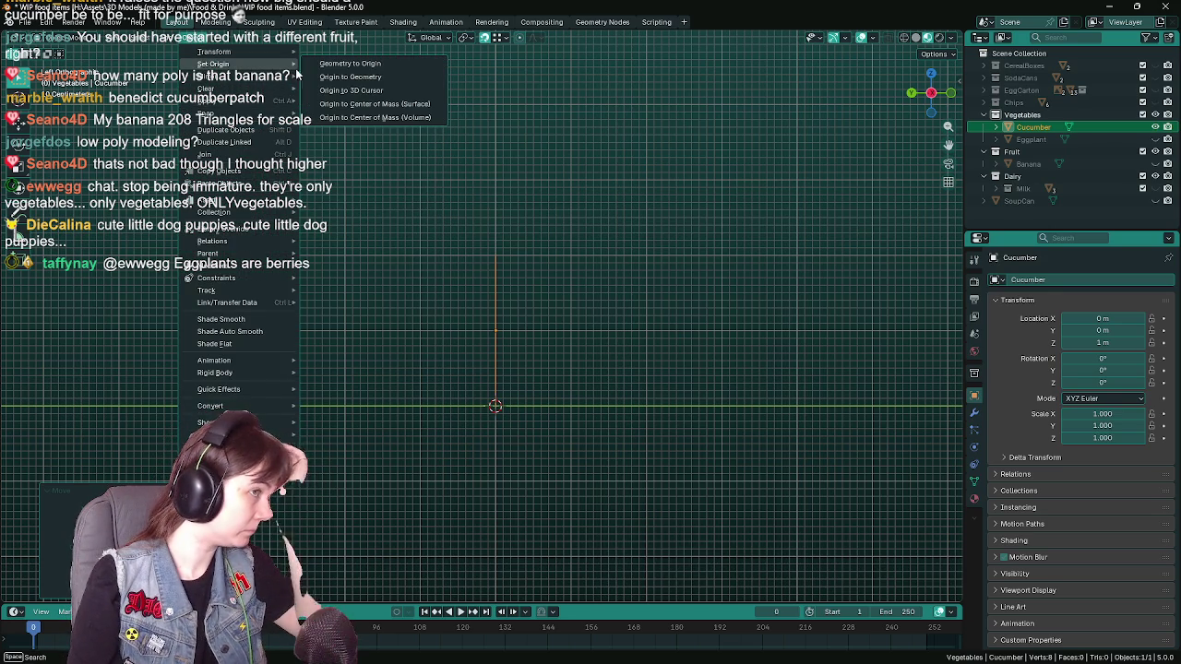
click(369, 95)
drag(567, 355, 491, 353)
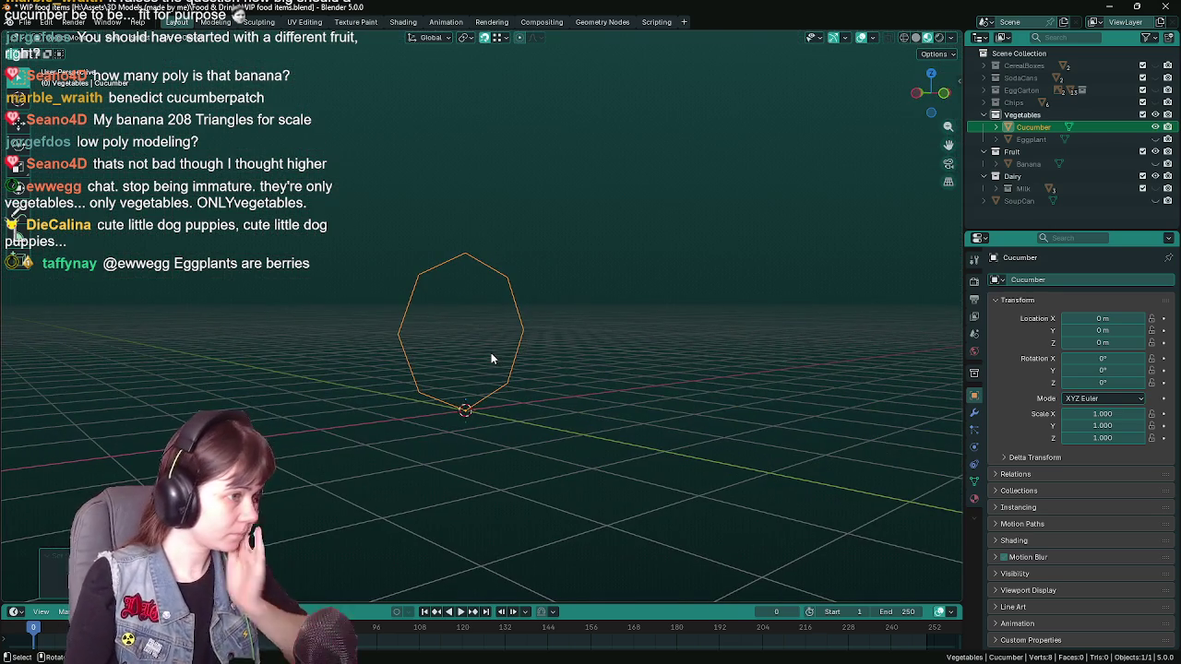
key(ctrl+s)
key(ctrl+KP_3)
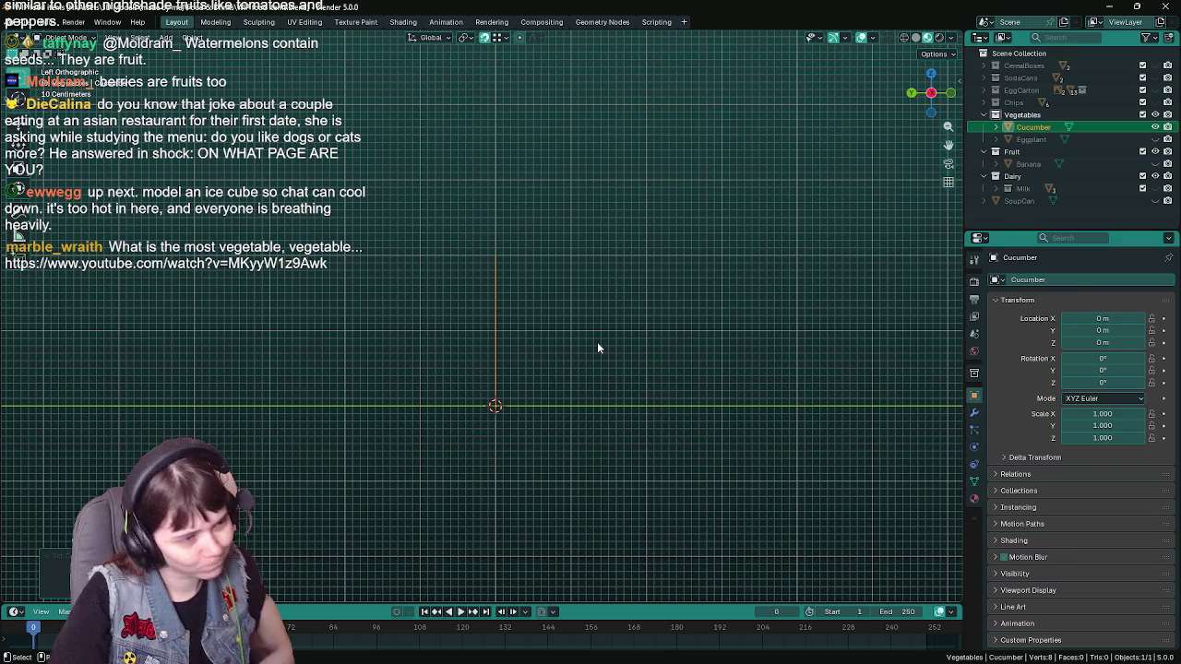
key(ctrl+s)
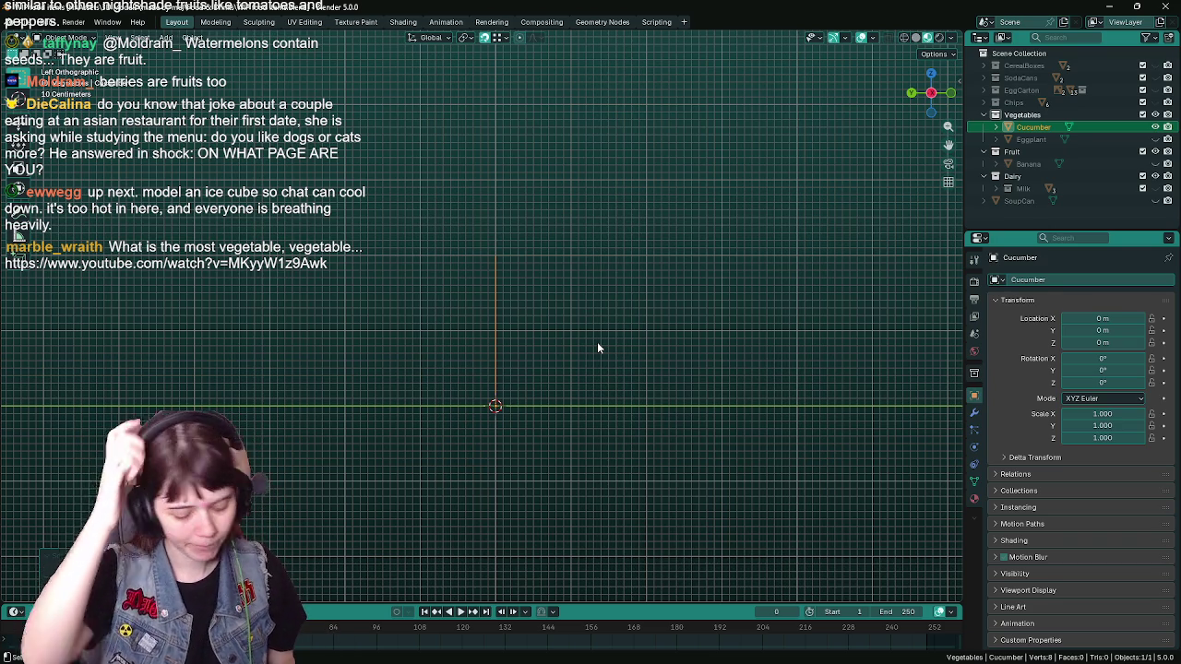
key(ctrl+s)
key(Tab)
- Unhide the Eggplant reference model from the Outliner
scroll(down, 3)
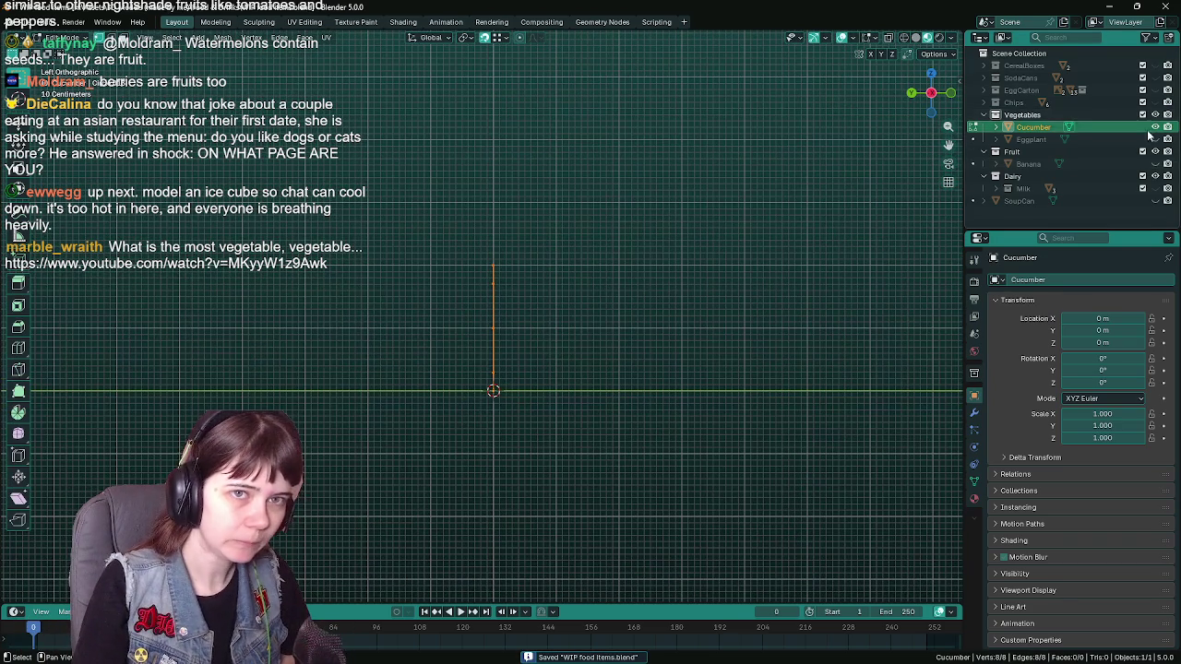
click(1155, 138)
scroll(up, 3)
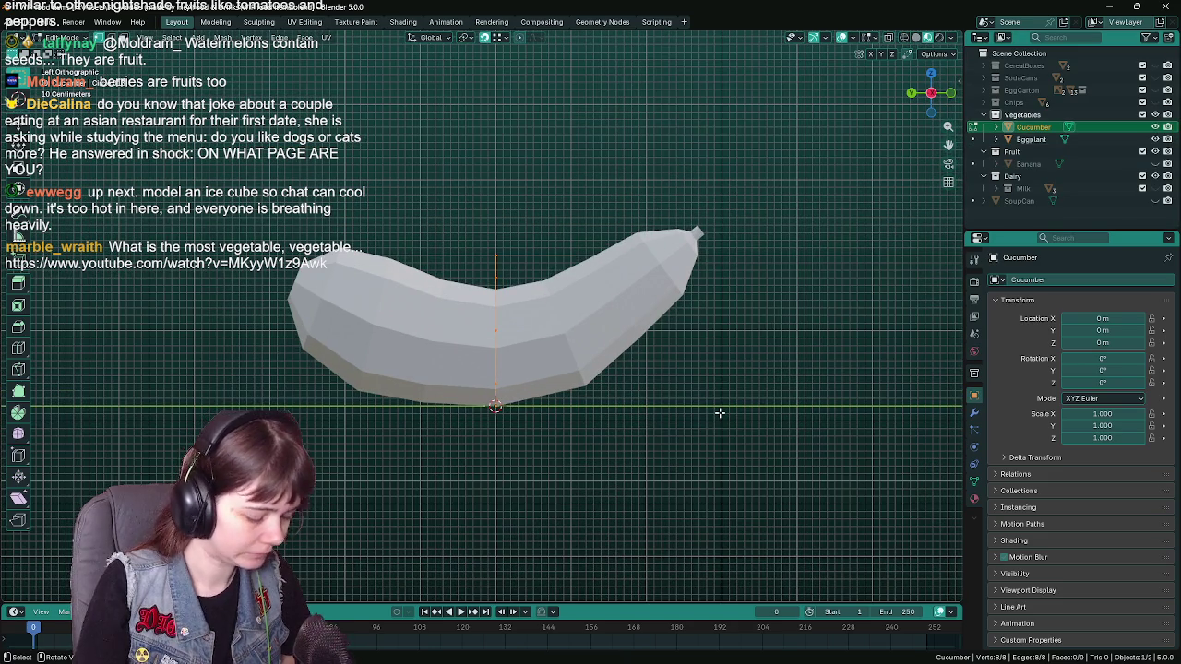
- Set the transform pivot point, save, and start scaling the circle's vertices with X-ray on
click(468, 38)
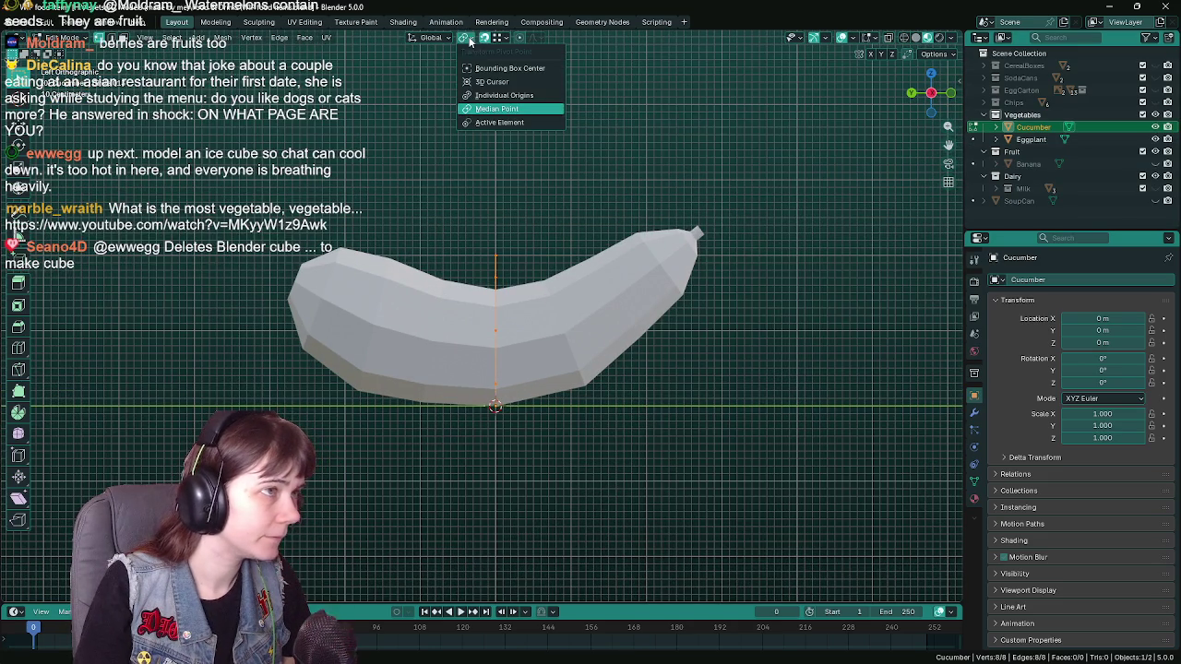
click(499, 96)
key(ctrl+s)
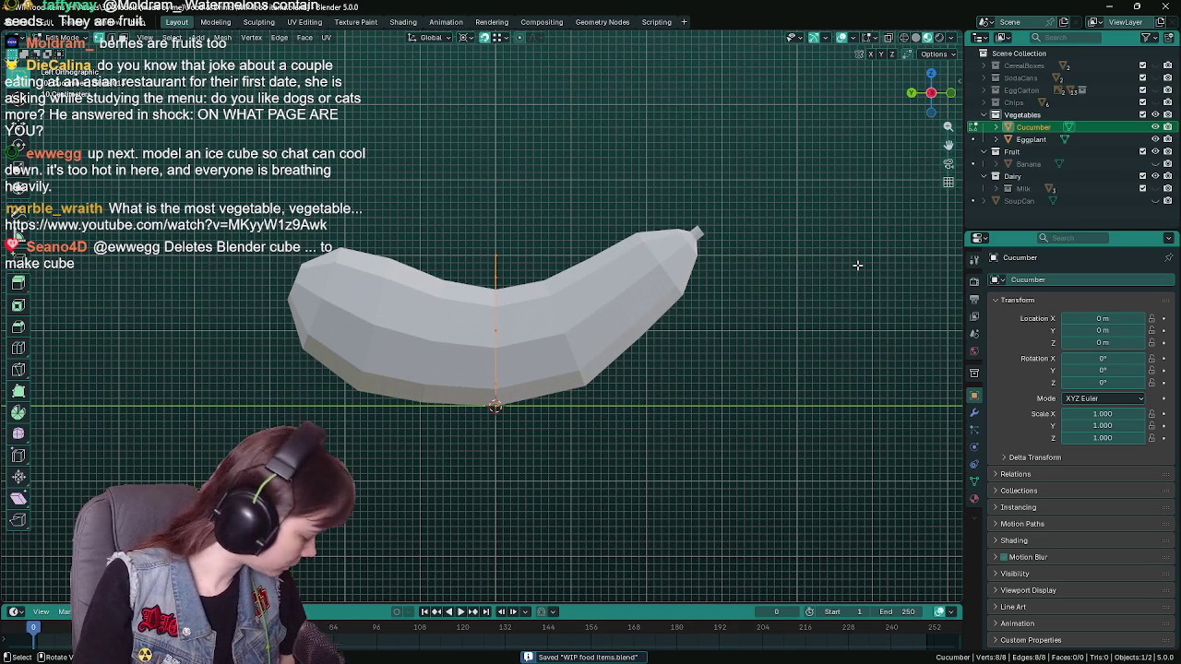
key(s)
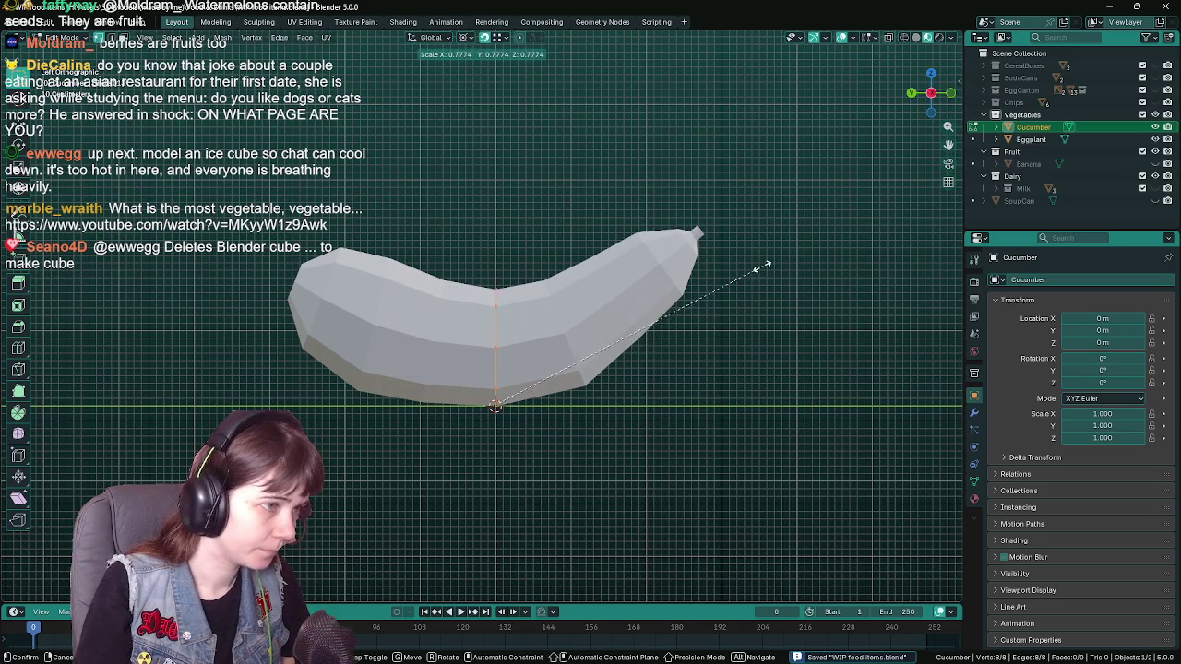
key(alt+z)
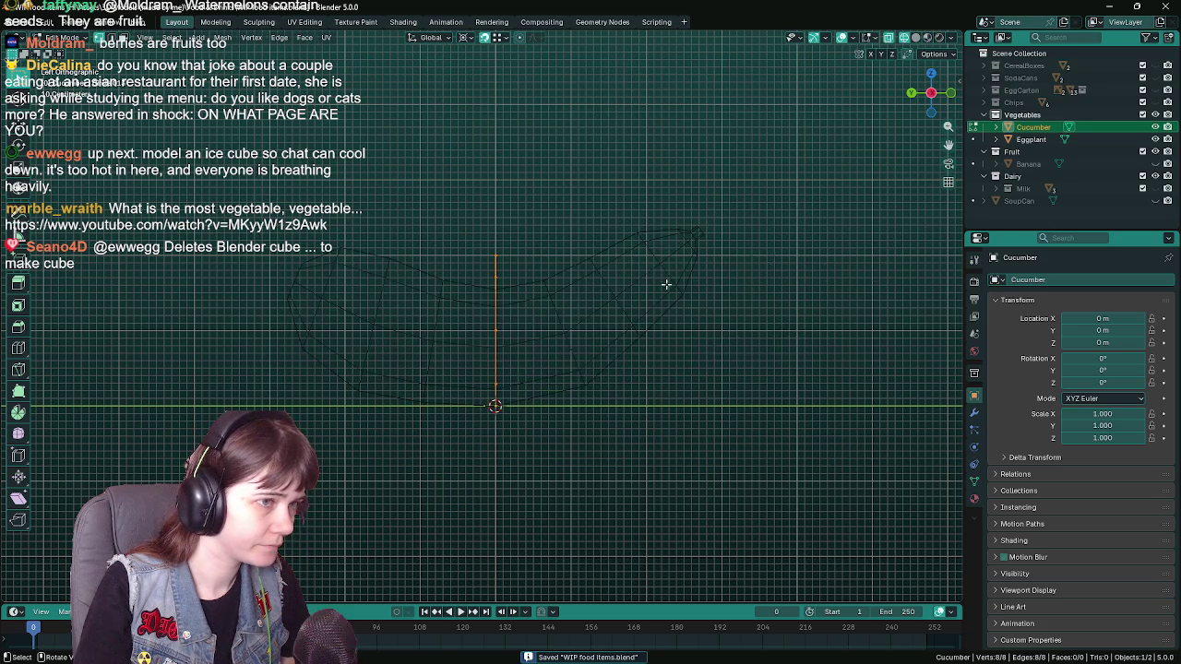